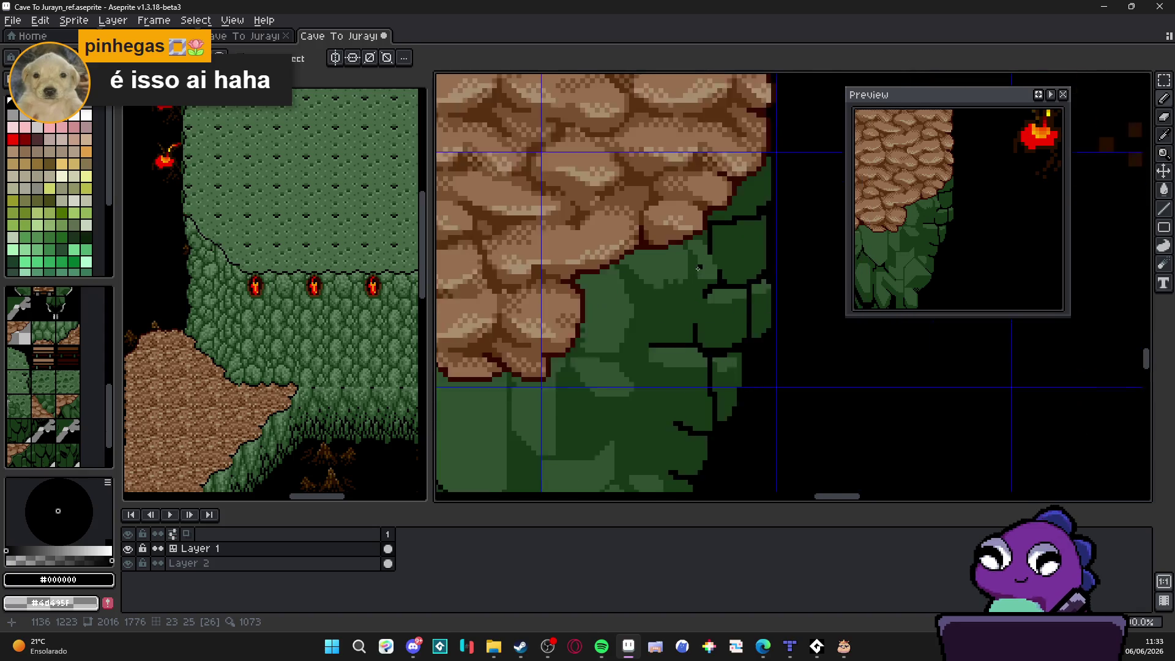
Step: Save the cave map file
scroll(711, 242, "down", 2)
scroll(712, 241, "down", 2)
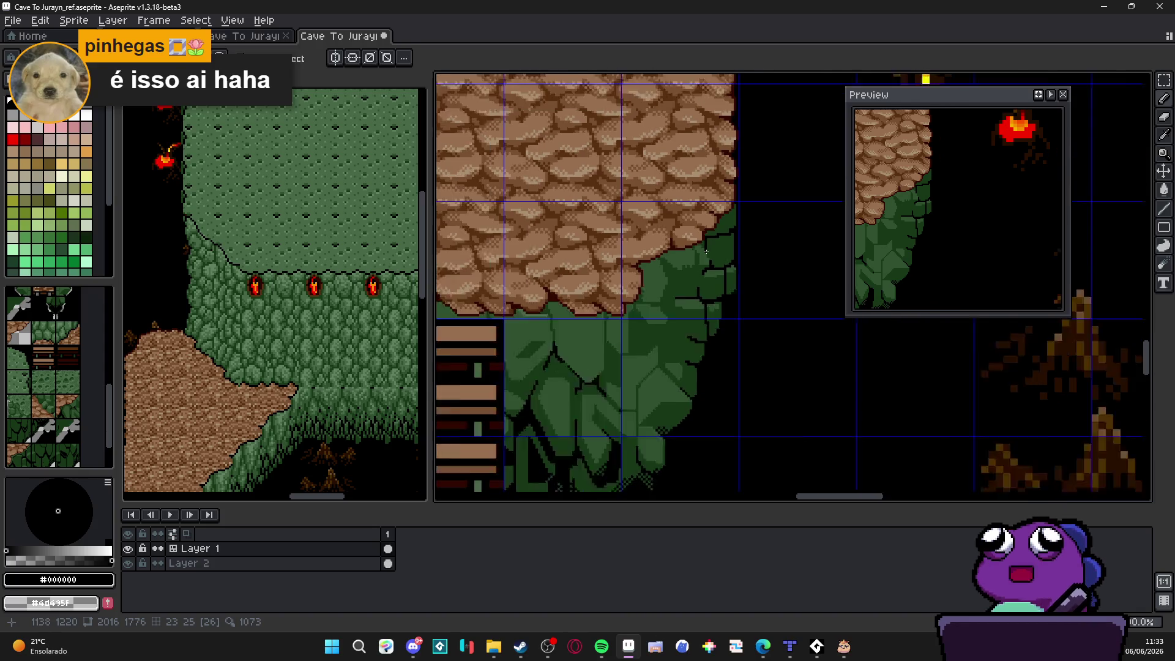
scroll(713, 249, "down", 1)
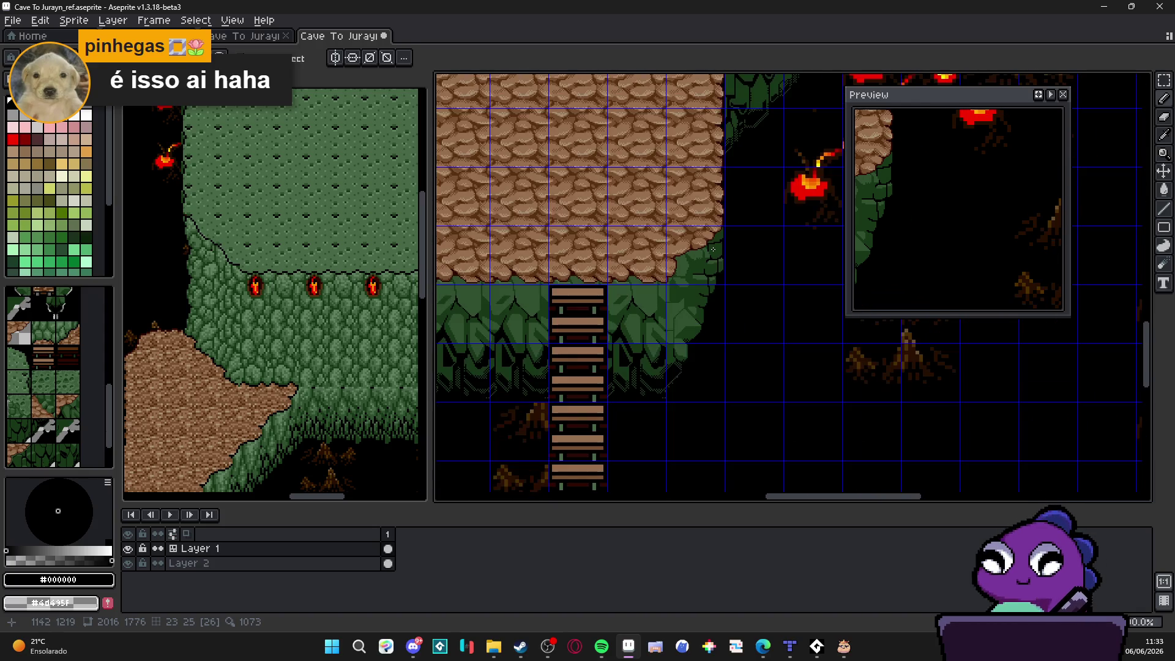
scroll(704, 288, "down", 2)
scroll(694, 327, "up", 1)
scroll(684, 366, "down", 1)
scroll(666, 312, "up", 3)
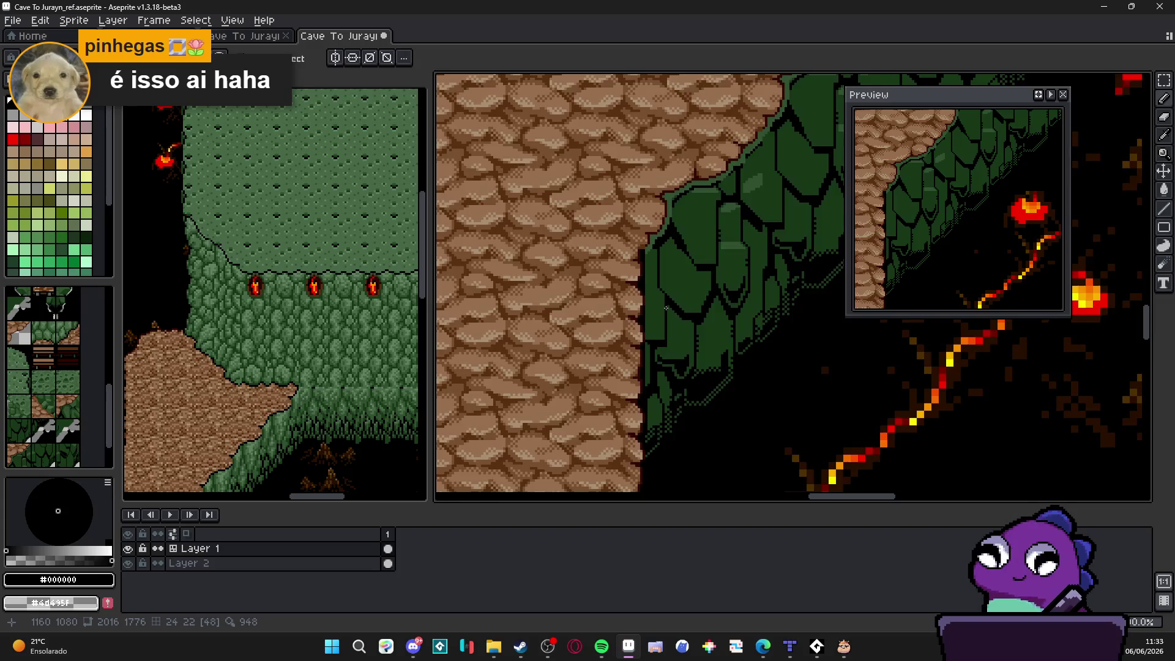
scroll(666, 307, "down", 3)
key("ctrl+s")
Step: Pick dark green #305030 and repaint the dark outline pixels along the cliff-top edge
scroll(693, 340, "up", 3)
scroll(704, 318, "up", 2)
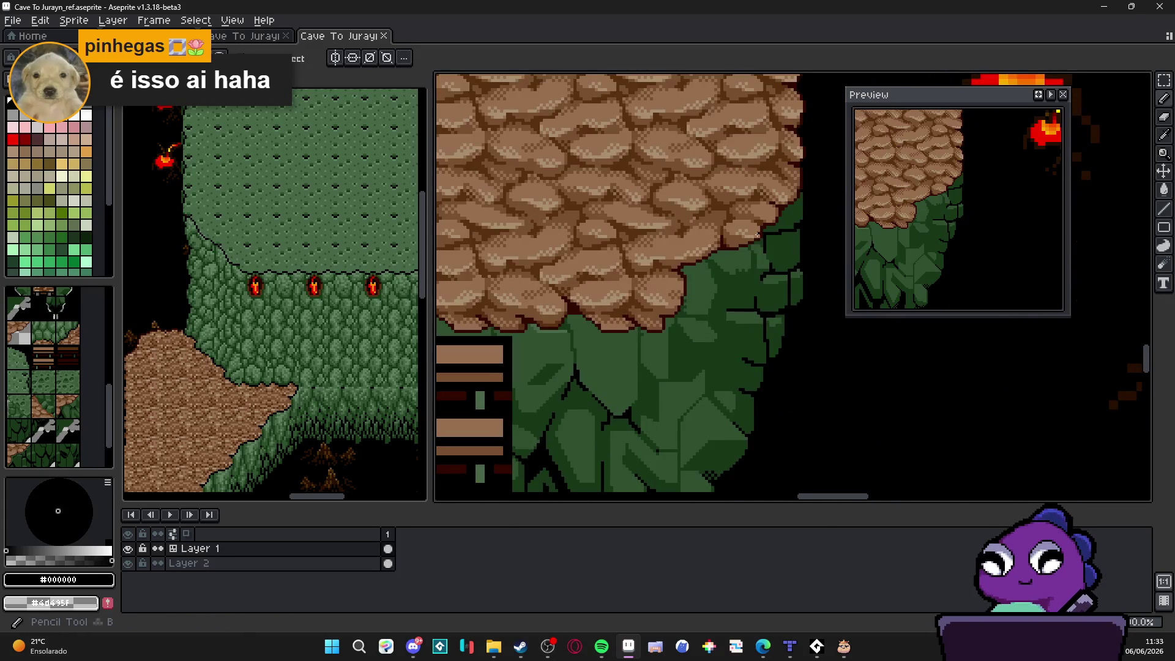
left_click(753, 249, "alt")
scroll(754, 250, "up", 1)
scroll(753, 250, "up", 2)
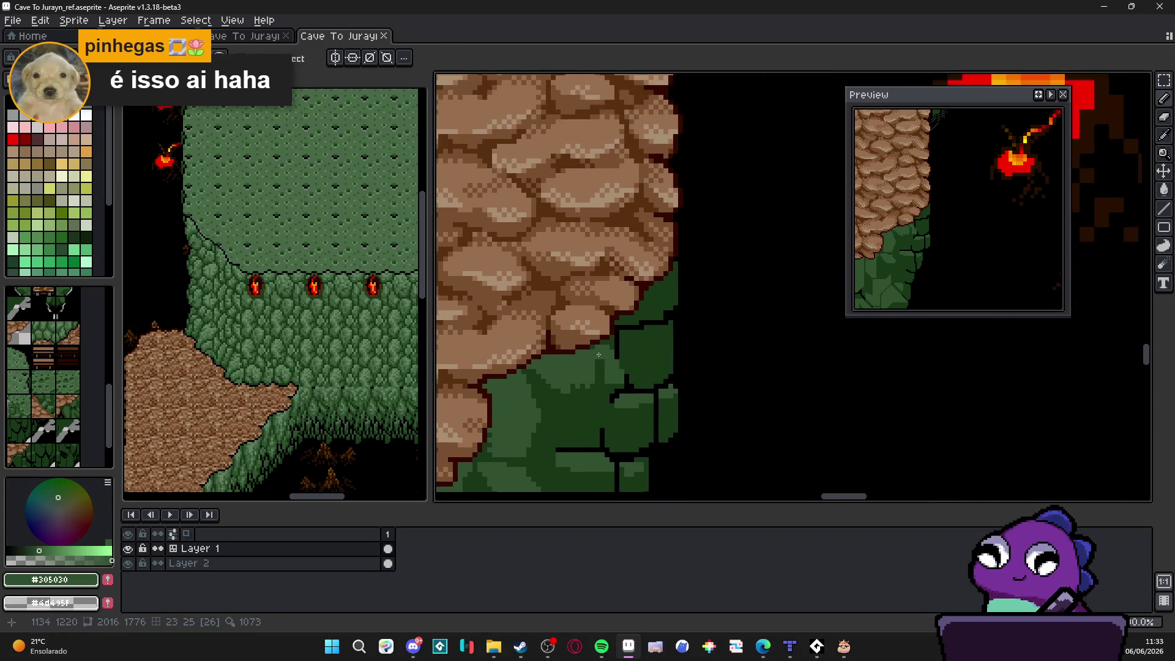
left_click(636, 338)
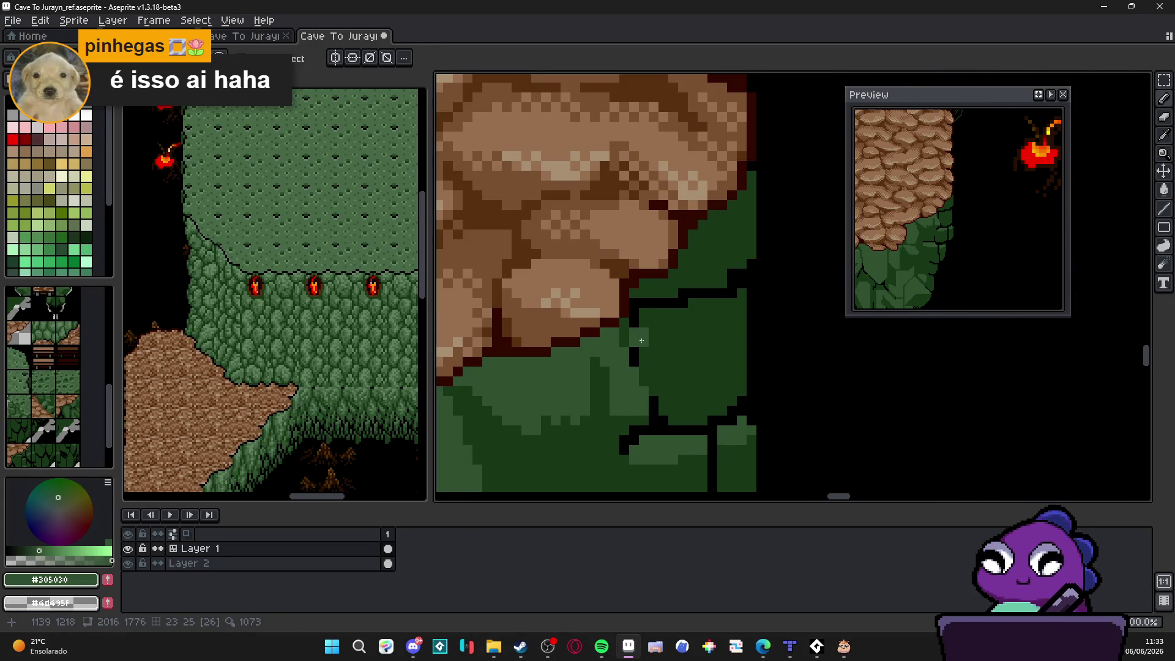
left_click(640, 302, "shift")
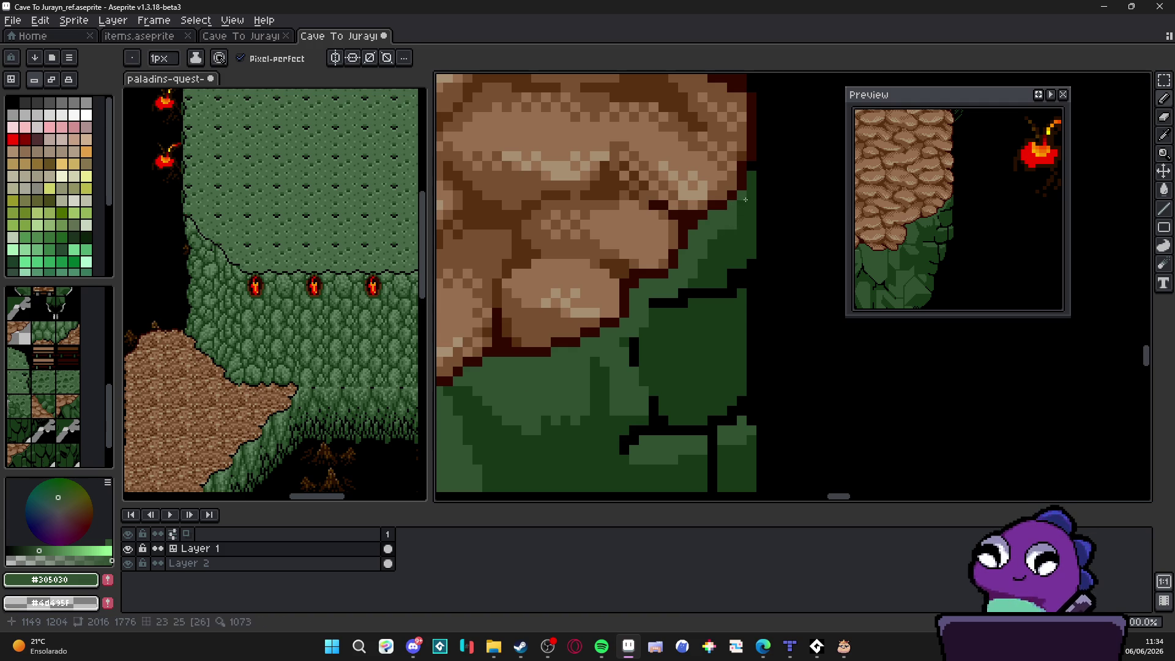
scroll(734, 215, "left", 5)
scroll(734, 214, "down", 3)
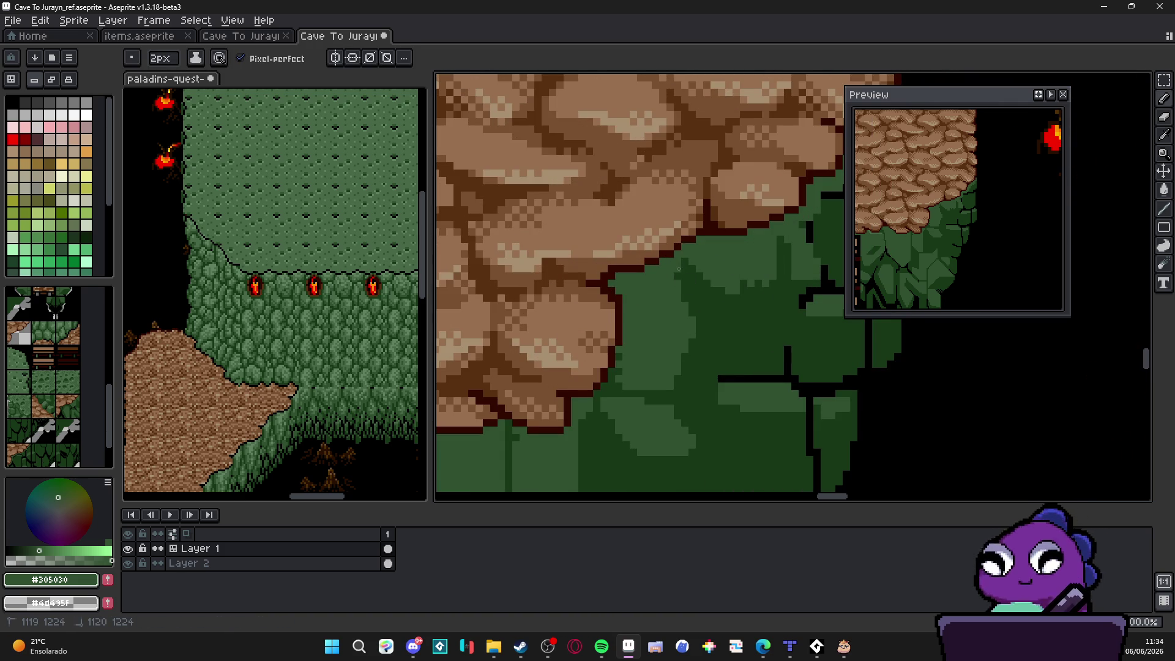
scroll(675, 294, "left", 2)
scroll(675, 294, "down", 1)
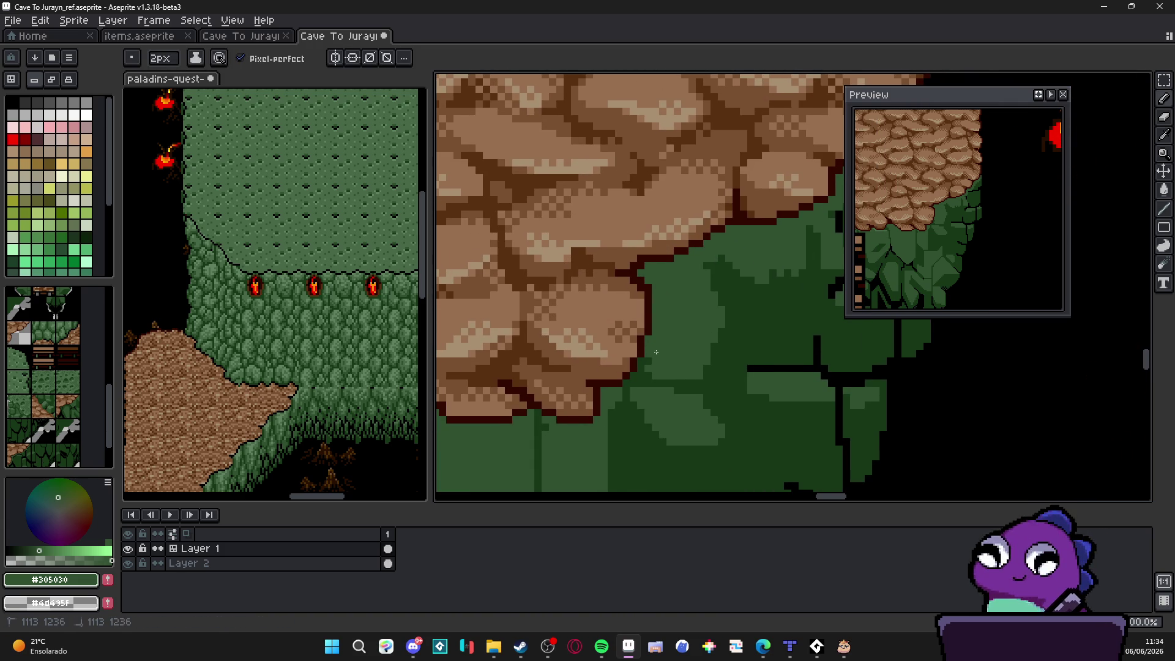
left_click_drag(641, 384, 695, 347)
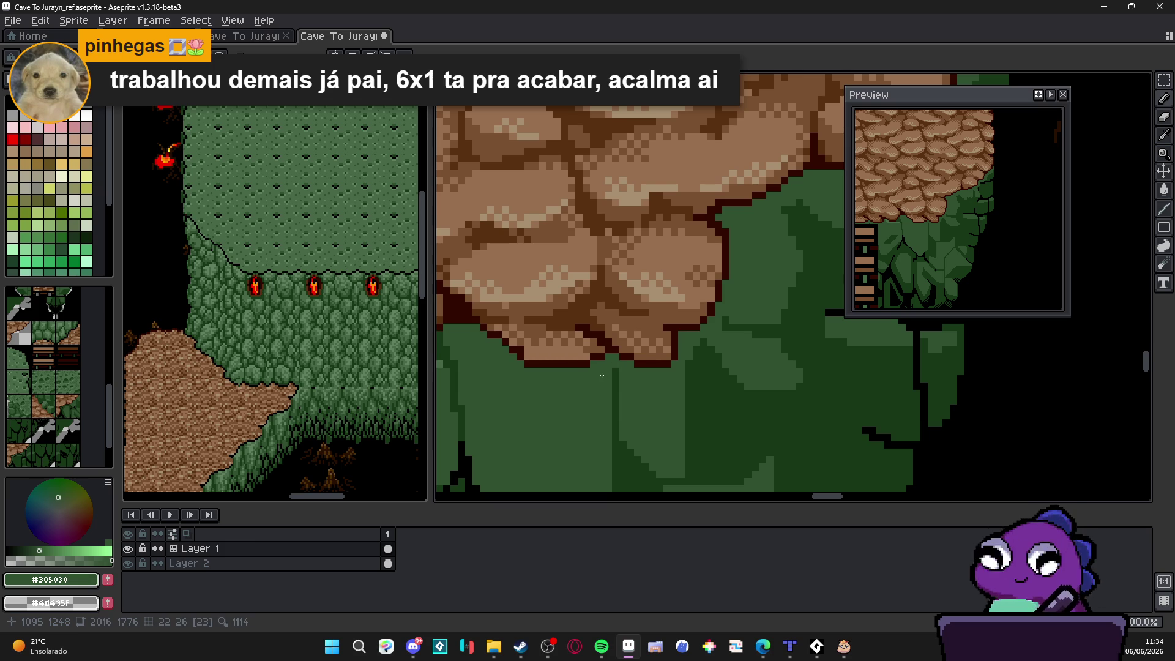
scroll(601, 375, "up", 4)
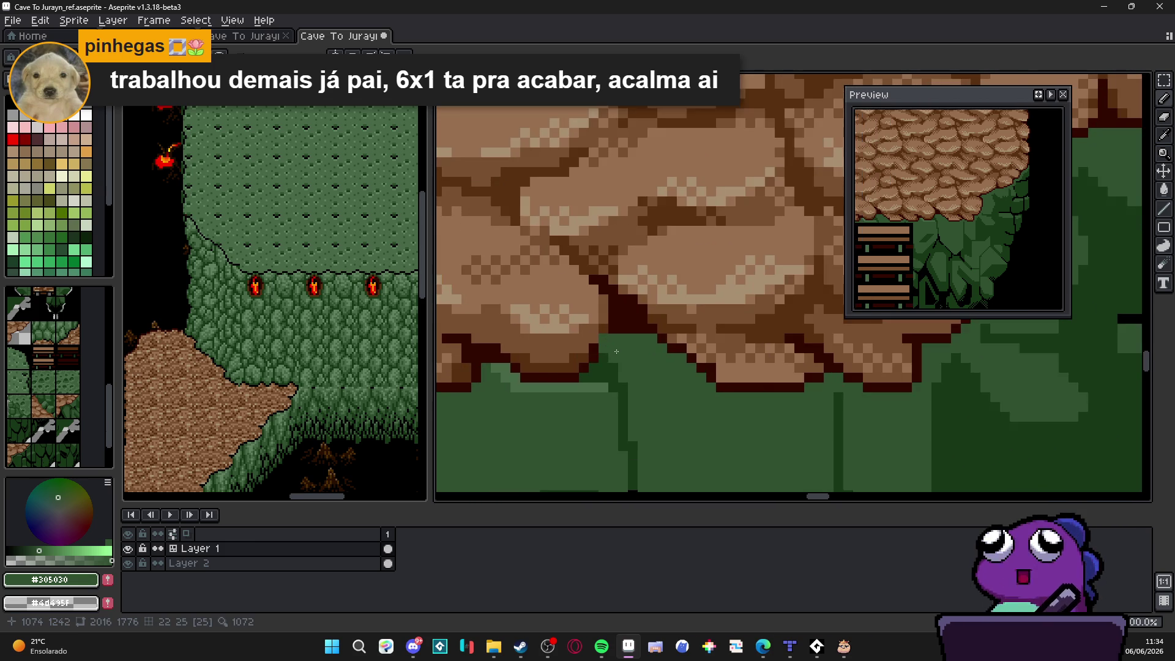
scroll(615, 356, "down", 4)
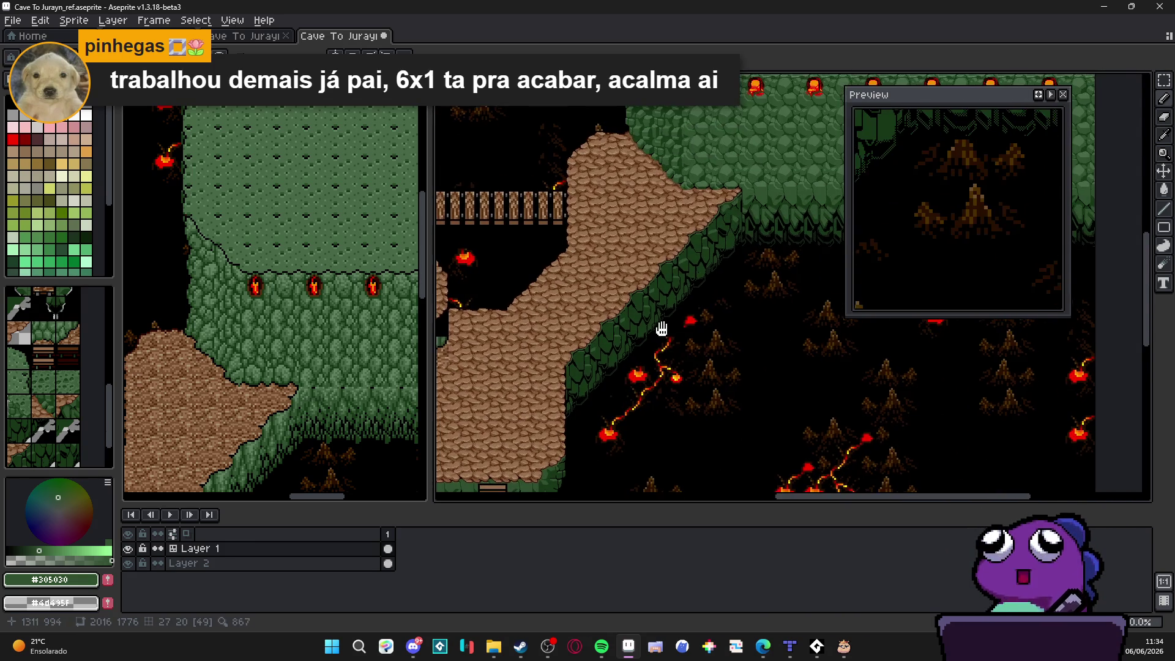
Step: Undo the stray red marks on the rock path area of the map
scroll(687, 277, "up", 1)
scroll(687, 277, "up", 1)
scroll(687, 277, "down", 1)
mouse_move(687, 276)
left_mouse_down()
mouse_move(665, 243)
mouse_move(634, 310)
mouse_move(653, 299)
mouse_move(647, 269)
left_mouse_up()
scroll(666, 242, "down", 1)
left_click(13, 139)
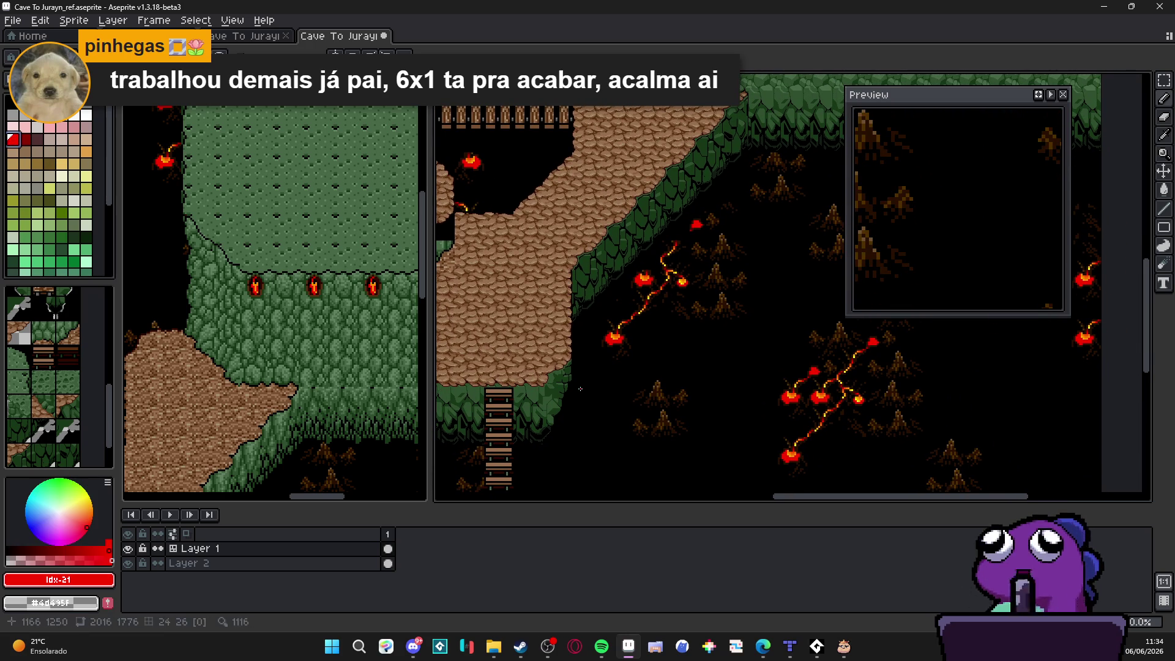
scroll(805, 160, "up", 3)
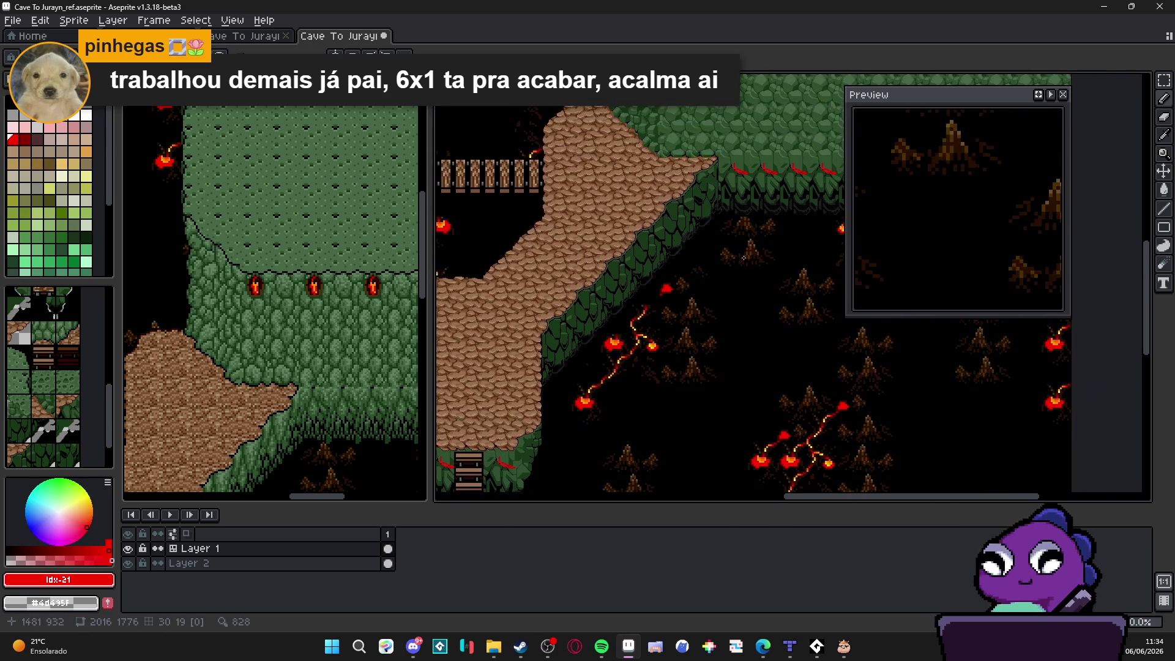
key("ctrl+z")
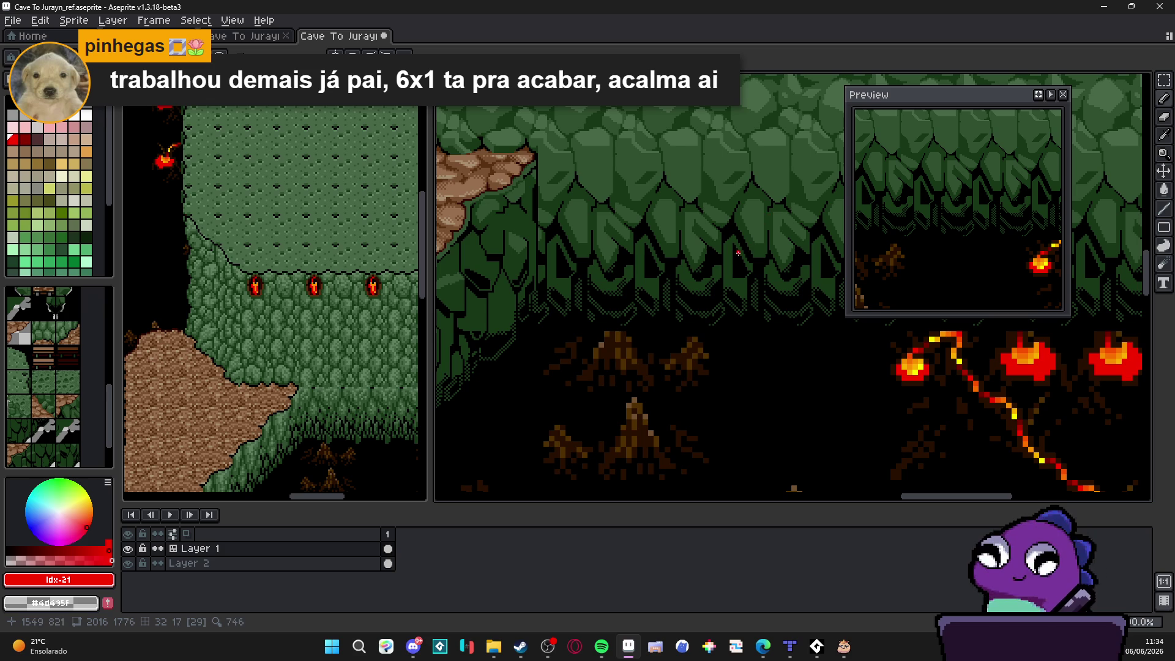
Step: Pick dark green #305030 from the canvas and save the cave map
scroll(736, 256, "down", 3)
mouse_move(731, 241)
left_mouse_down()
mouse_move(672, 240)
mouse_move(726, 154)
left_mouse_up()
scroll(578, 326, "up", 2)
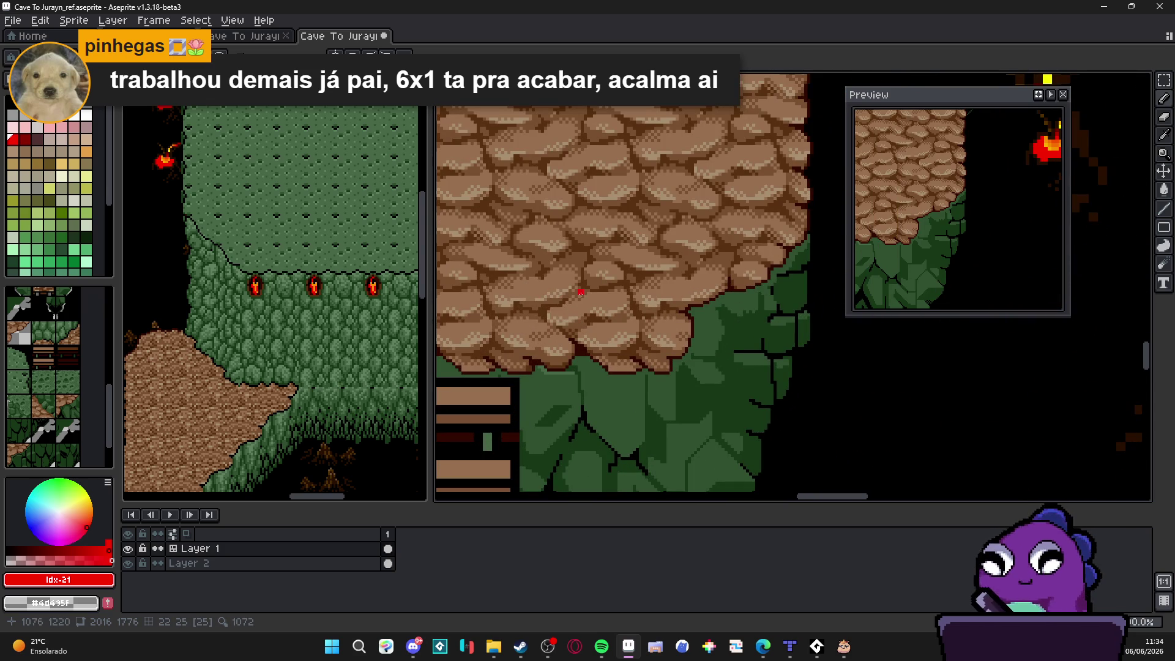
scroll(710, 314, "up", 1)
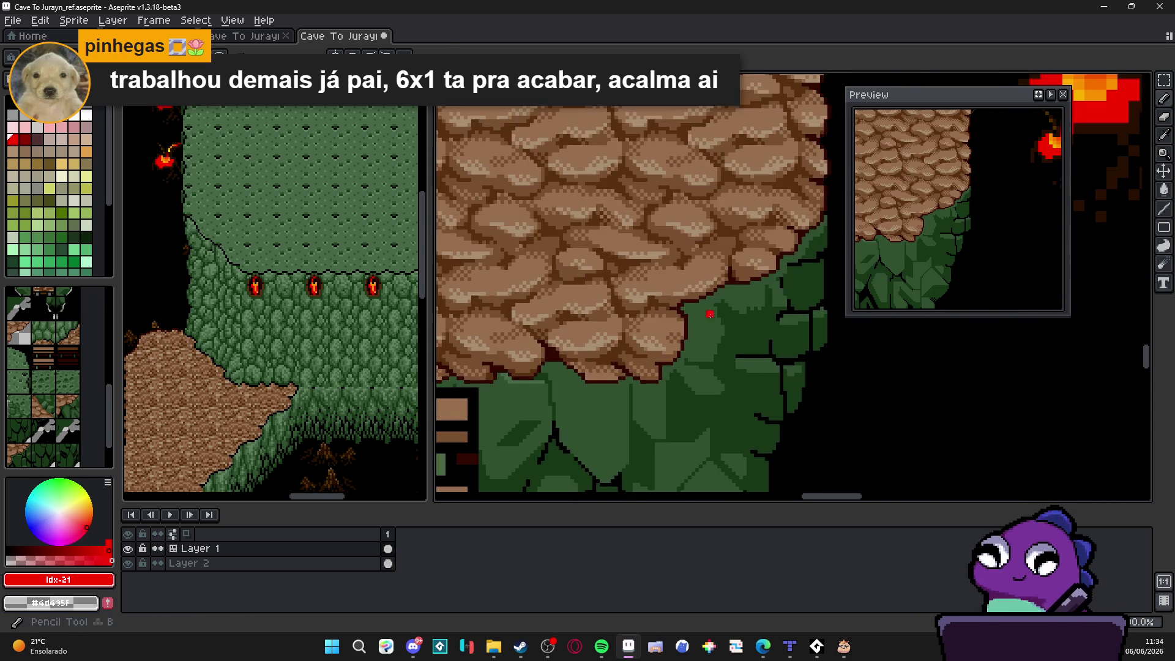
left_click(709, 314, "alt")
scroll(695, 381, "up", 3)
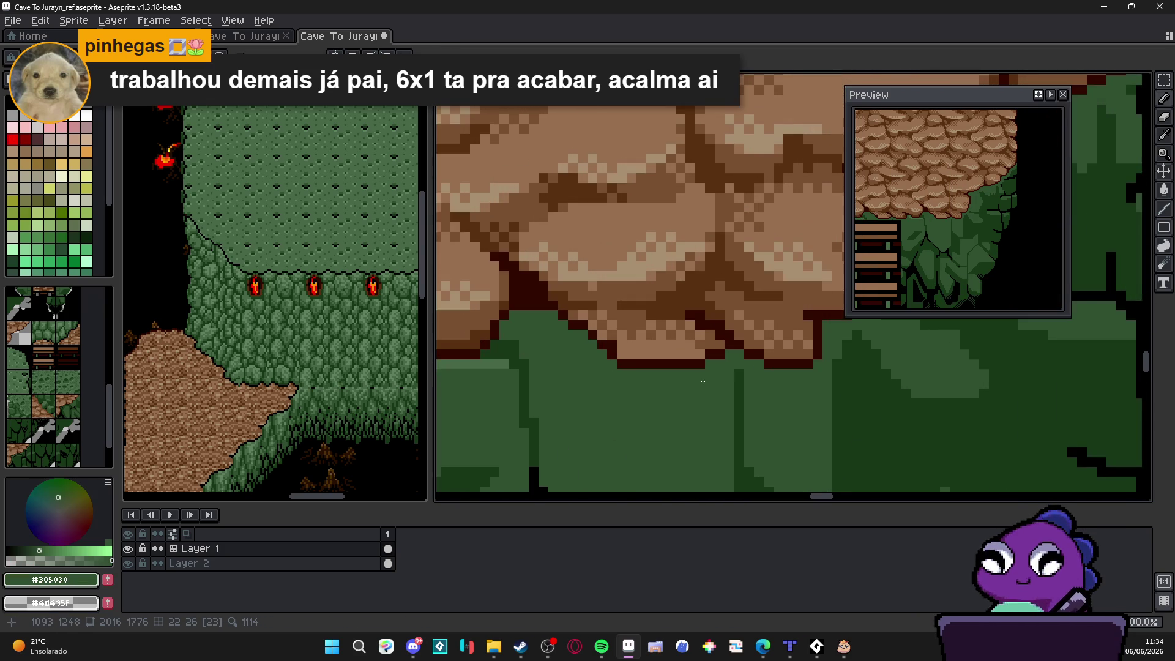
scroll(695, 381, "down", 2)
scroll(757, 348, "up", 2)
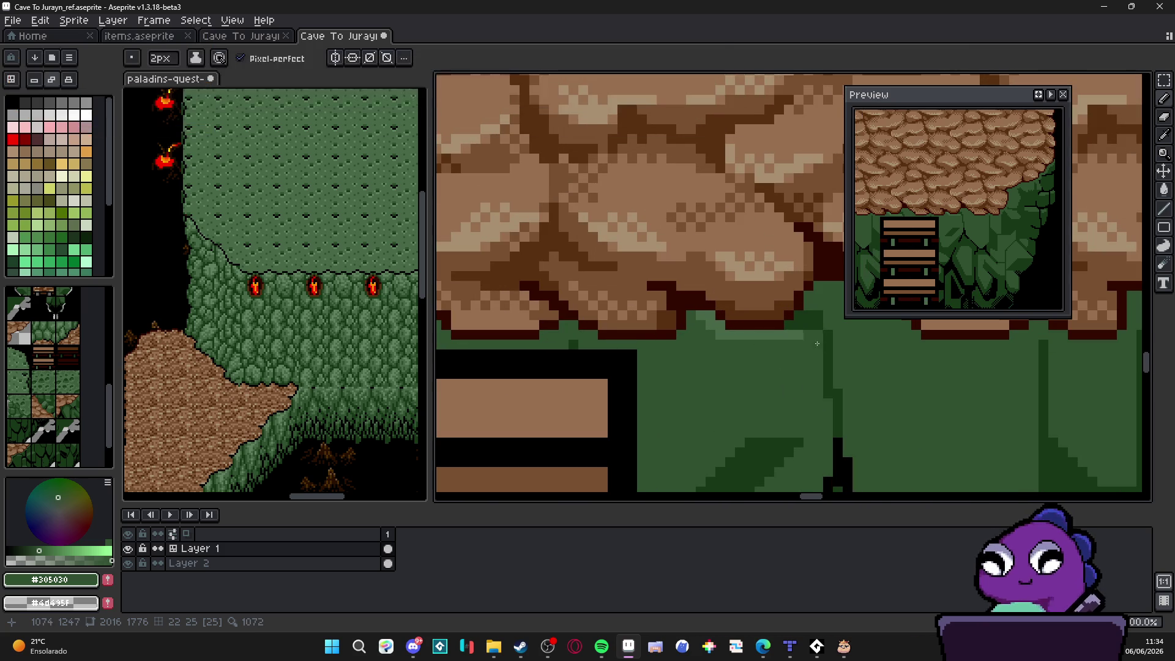
scroll(820, 343, "down", 3)
scroll(662, 356, "up", 1)
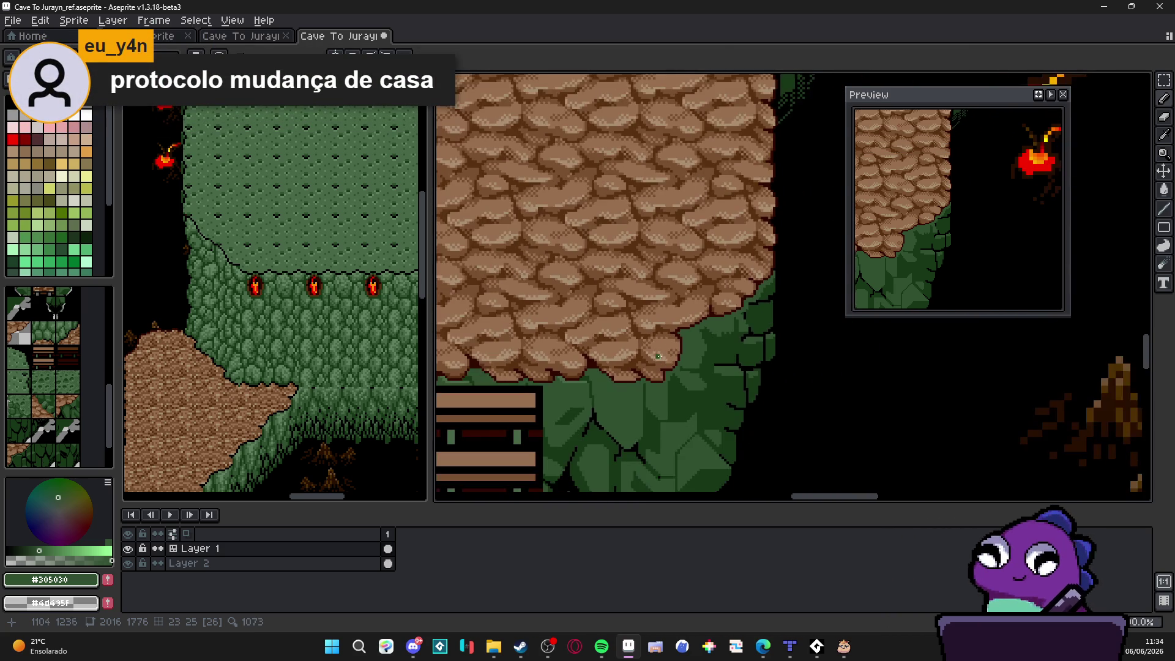
left_click_drag(662, 356, 675, 350)
key("ctrl+s")
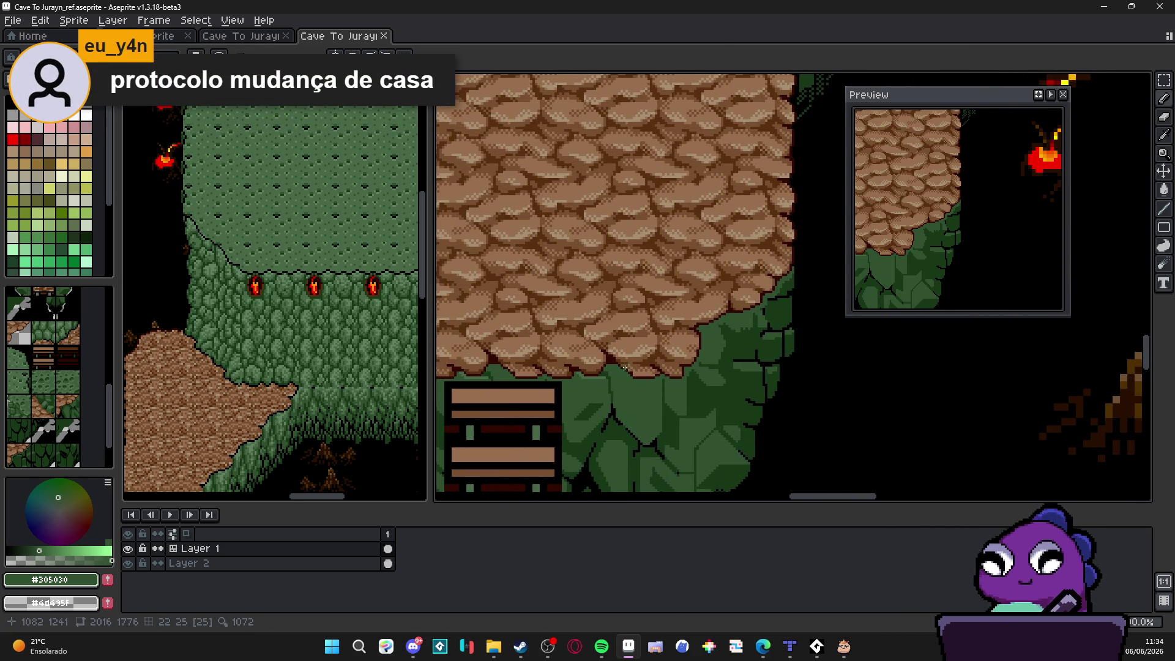
Step: Draw a lighter-green #486848 highlight row along the cliff top under the rock edge
scroll(624, 371, "up", 3)
left_click(598, 346, "alt")
left_click(551, 336)
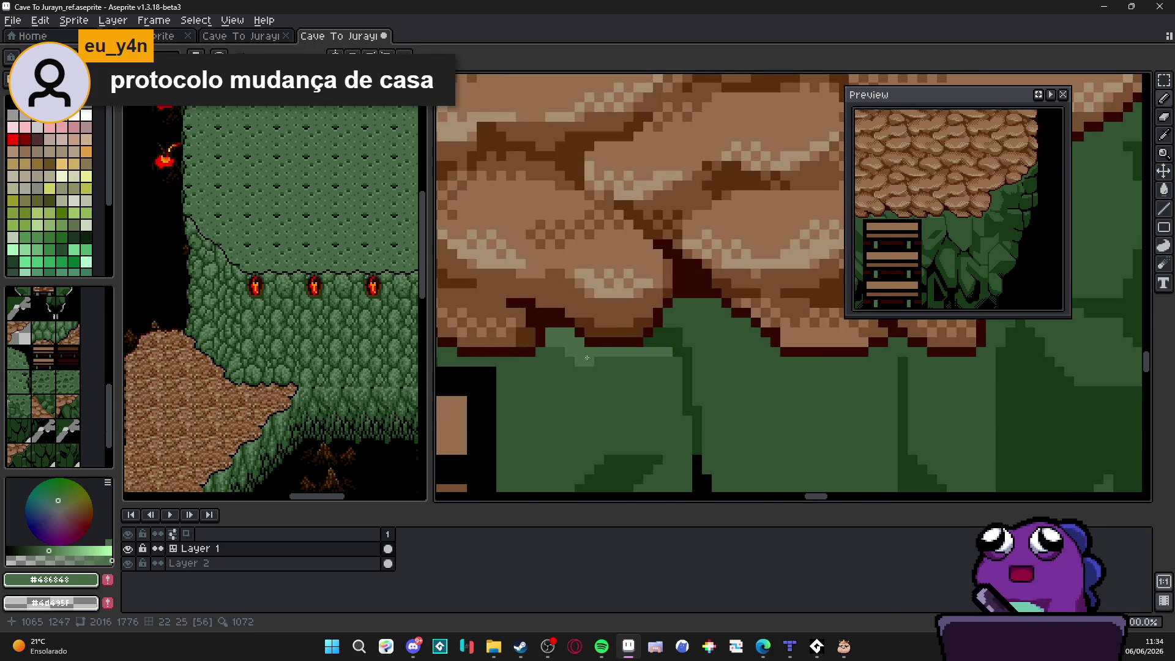
mouse_move(593, 363)
left_mouse_down()
mouse_move(644, 360)
mouse_move(716, 309)
mouse_move(782, 365)
mouse_move(716, 398)
mouse_move(783, 388)
mouse_move(728, 394)
mouse_move(691, 414)
mouse_move(739, 414)
mouse_move(699, 390)
left_mouse_up()
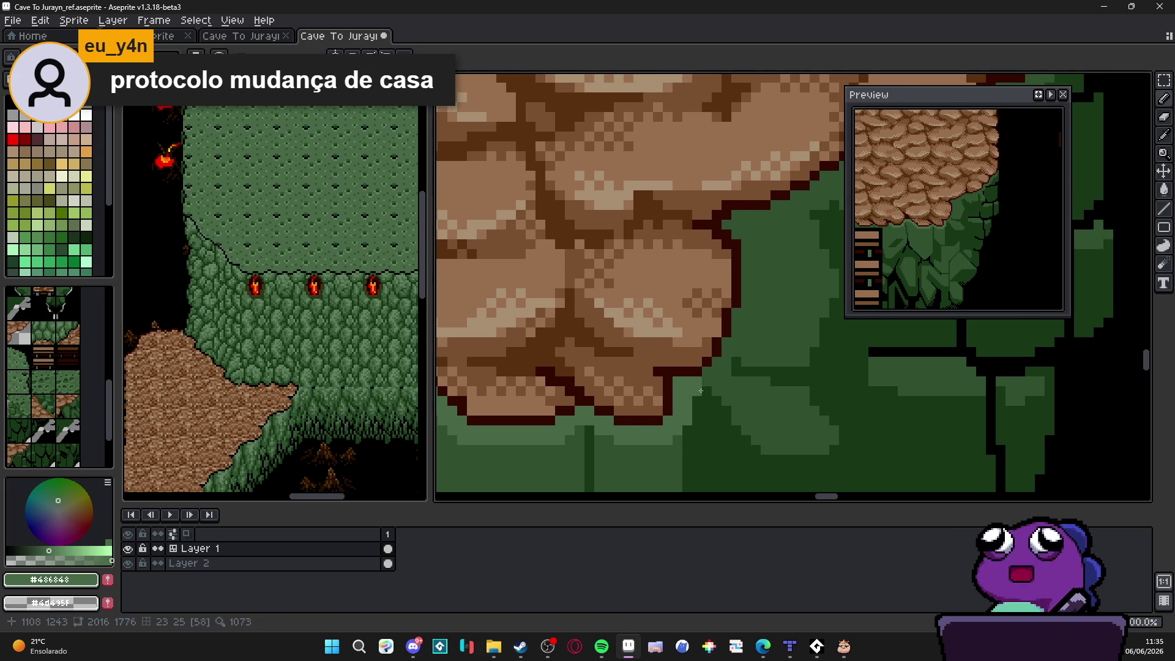
mouse_move(729, 361)
left_mouse_down()
mouse_move(756, 309)
mouse_move(751, 223)
mouse_move(625, 337)
left_mouse_up()
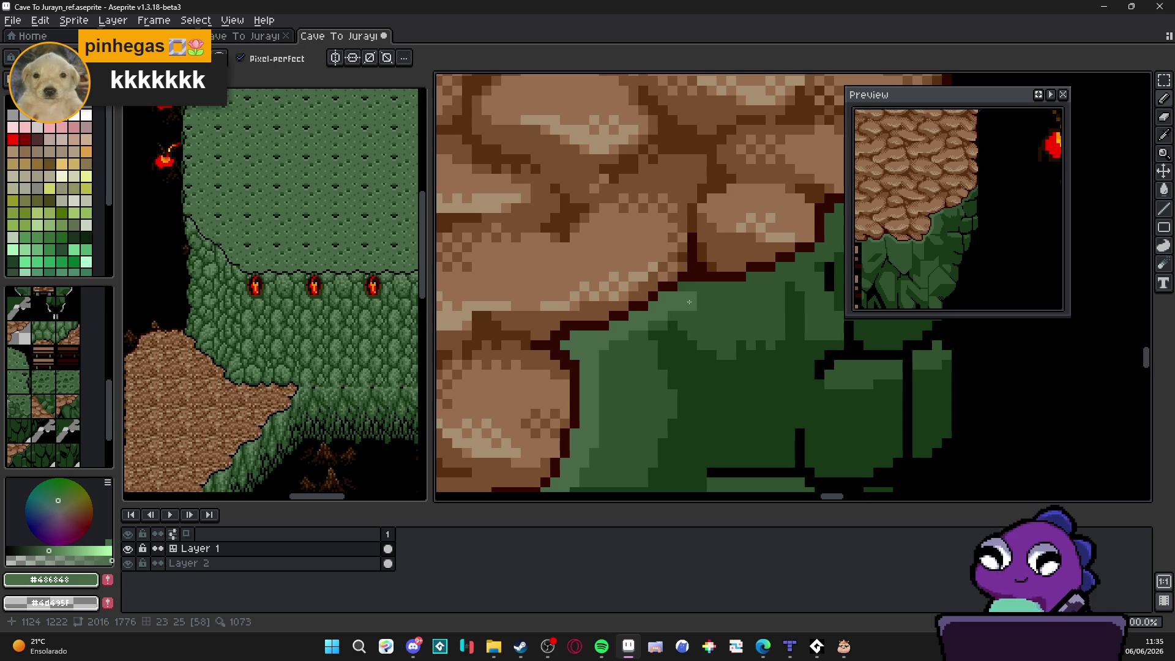
left_click_drag(700, 295, 560, 338)
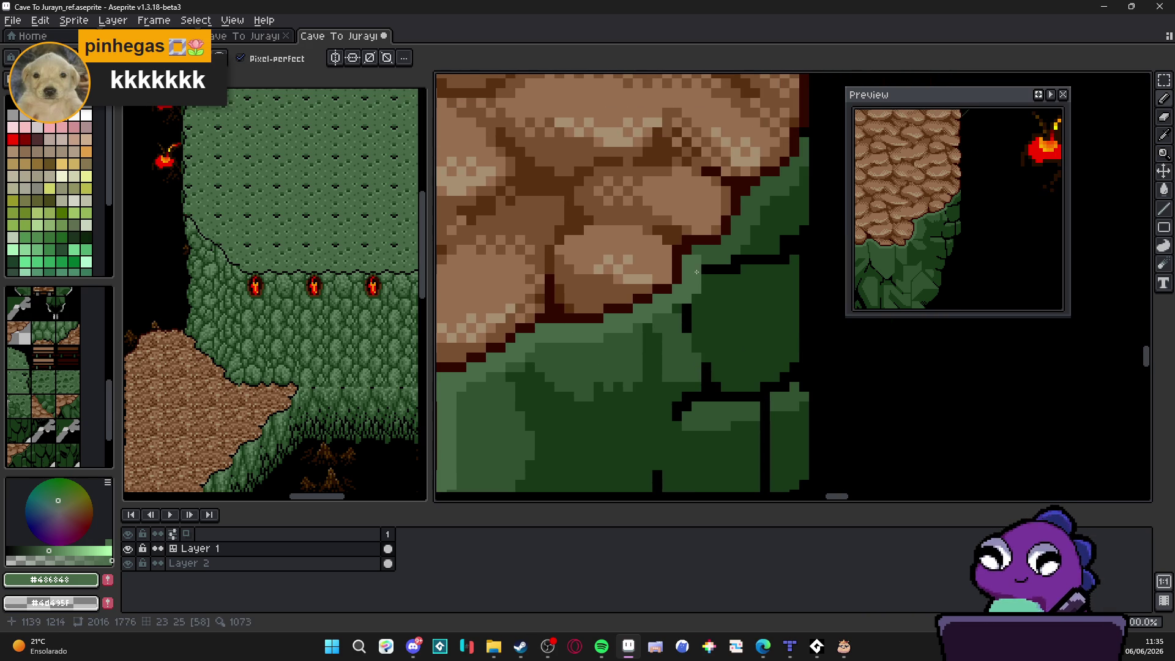
scroll(713, 272, "down", 3)
scroll(744, 323, "down", 4)
scroll(709, 340, "up", 4)
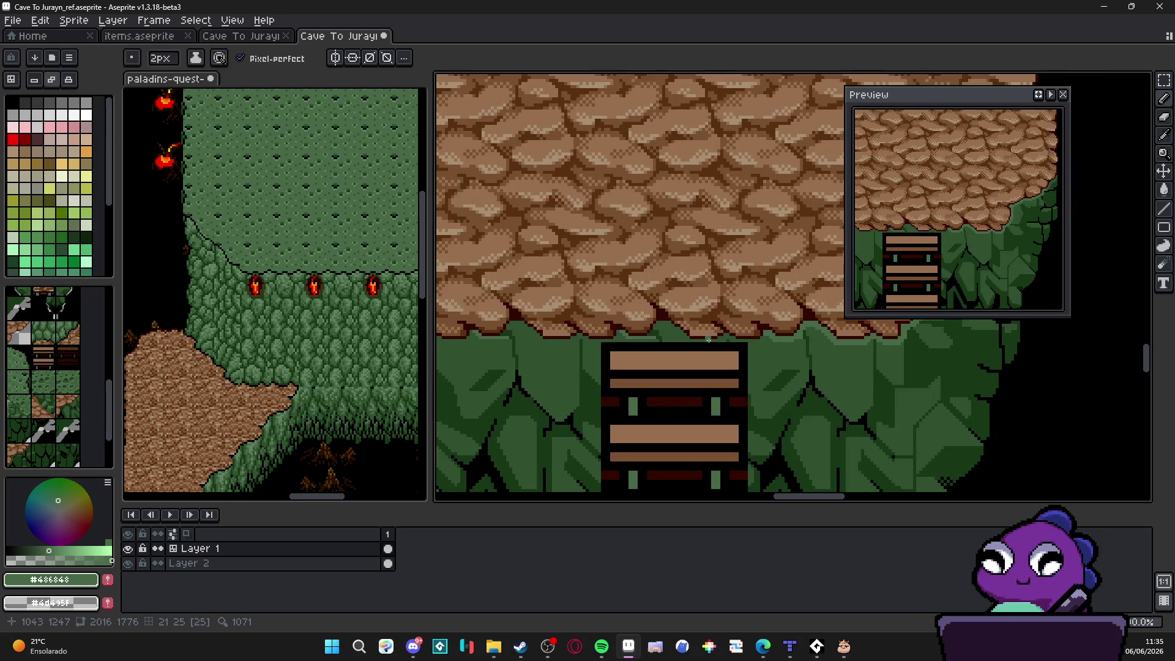
Step: Show the tile grid and make tile 56 the active tile
left_click_drag(708, 340, 689, 328)
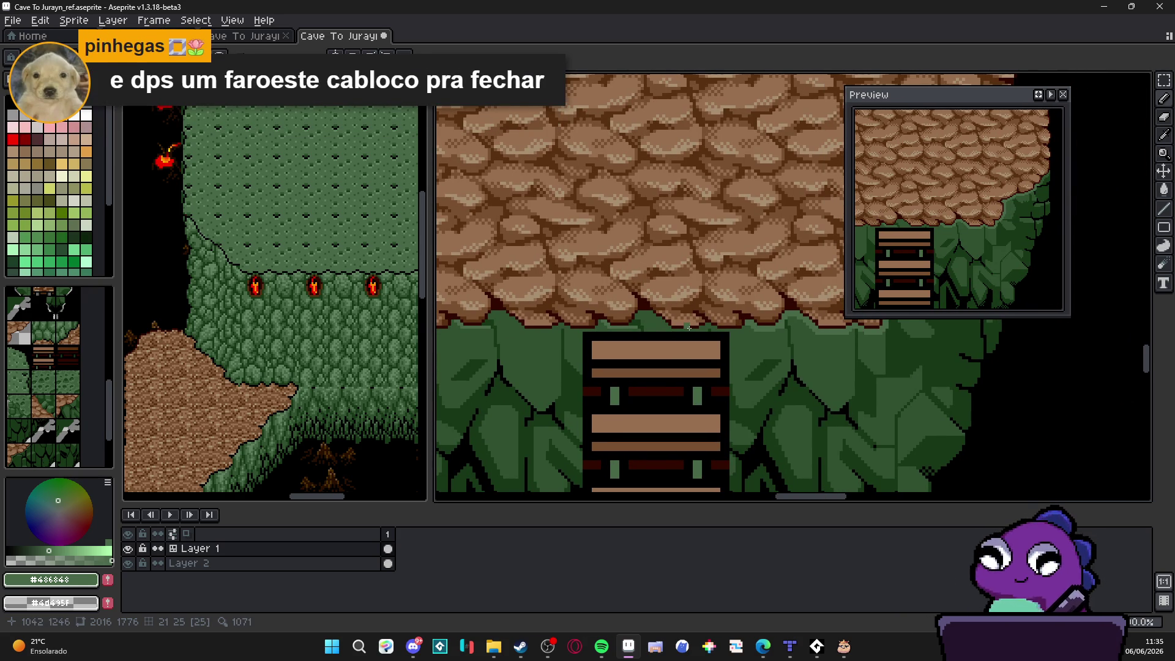
key("ctrl+apostrophe")
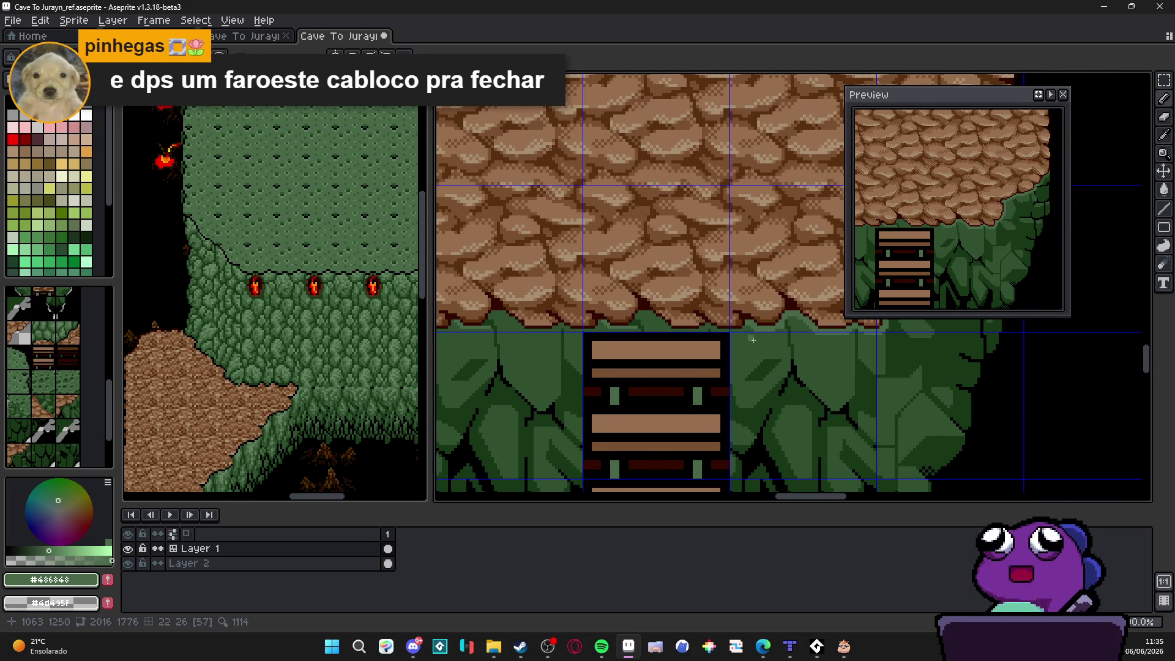
scroll(689, 326, "down", 2)
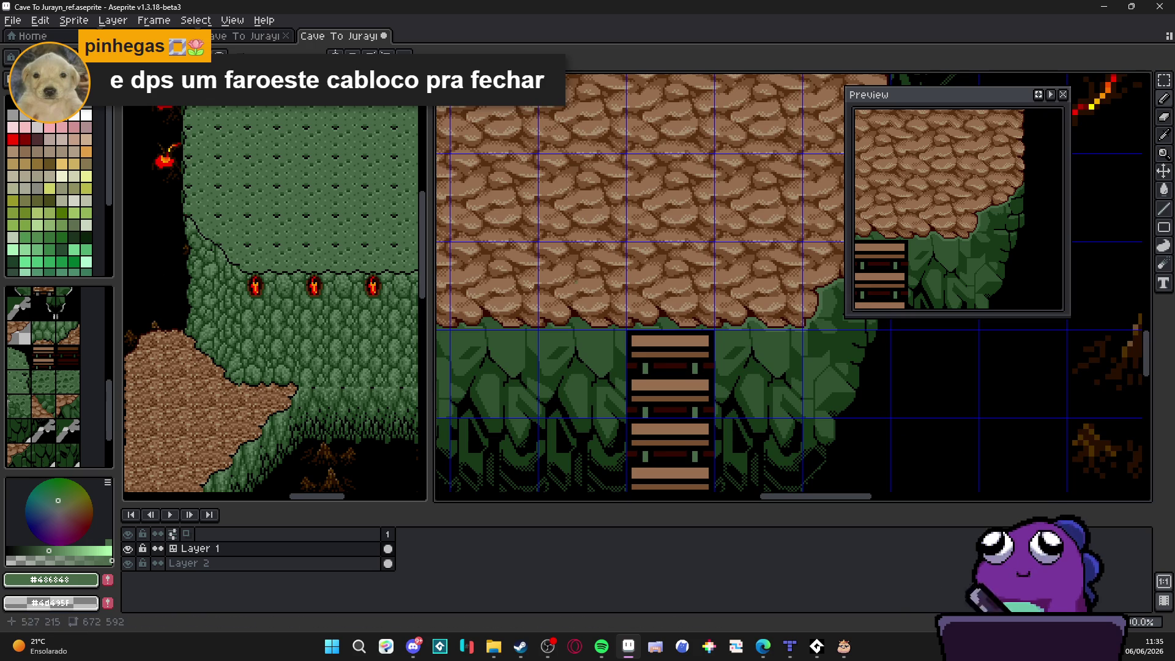
left_click_drag(615, 282, 613, 281)
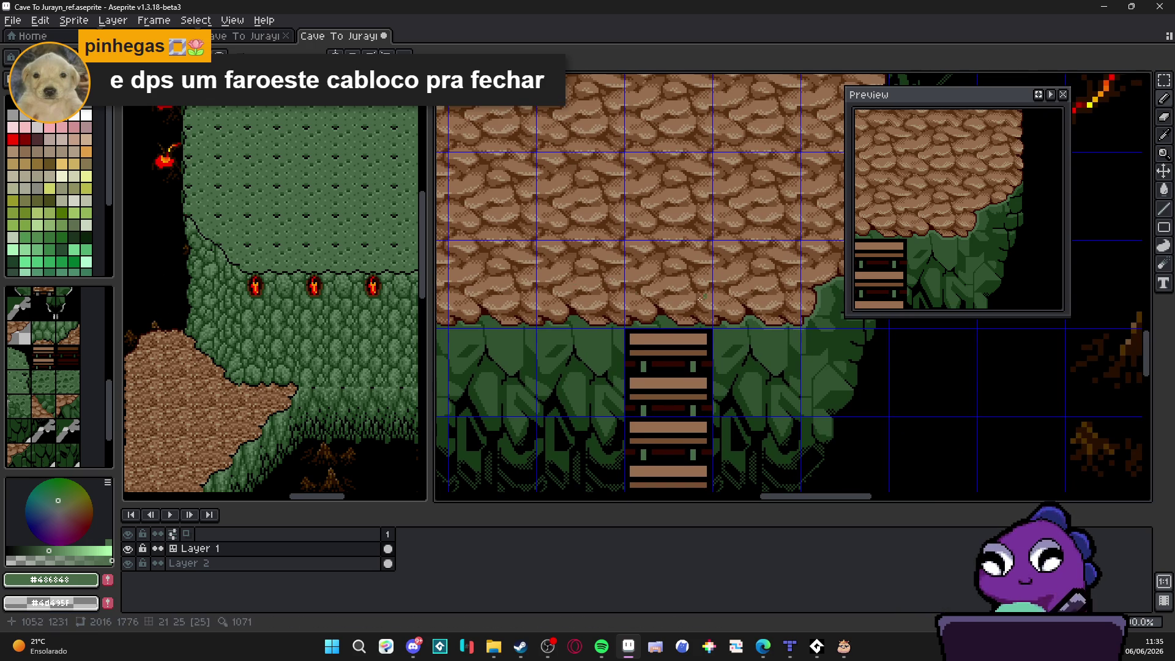
scroll(49, 351, "up", 5)
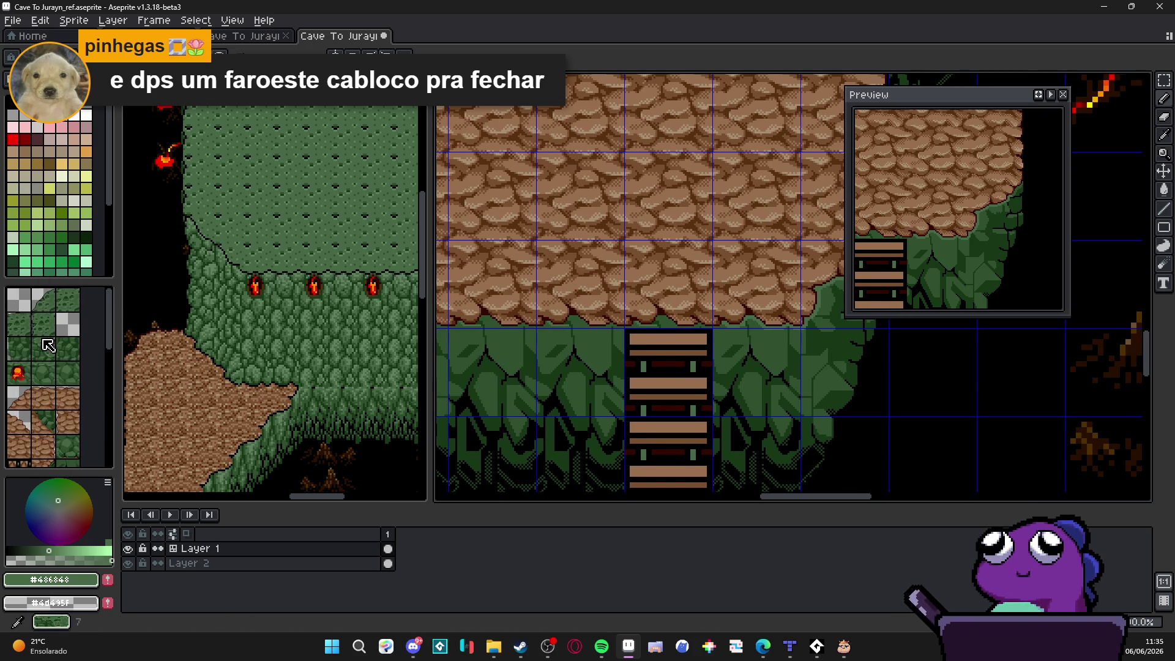
left_click(67, 446)
left_click(764, 290, "alt")
mouse_move(501, 301)
left_mouse_down()
mouse_move(650, 308)
mouse_move(431, 314)
left_mouse_up()
Step: Set the drawing colour to green #486648 and save the cave map
left_click(74, 189)
scroll(655, 333, "up", 1)
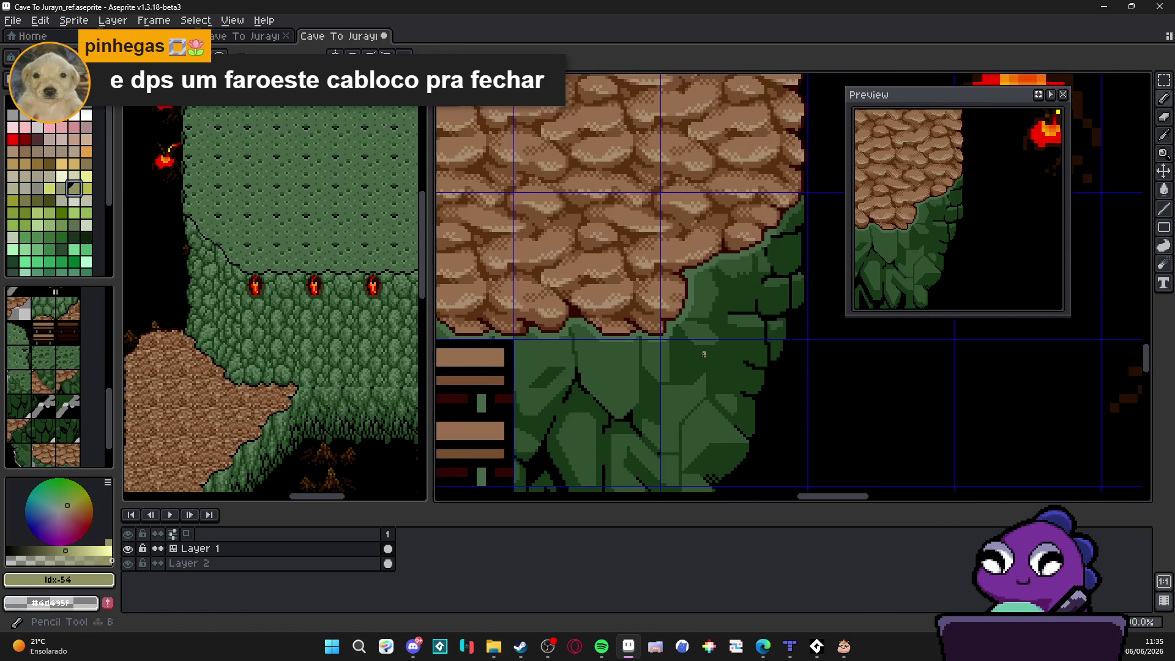
left_click(646, 330, "alt")
scroll(739, 375, "up", 1)
scroll(739, 375, "up", 3)
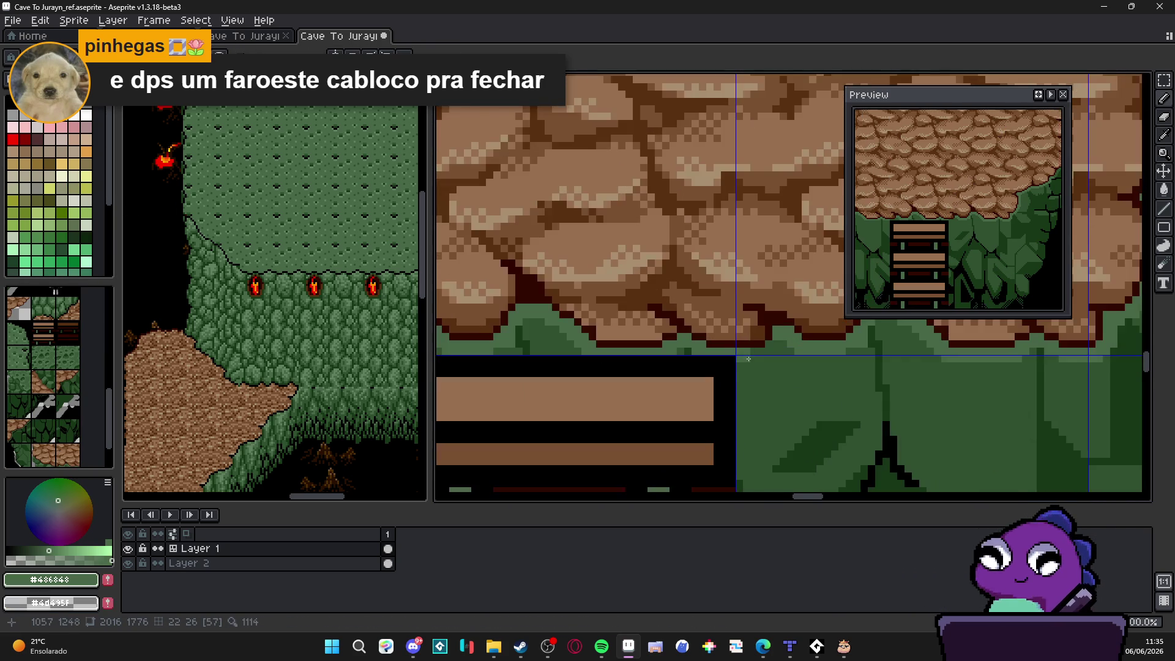
key("ctrl+s")
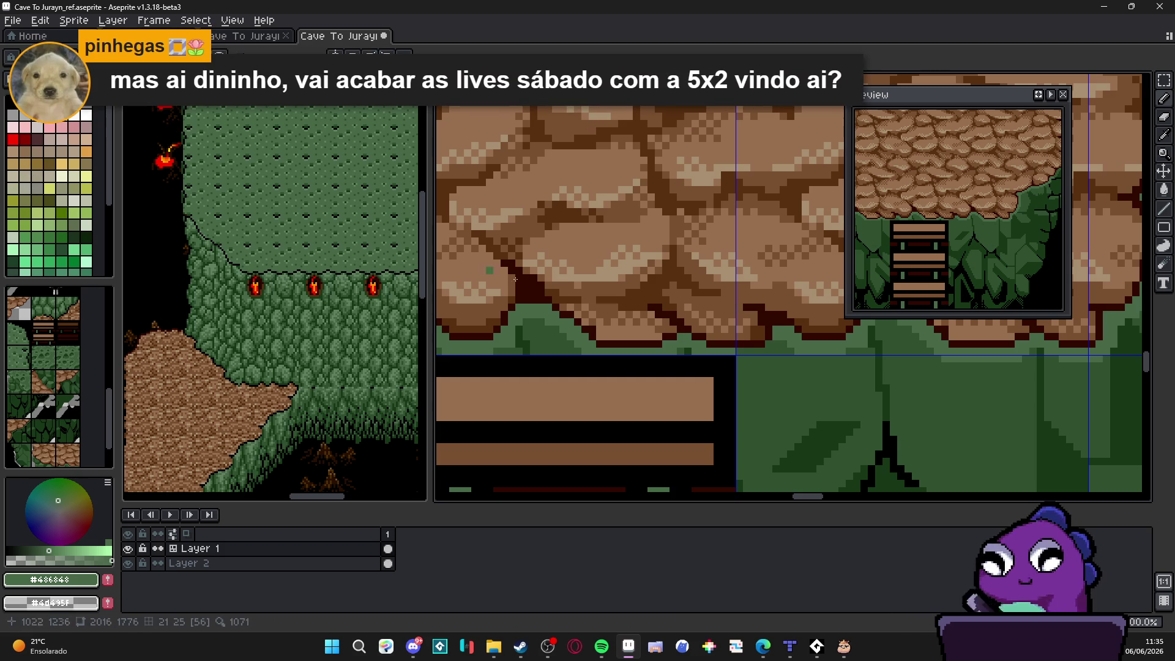
Step: Repaint green pixels along the ground edge beneath the plateau
left_click_drag(691, 329, 601, 304)
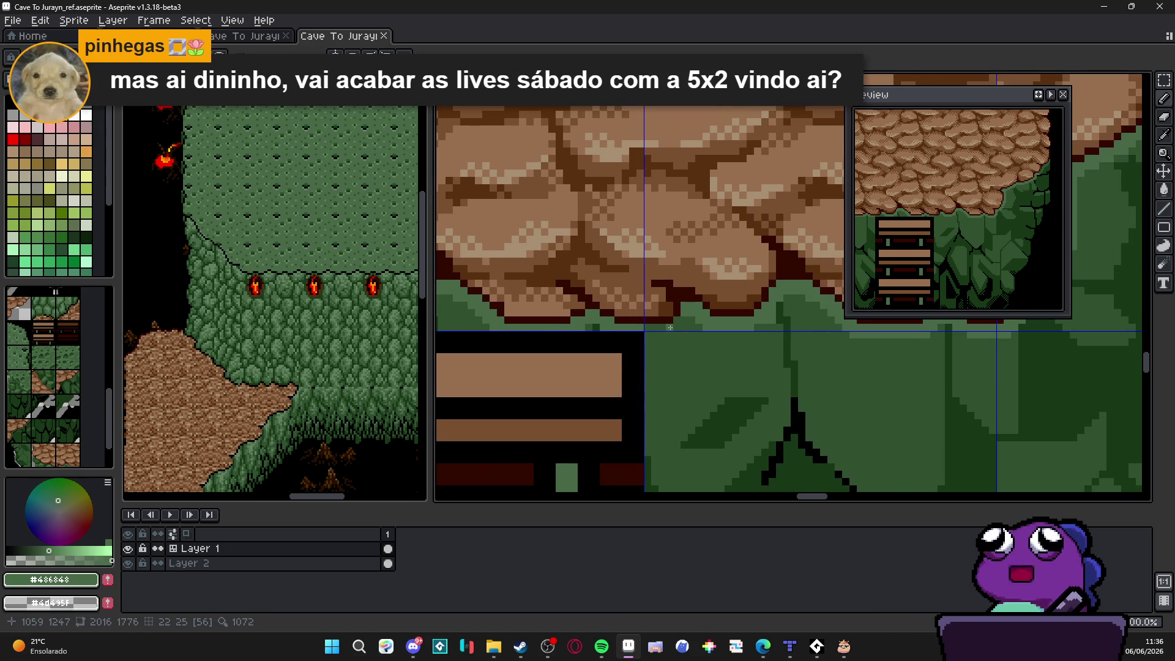
scroll(664, 333, "up", 2)
mouse_move(637, 318)
left_mouse_down()
mouse_move(697, 315)
mouse_move(721, 299)
mouse_move(718, 318)
left_mouse_up()
scroll(599, 346, "down", 4)
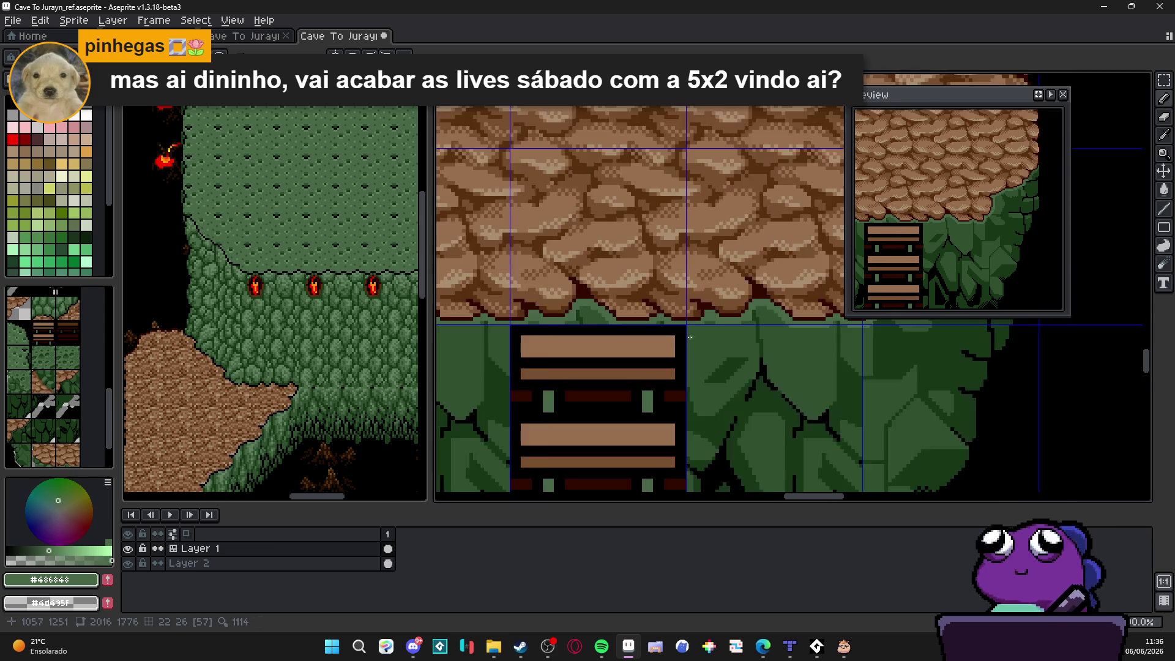
left_click_drag(599, 341, 702, 357)
left_click_drag(511, 343, 673, 361)
scroll(572, 354, "up", 3)
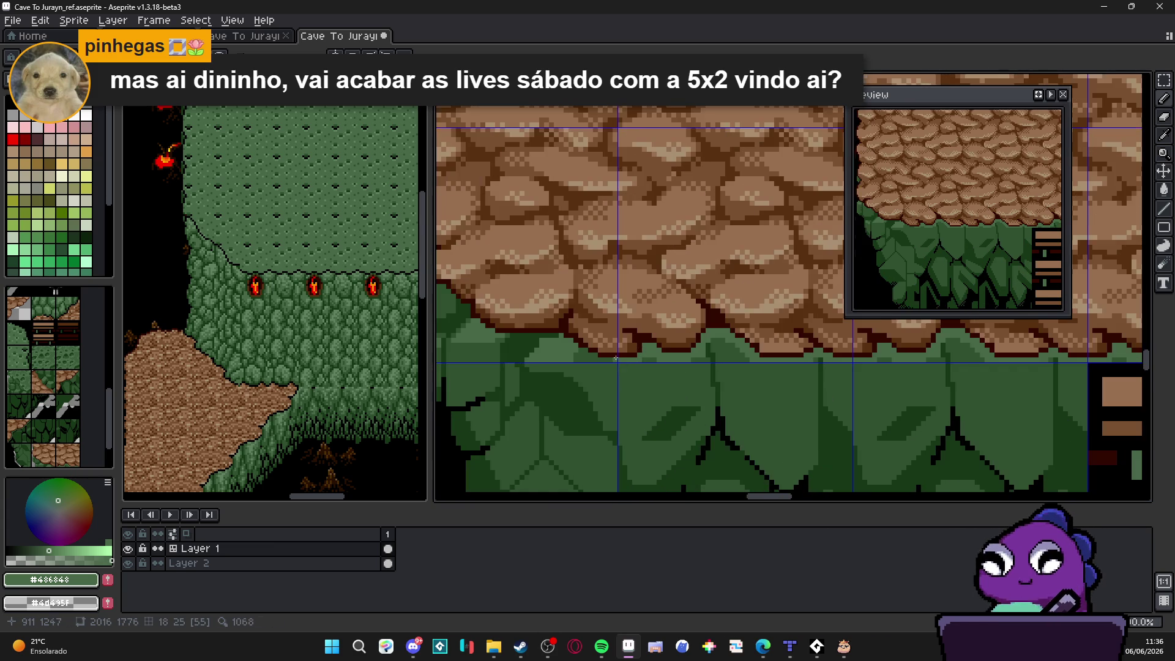
Step: Add a dark-brown pixel to extend the rock's lower outline
left_click(589, 352)
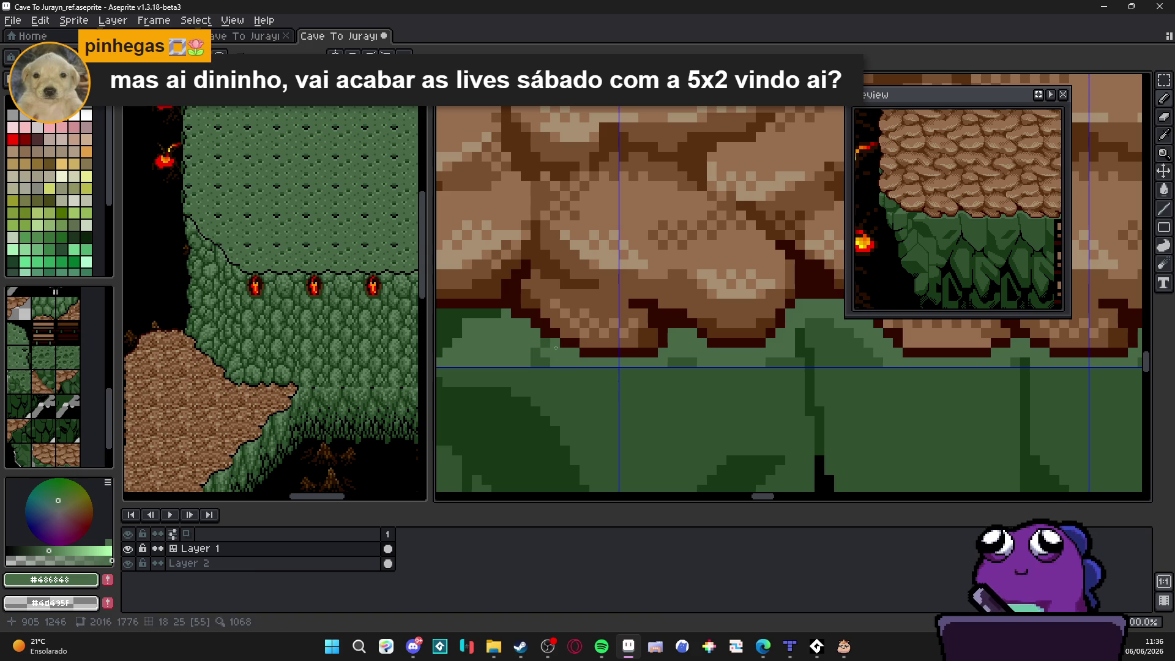
left_click_drag(529, 338, 654, 368)
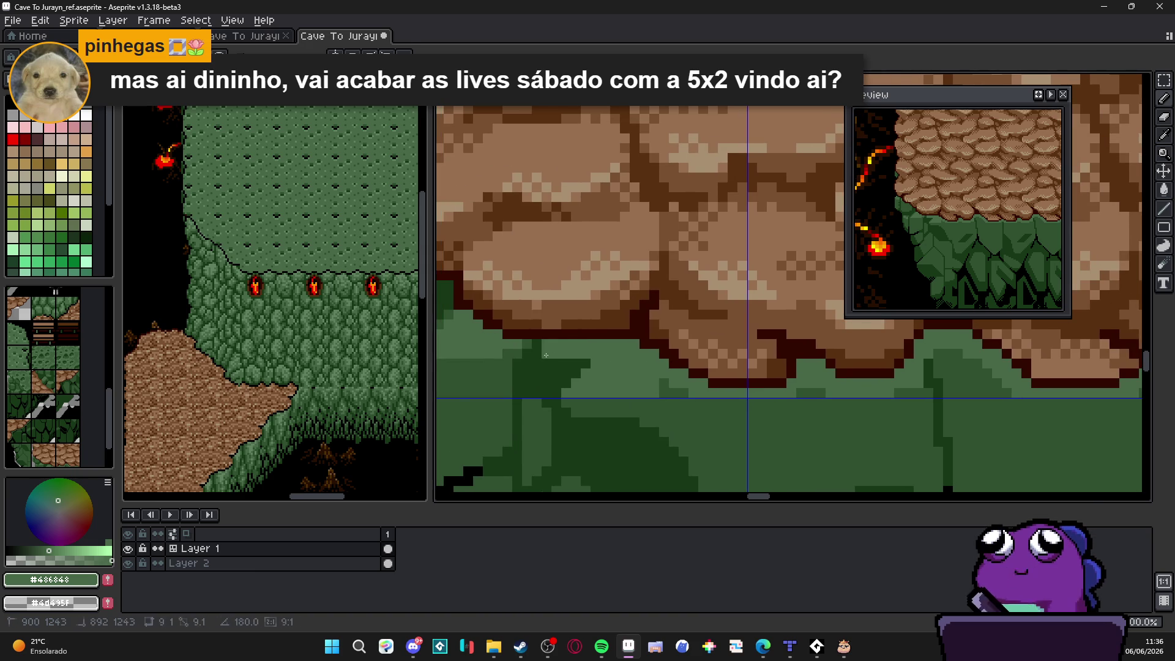
left_click_drag(512, 352, 729, 376)
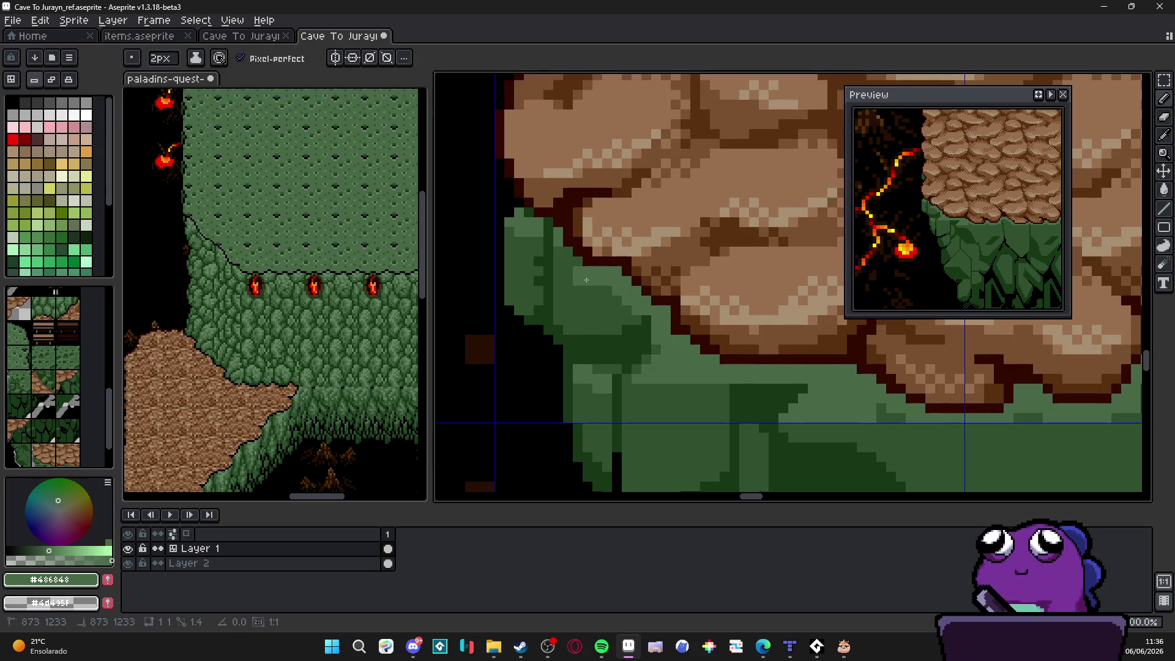
mouse_move(573, 272)
left_mouse_down()
mouse_move(605, 293)
mouse_move(591, 284)
left_mouse_up()
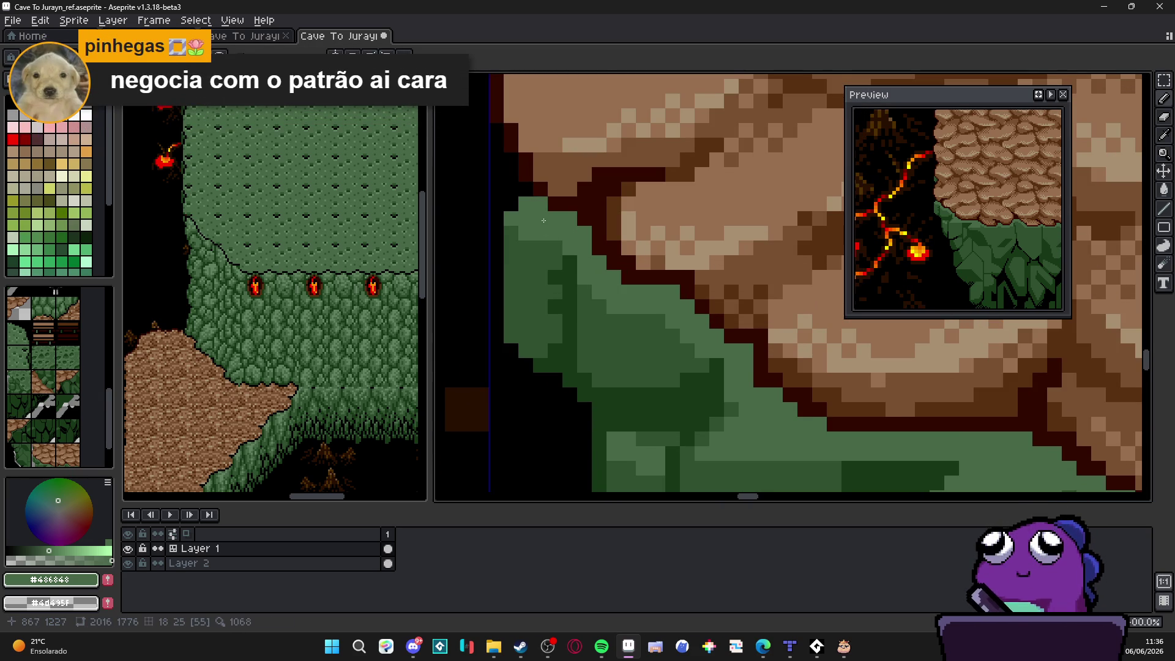
scroll(626, 307, "down", 2)
scroll(626, 307, "down", 4)
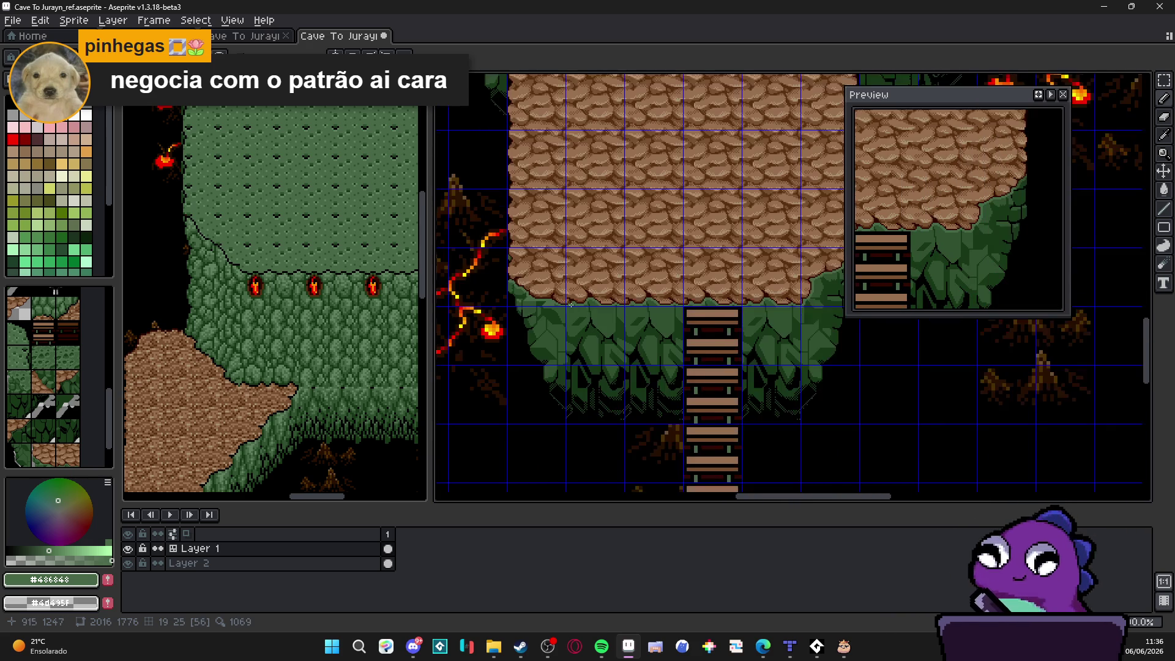
Step: Hide the tile grid and pick dark green #183818 as the drawing colour
key("ctrl+apostrophe")
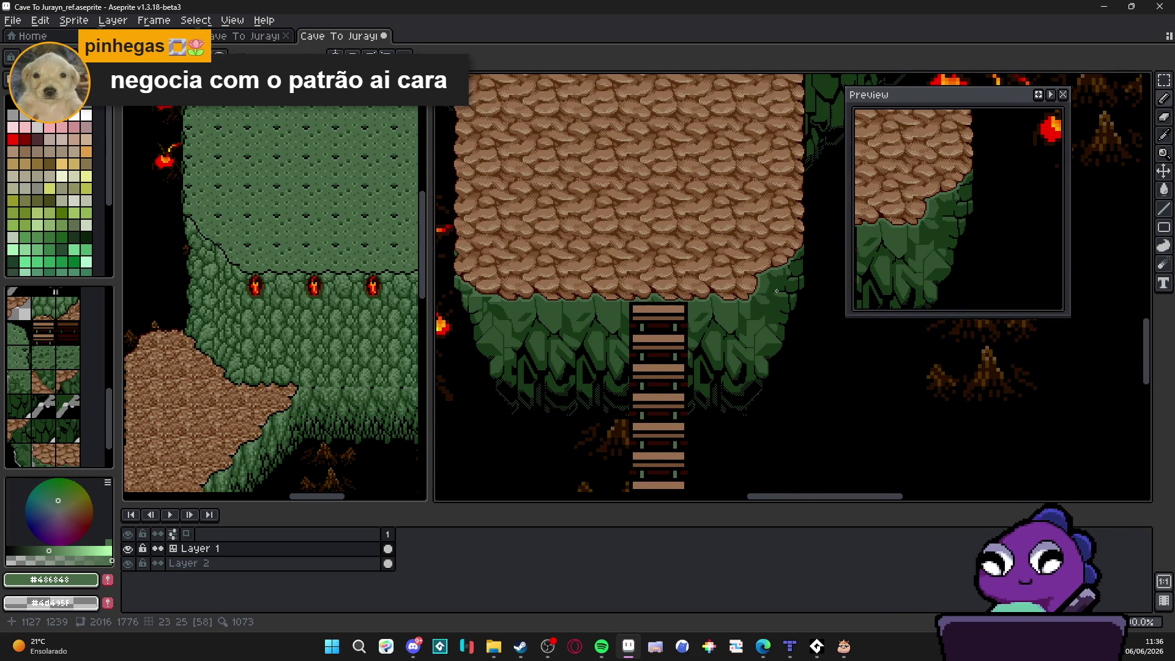
scroll(786, 285, "up", 5)
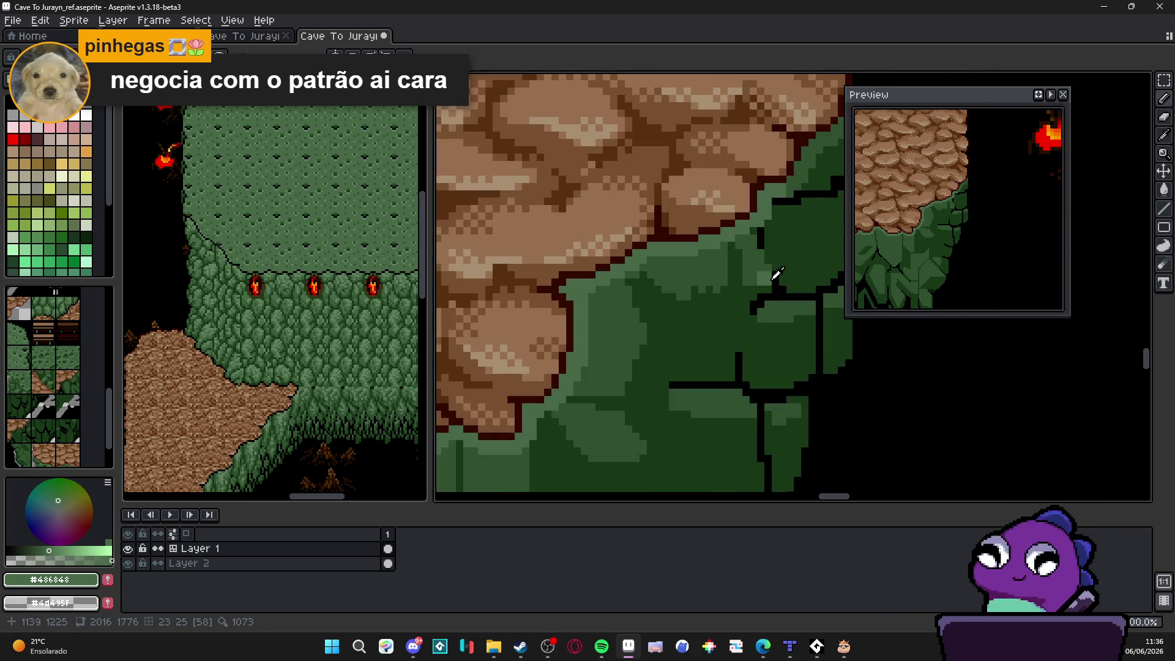
left_click(768, 269, "alt")
scroll(768, 269, "down", 2)
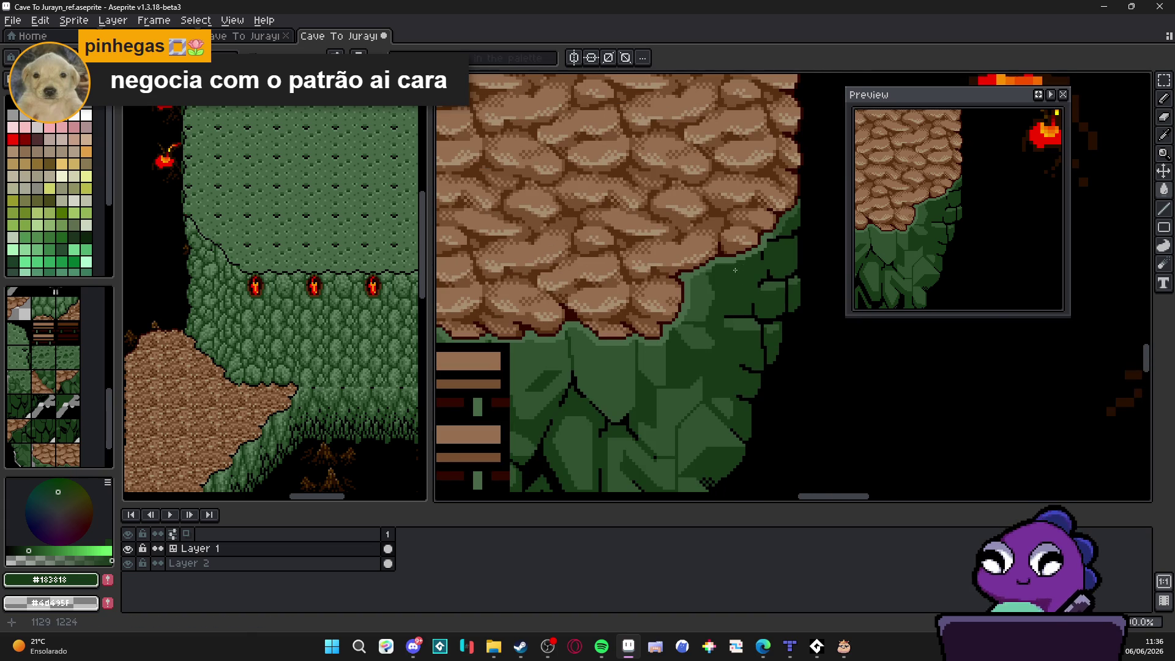
scroll(735, 270, "down", 1)
scroll(728, 282, "right", 1)
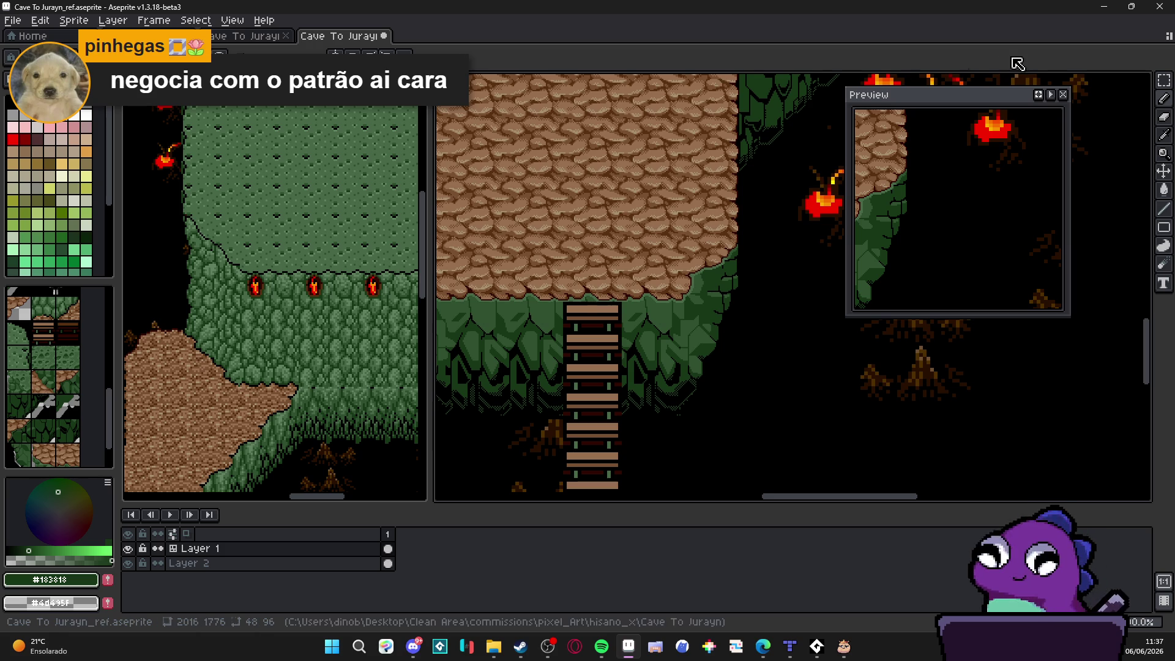
Step: Outline the grass edge below the rocks with black #000000 lines
scroll(807, 209, "up", 3)
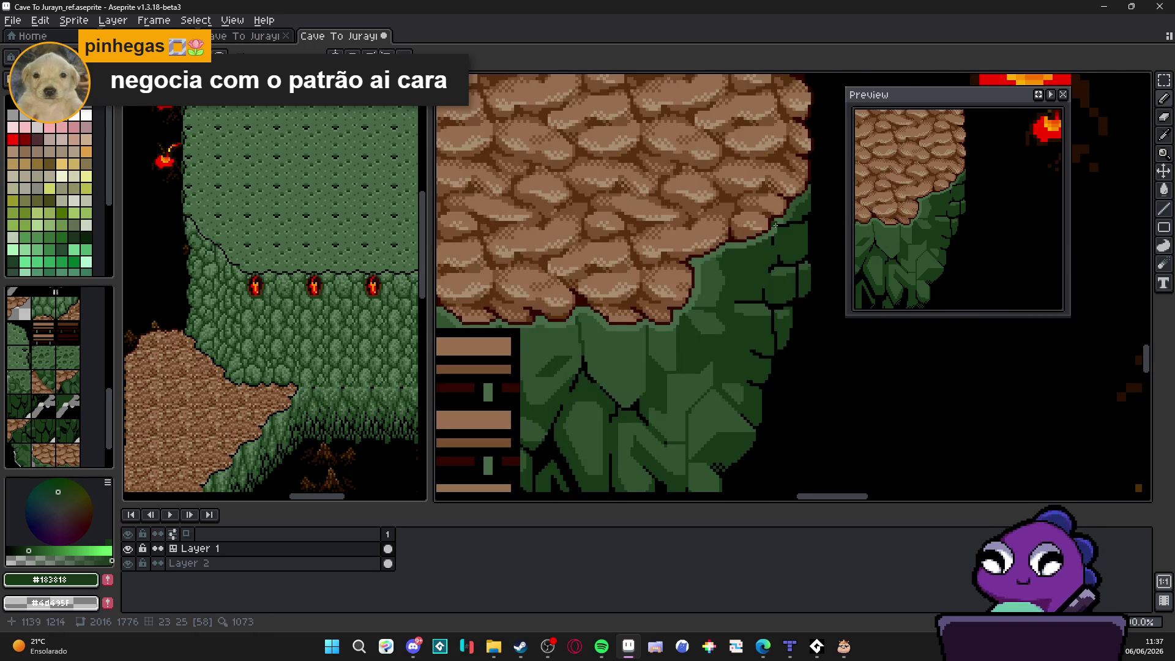
left_click(812, 189, "alt")
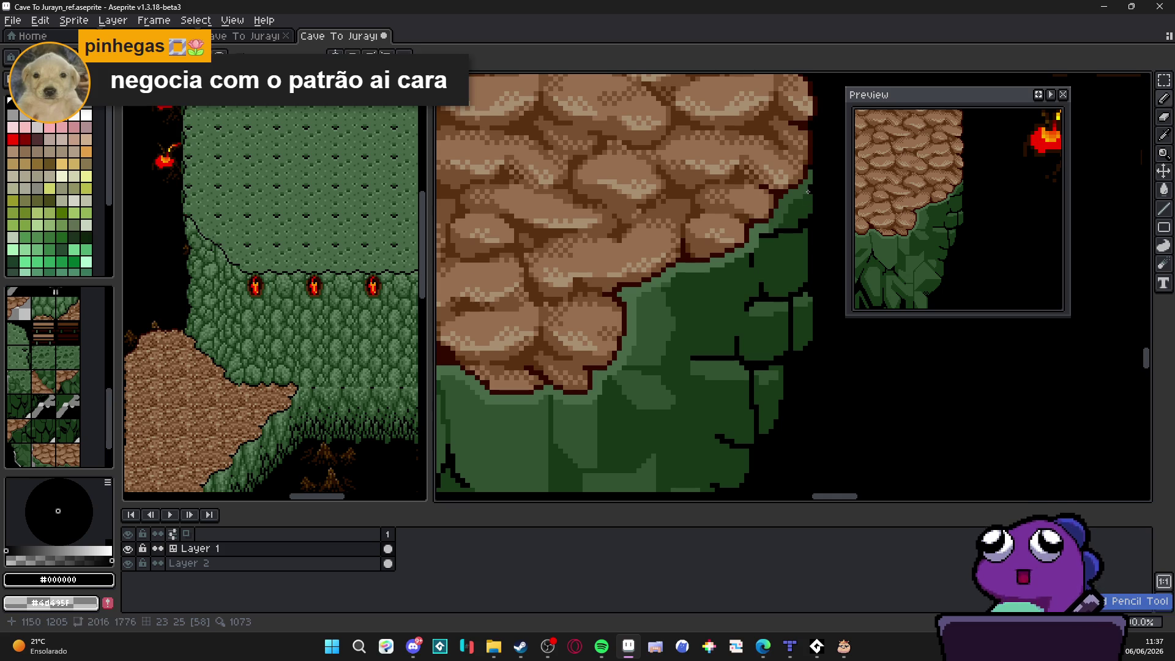
scroll(805, 202, "up", 2)
left_click_drag(809, 202, 770, 202)
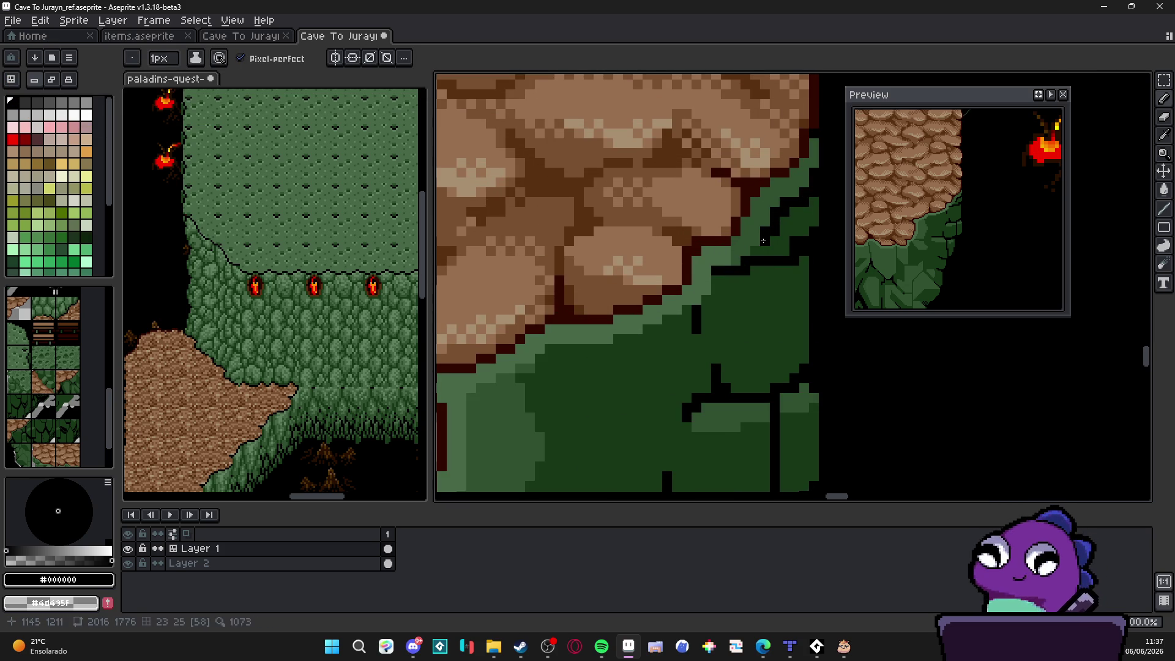
scroll(754, 255, "up", 2)
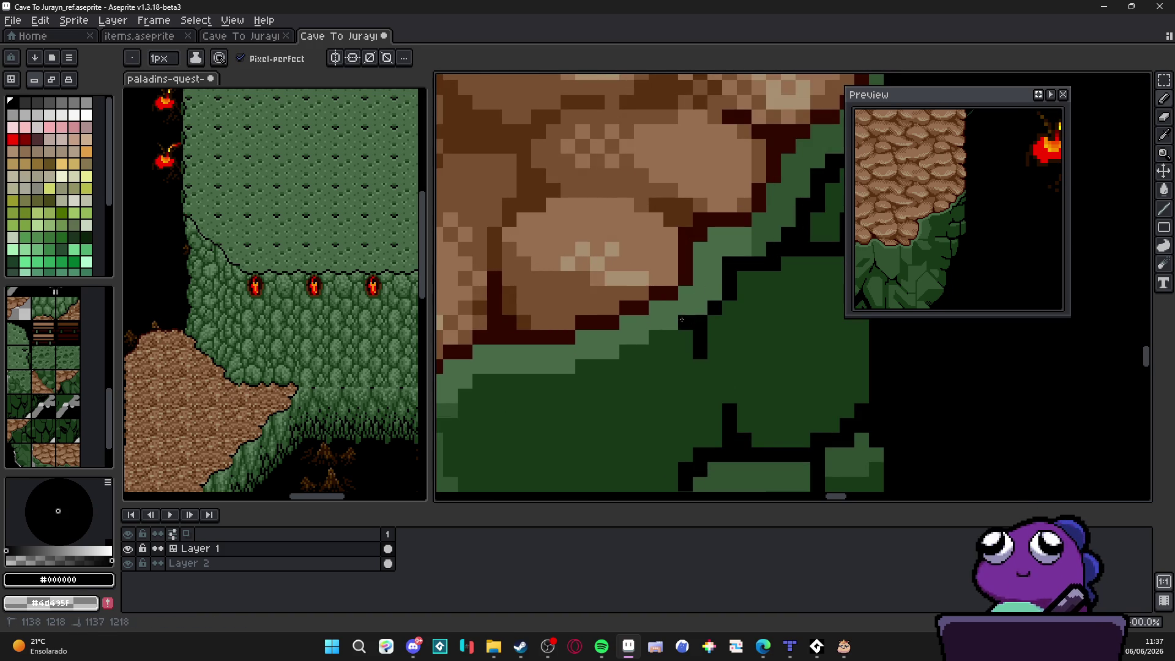
scroll(710, 326, "down", 3)
scroll(710, 326, "up", 2)
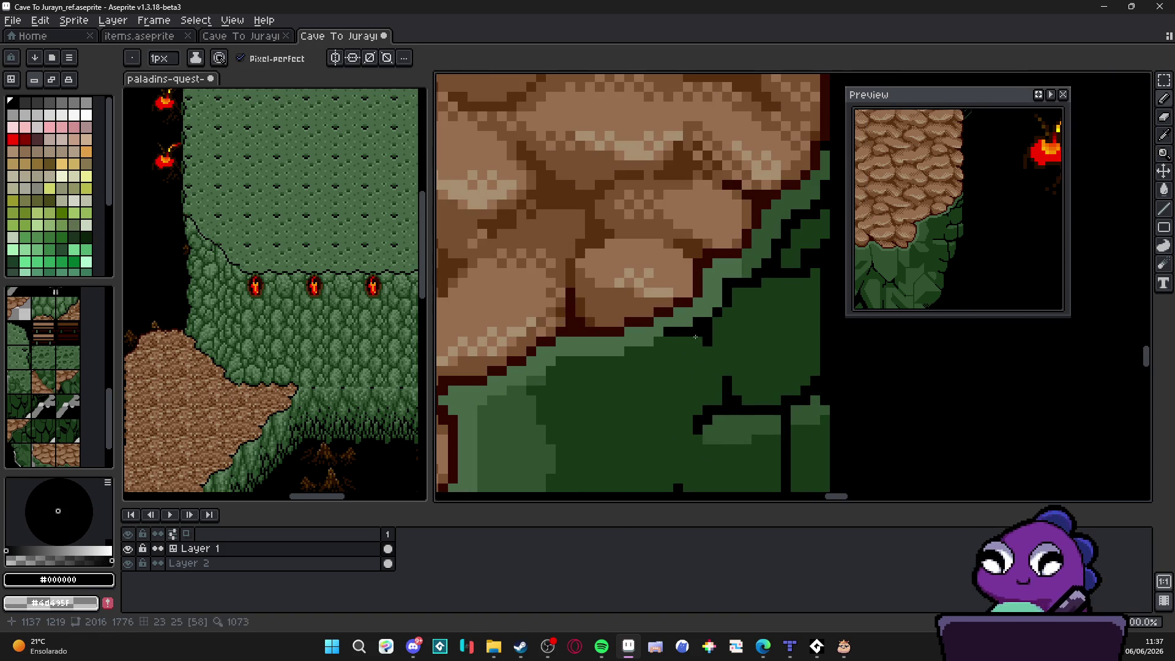
left_click(673, 342, "alt")
left_click(668, 344, "alt")
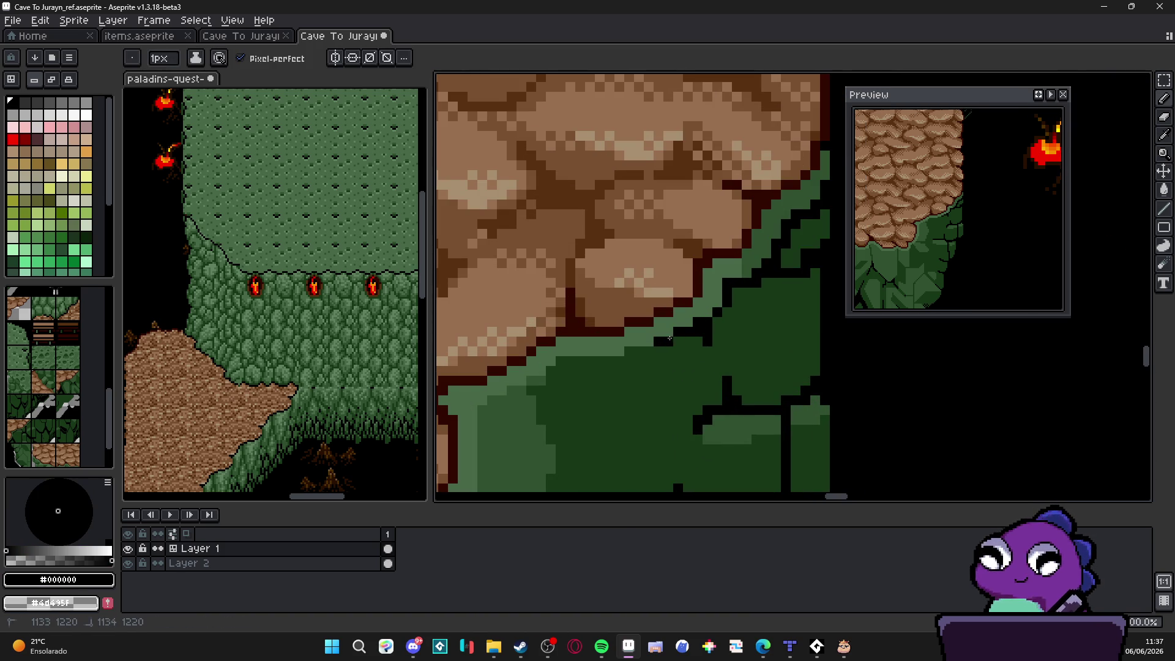
left_click_drag(646, 355, 548, 380)
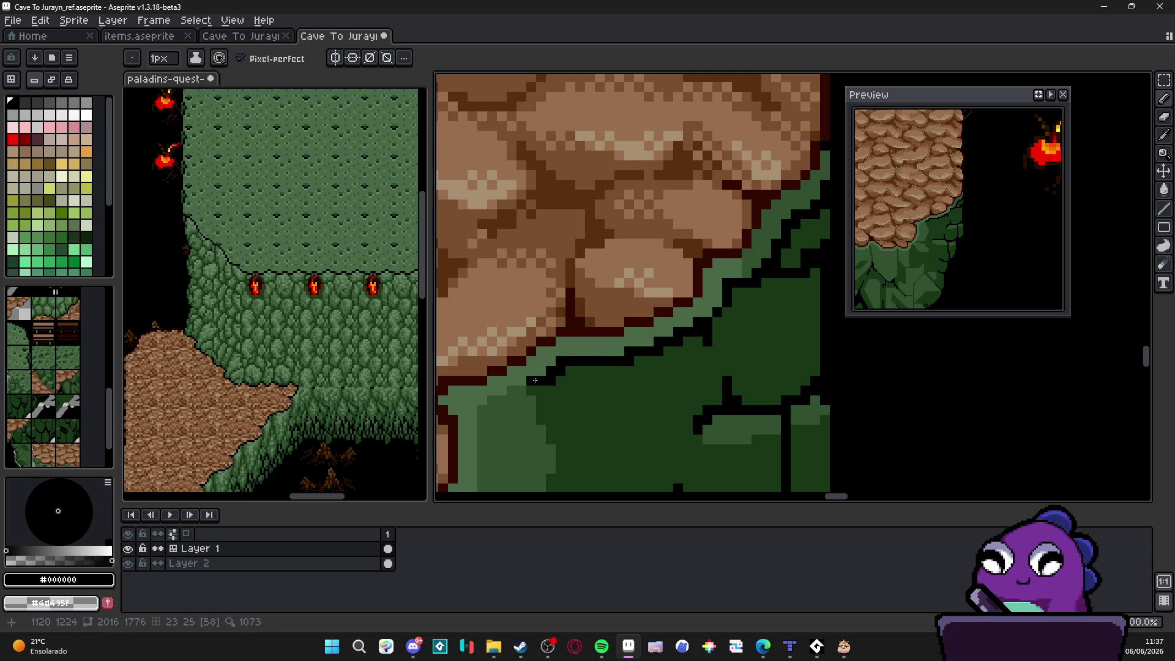
Step: Add dark-green shading pixels and a short vertical crack along the cliff edge
left_click(533, 382, "alt")
scroll(588, 370, "left", 3)
scroll(592, 370, "down", 2)
scroll(585, 400, "up", 3)
mouse_move(576, 327)
left_mouse_down()
mouse_move(614, 327)
mouse_move(559, 338)
left_mouse_up()
scroll(558, 338, "down", 2)
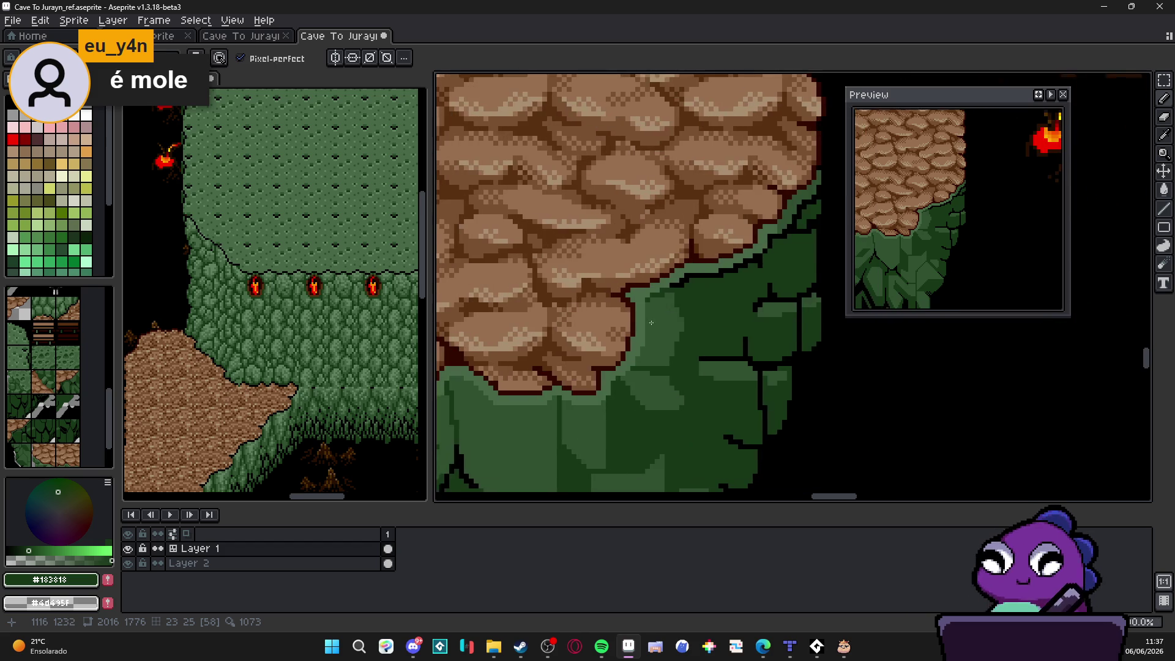
scroll(630, 367, "up", 1)
left_click_drag(641, 313, 632, 394)
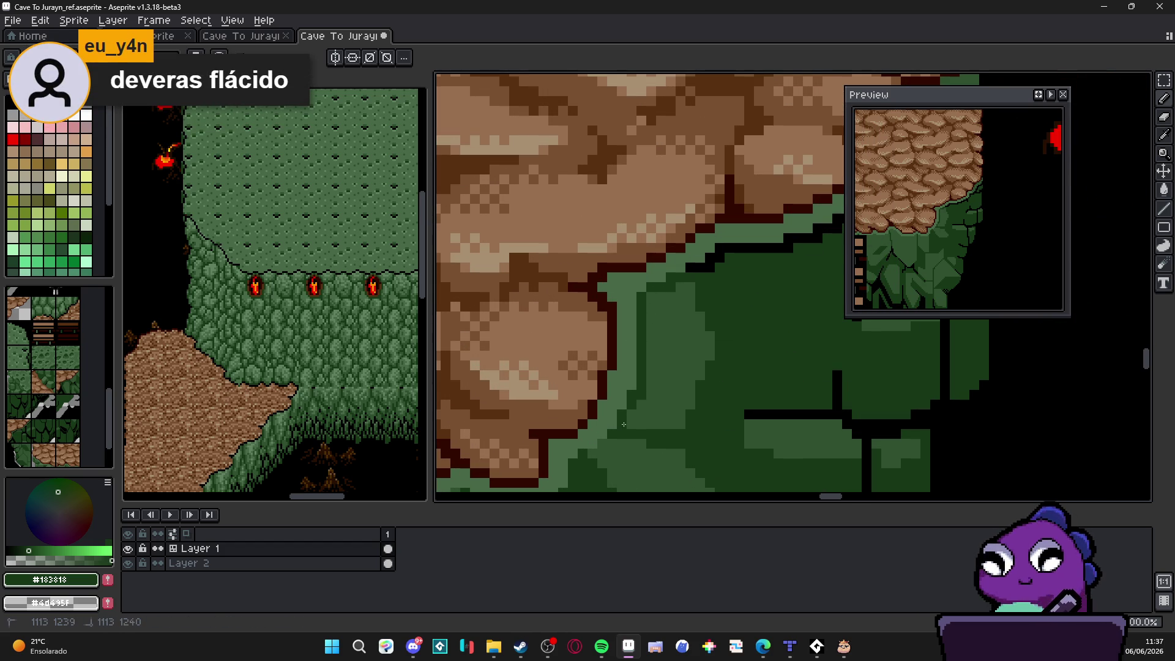
scroll(704, 353, "down", 2)
scroll(704, 353, "down", 4)
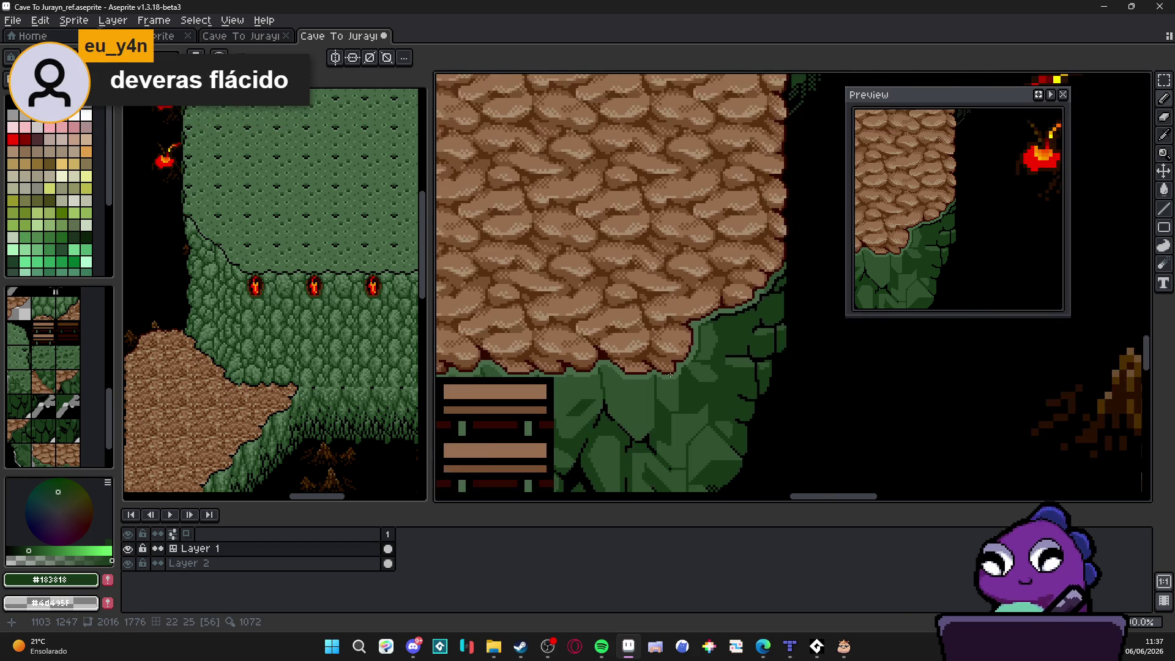
scroll(645, 368, "up", 3)
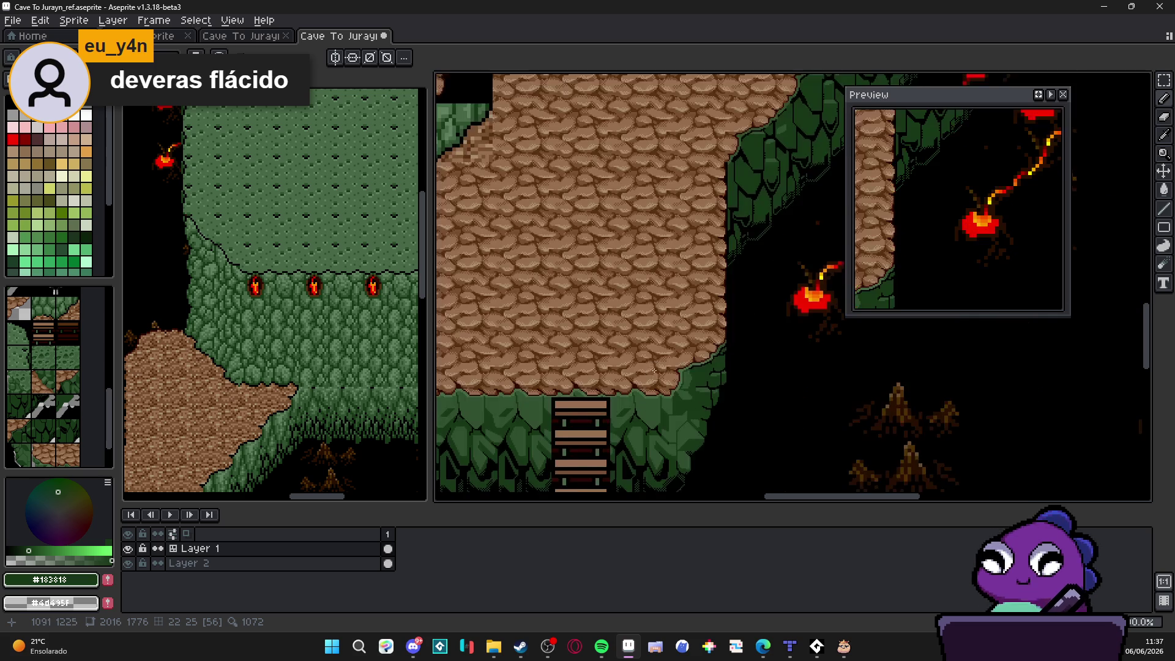
key("ctrl+s")
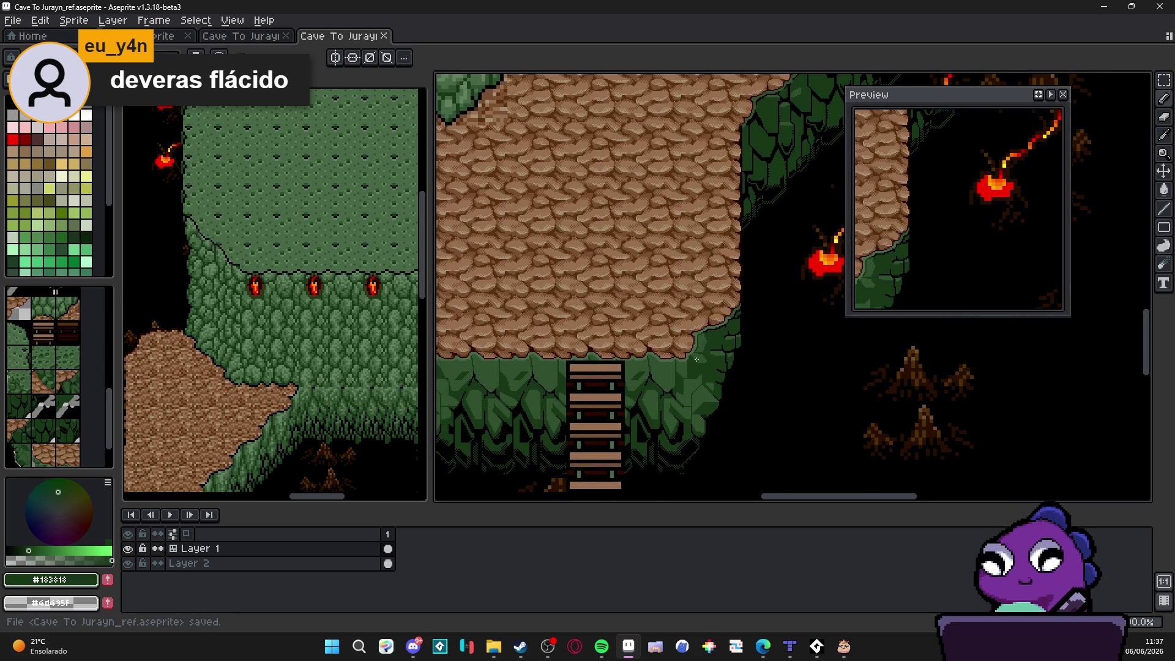
scroll(696, 359, "up", 5)
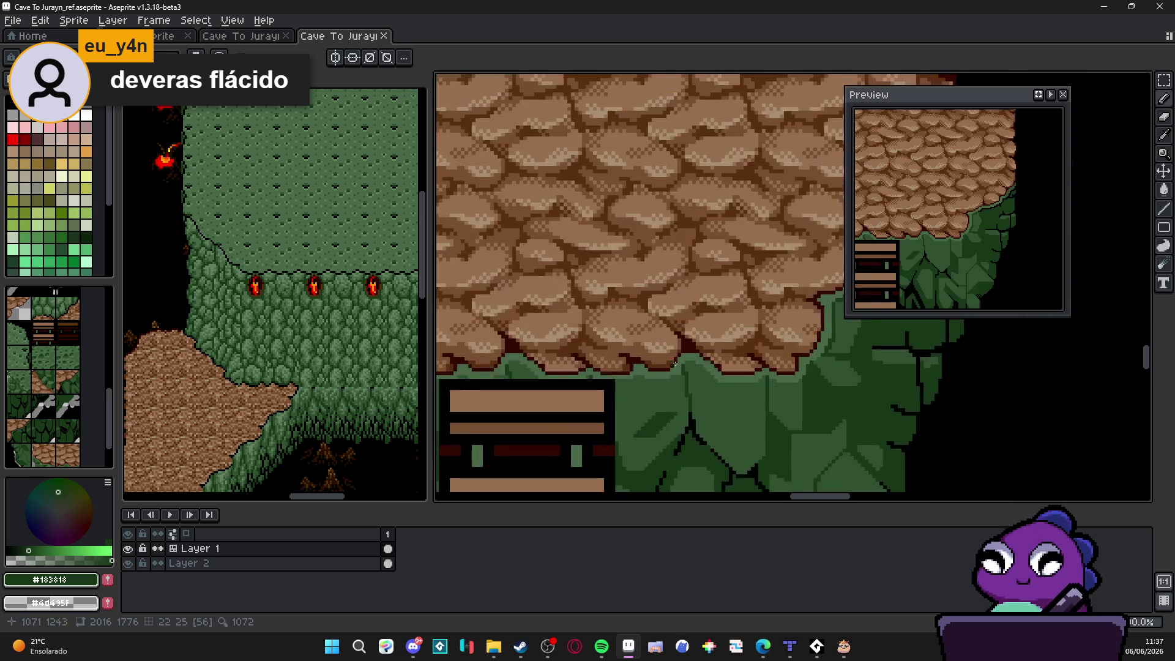
scroll(754, 377, "up", 2)
mouse_move(761, 422)
left_mouse_down()
mouse_move(777, 404)
mouse_move(675, 402)
mouse_move(634, 374)
mouse_move(615, 385)
mouse_move(719, 386)
mouse_move(690, 406)
mouse_move(545, 406)
mouse_move(550, 385)
mouse_move(487, 336)
mouse_move(639, 366)
left_mouse_up()
mouse_move(639, 366)
left_mouse_down()
mouse_move(577, 350)
mouse_move(578, 365)
mouse_move(658, 337)
mouse_move(643, 383)
mouse_move(533, 398)
mouse_move(460, 386)
left_mouse_up()
scroll(738, 386, "down", 2)
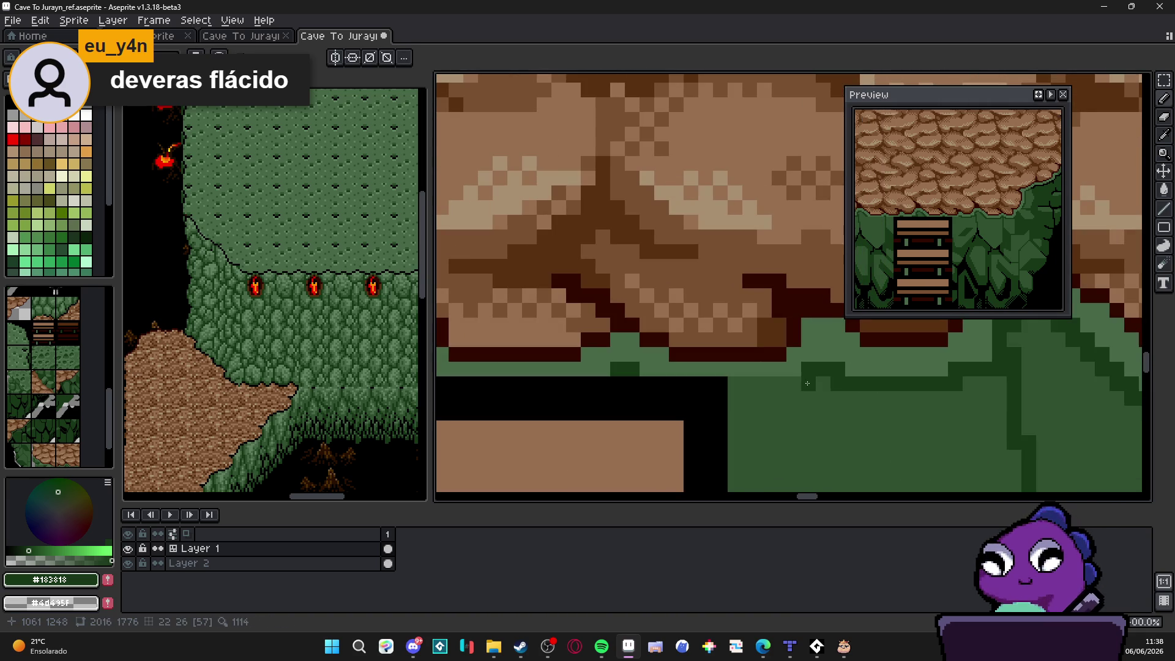
scroll(735, 390, "down", 1)
scroll(735, 390, "down", 3)
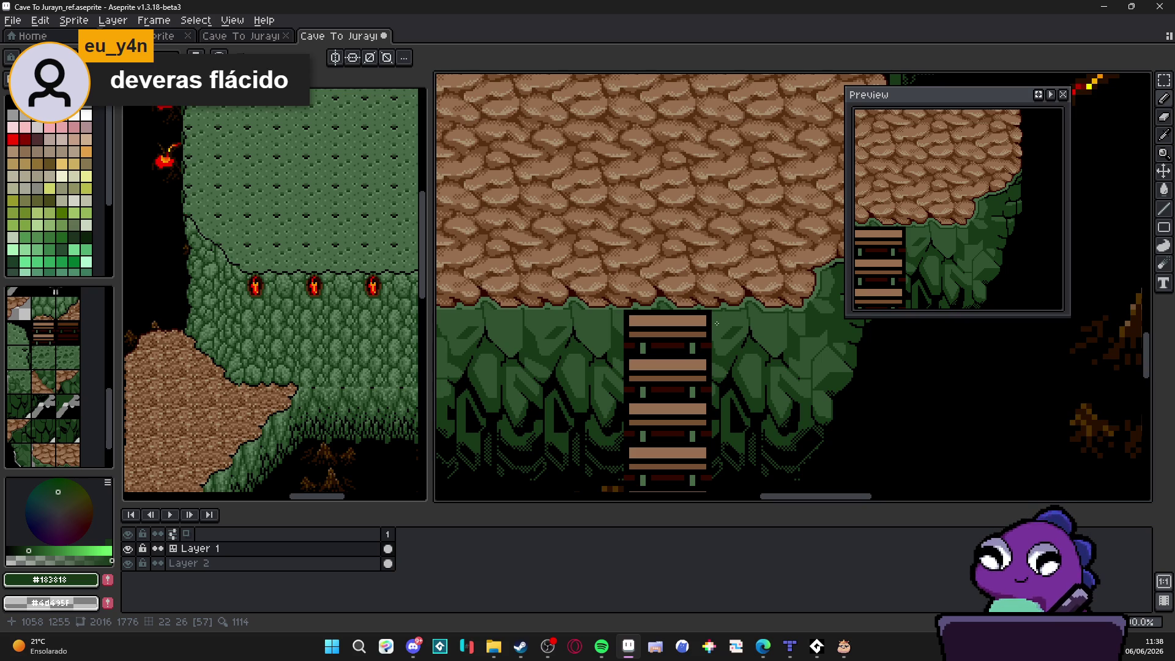
scroll(716, 323, "down", 5)
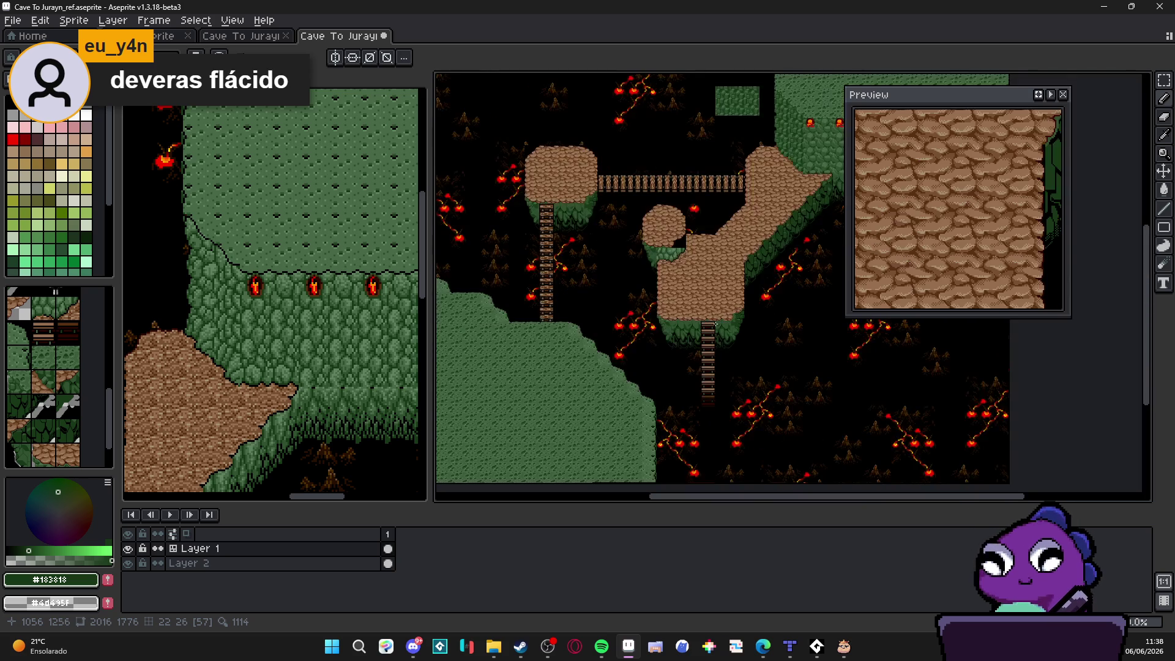
scroll(715, 324, "up", 5)
scroll(711, 348, "down", 3)
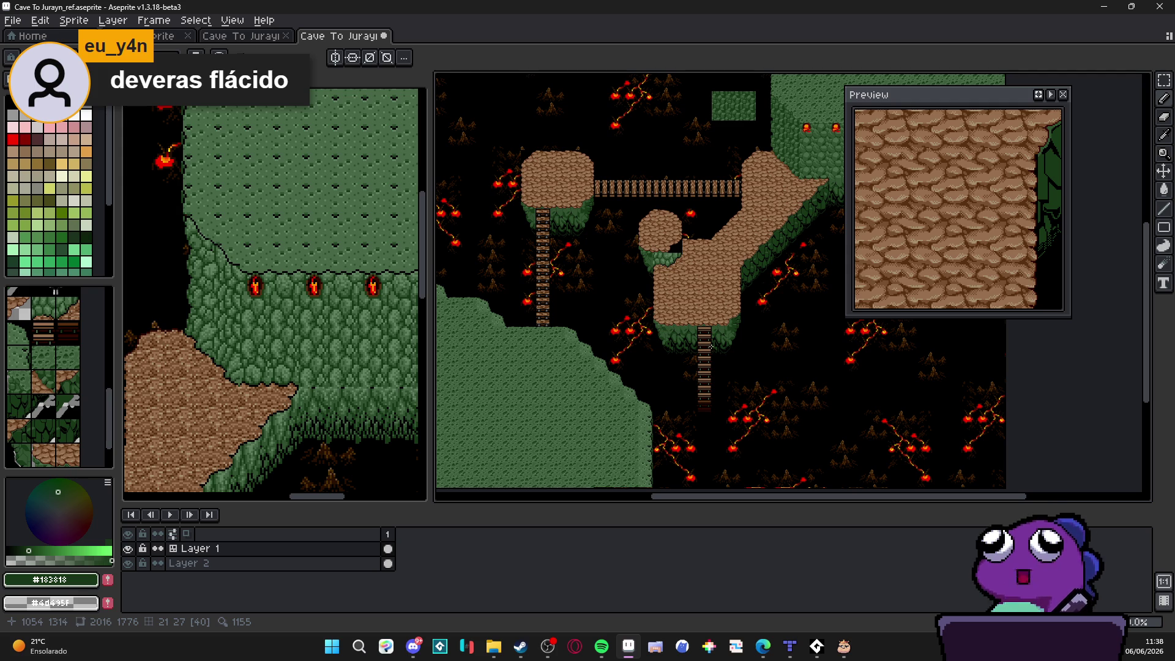
scroll(711, 347, "up", 3)
scroll(711, 346, "down", 3)
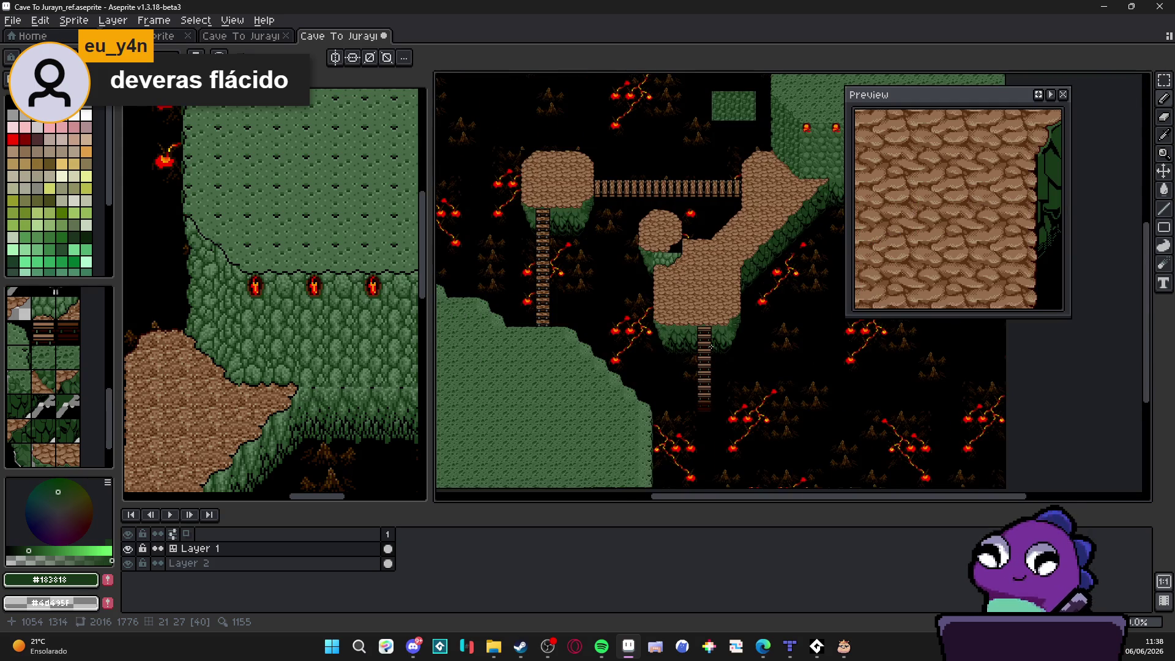
scroll(711, 346, "up", 1)
scroll(641, 345, "up", 3)
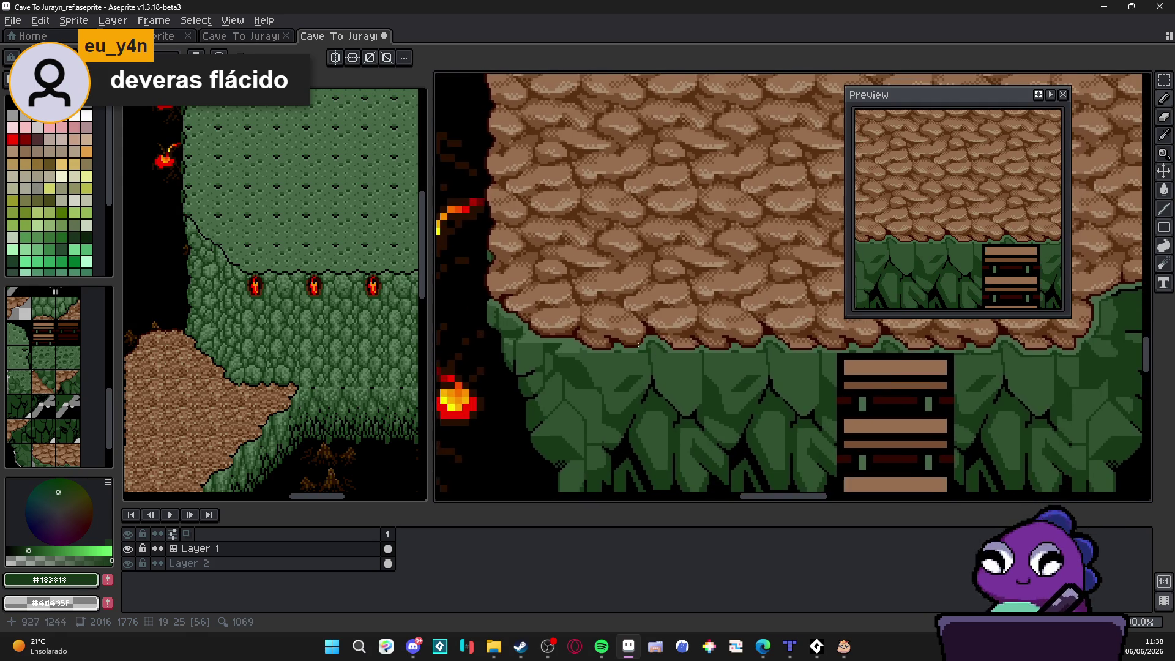
Step: Draw a long dark-green #183818 line along the foliage top under the rocks
scroll(641, 345, "up", 3)
scroll(612, 318, "down", 3)
scroll(581, 288, "up", 1)
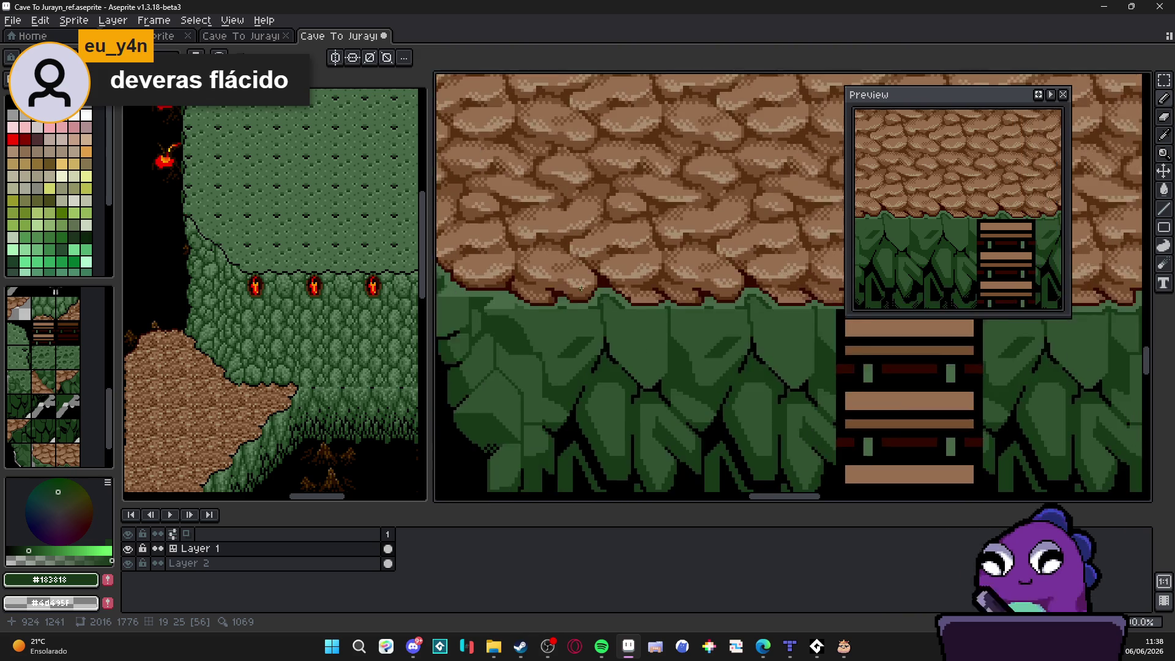
scroll(673, 318, "down", 3)
scroll(742, 342, "down", 3)
scroll(742, 341, "up", 3)
scroll(742, 342, "down", 3)
scroll(747, 399, "up", 3)
scroll(757, 443, "down", 3)
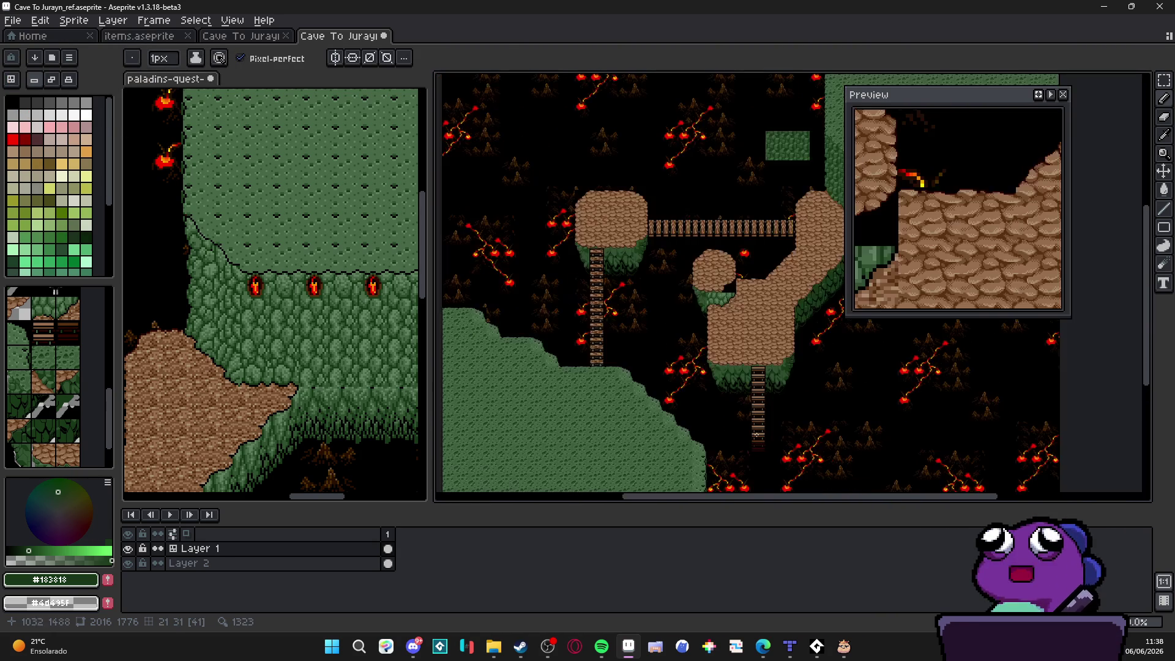
scroll(696, 296, "up", 2)
scroll(631, 273, "down", 2)
scroll(631, 273, "up", 2)
scroll(627, 315, "up", 5)
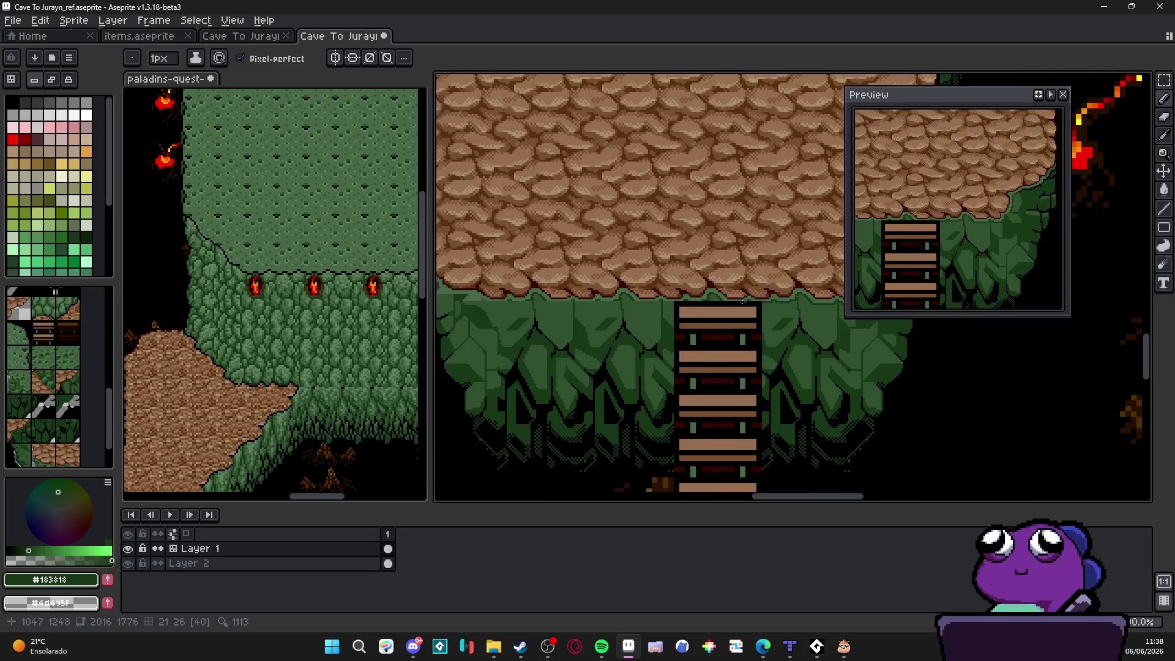
scroll(636, 290, "down", 4)
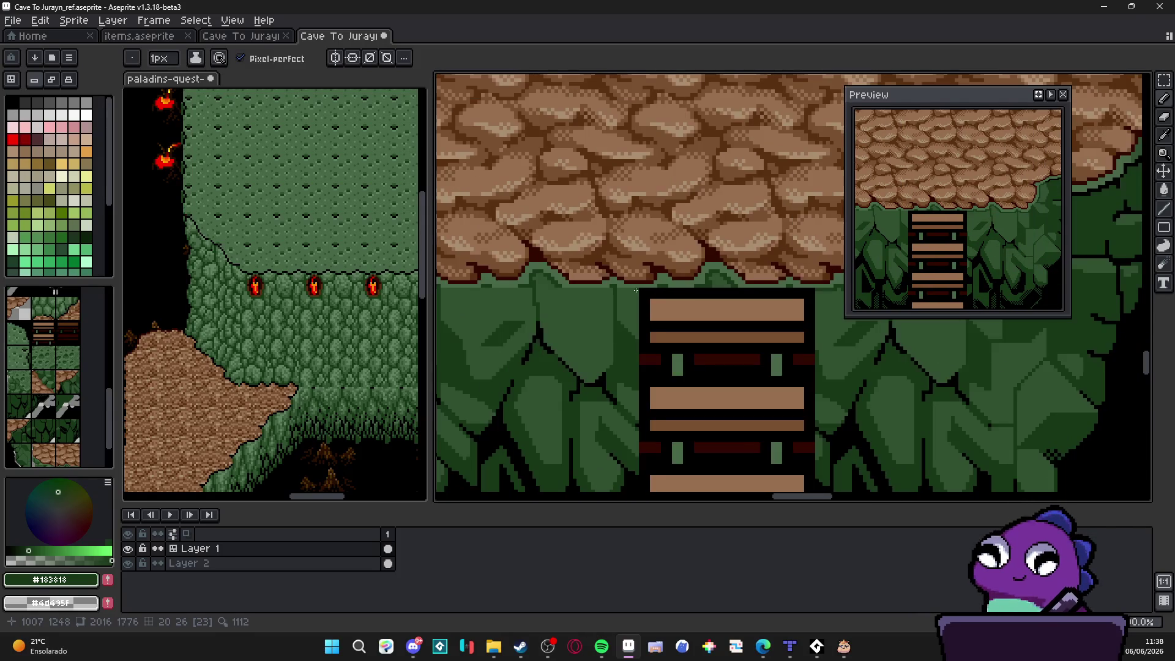
scroll(629, 290, "up", 3)
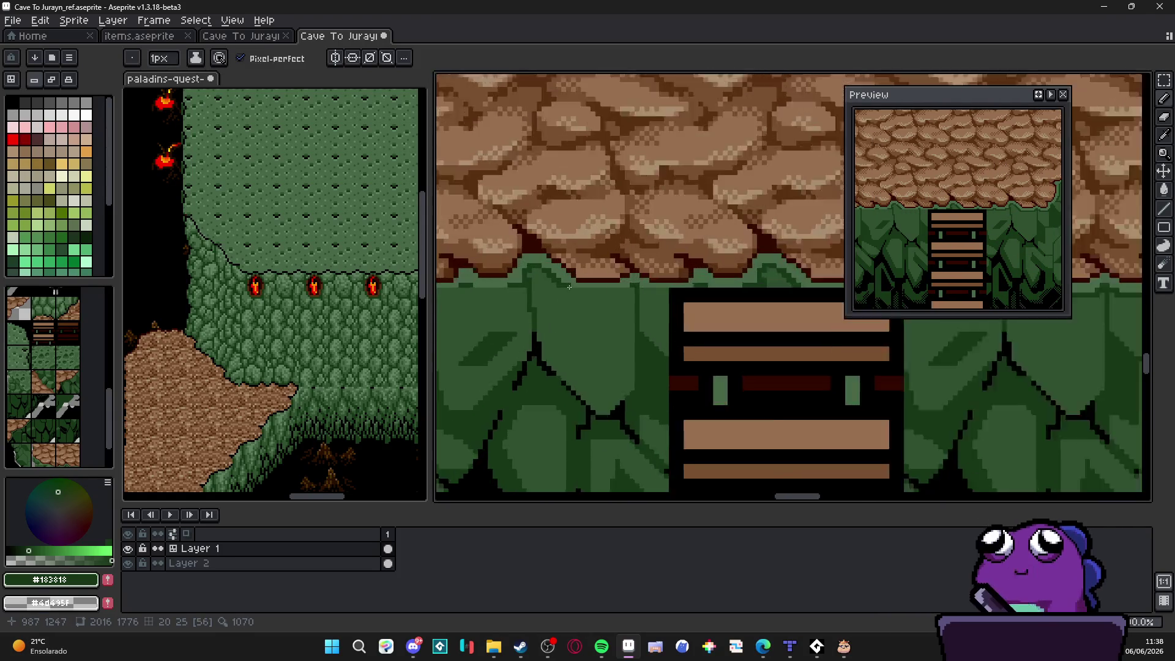
left_click_drag(562, 296, 759, 296)
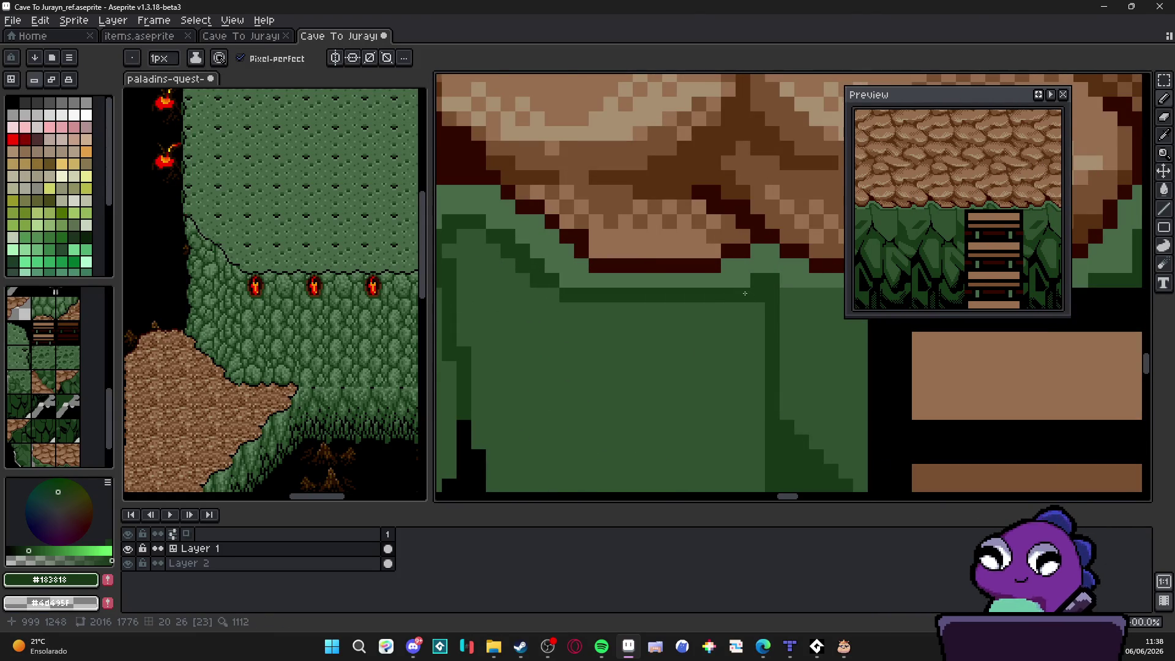
Step: Extend the dark-green edge line up-left along the cliff's left end
scroll(682, 321, "down", 4)
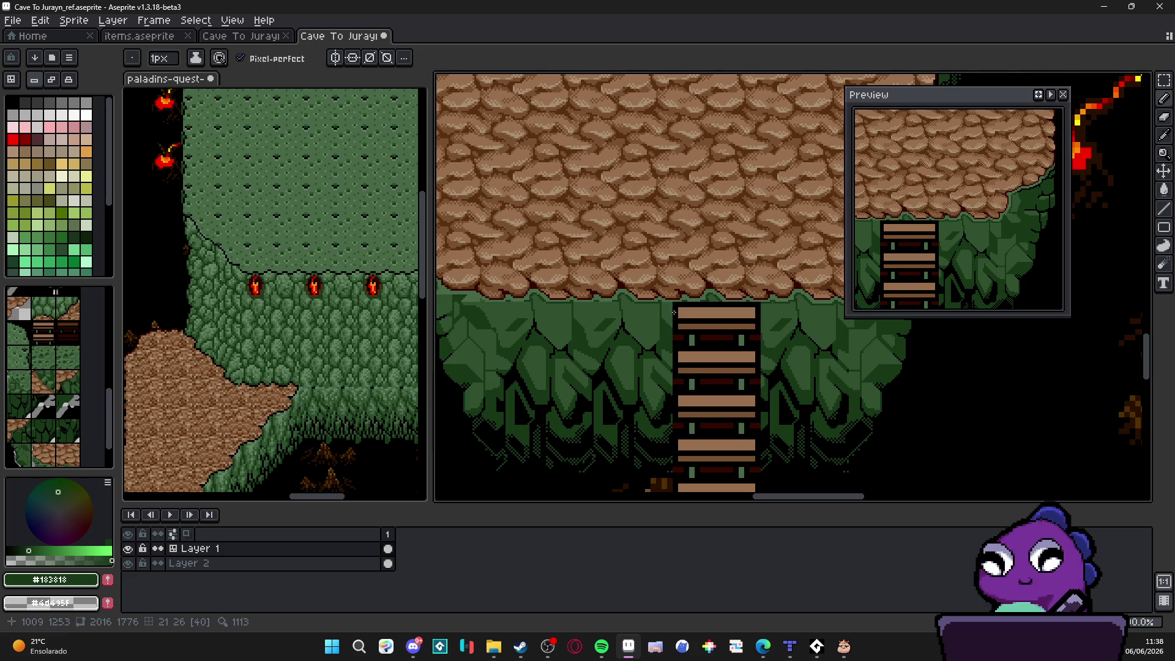
scroll(667, 318, "down", 1)
scroll(612, 292, "up", 3)
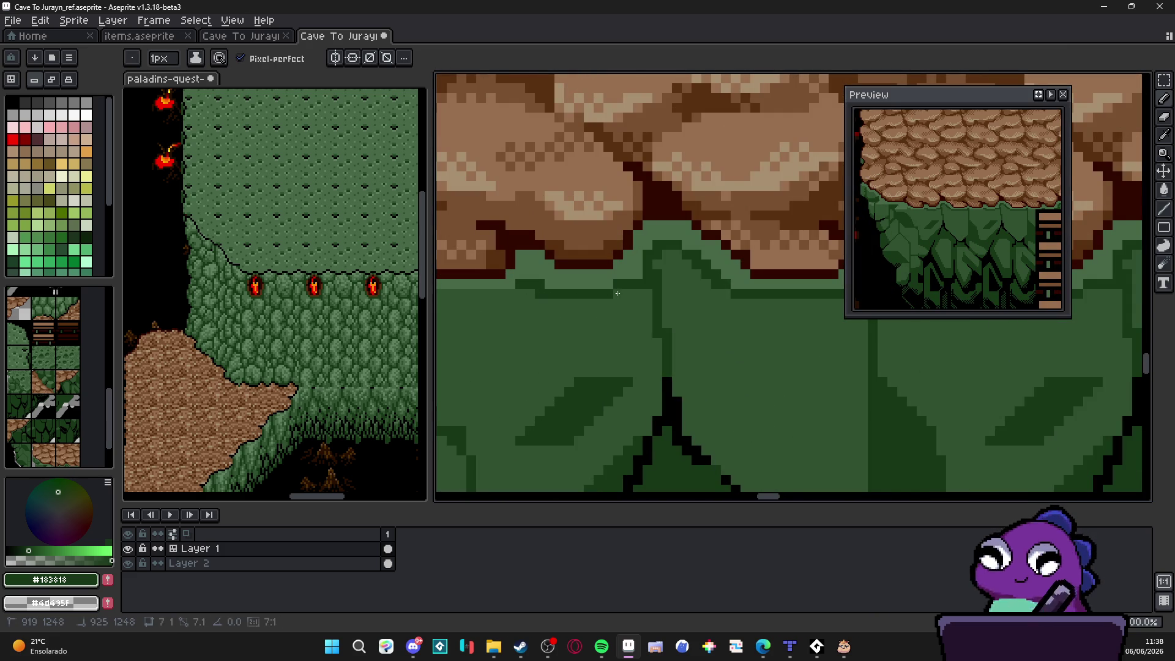
mouse_move(587, 302)
left_mouse_down()
mouse_move(738, 337)
mouse_move(641, 336)
left_mouse_up()
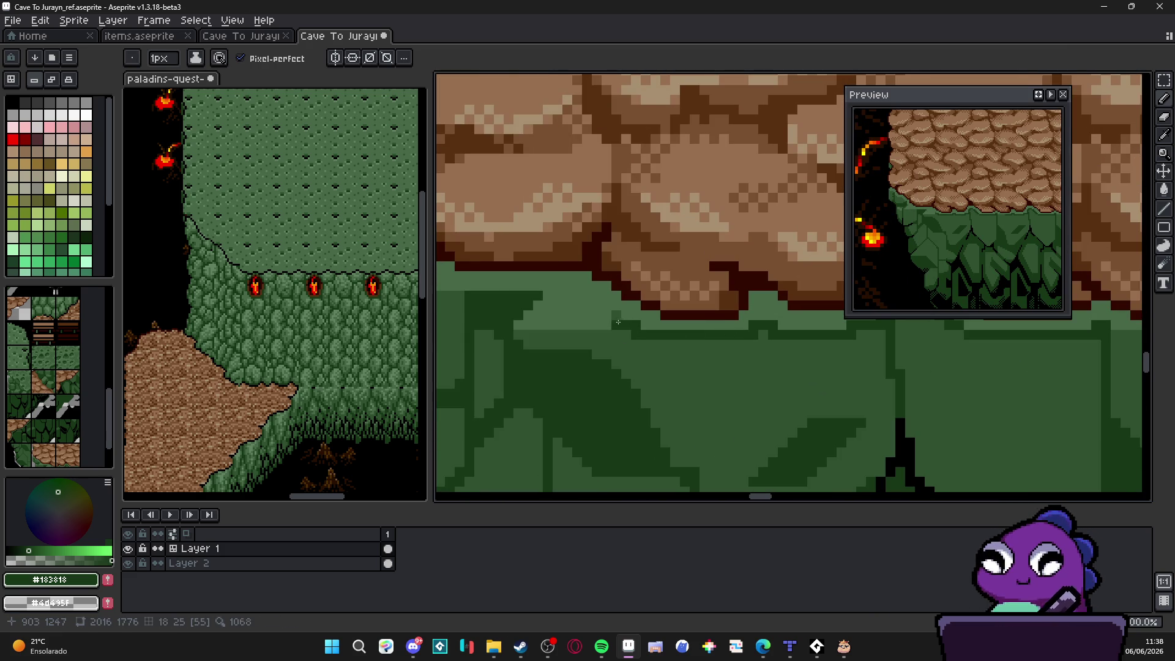
scroll(630, 328, "up", 3)
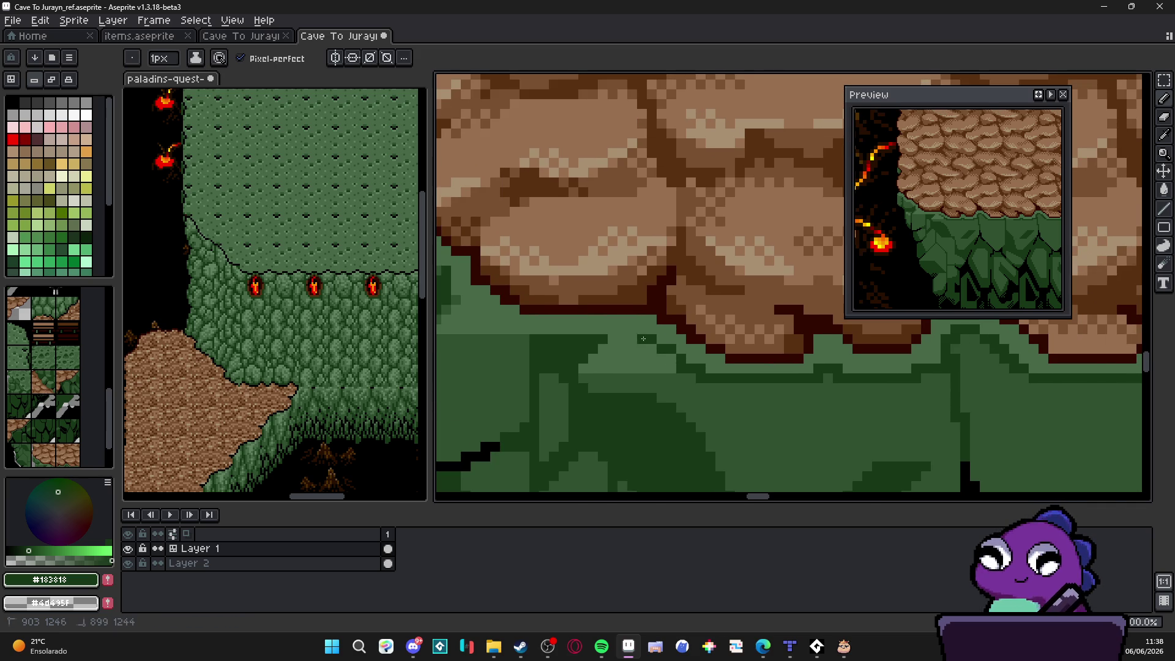
scroll(632, 348, "left", 3)
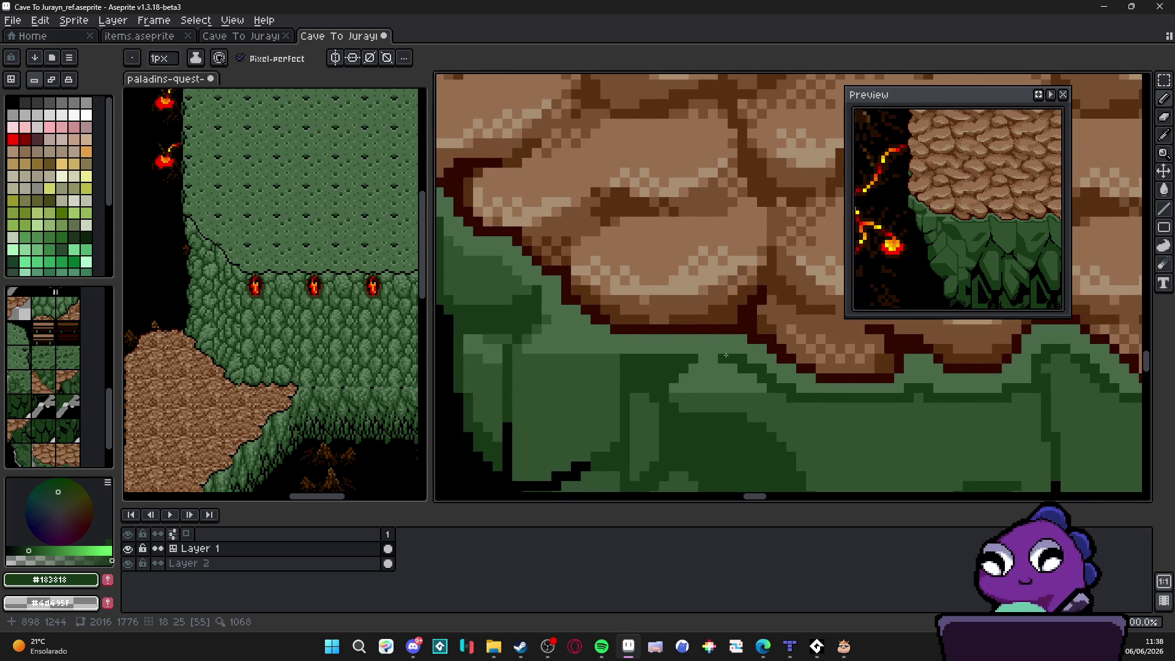
left_click(581, 341)
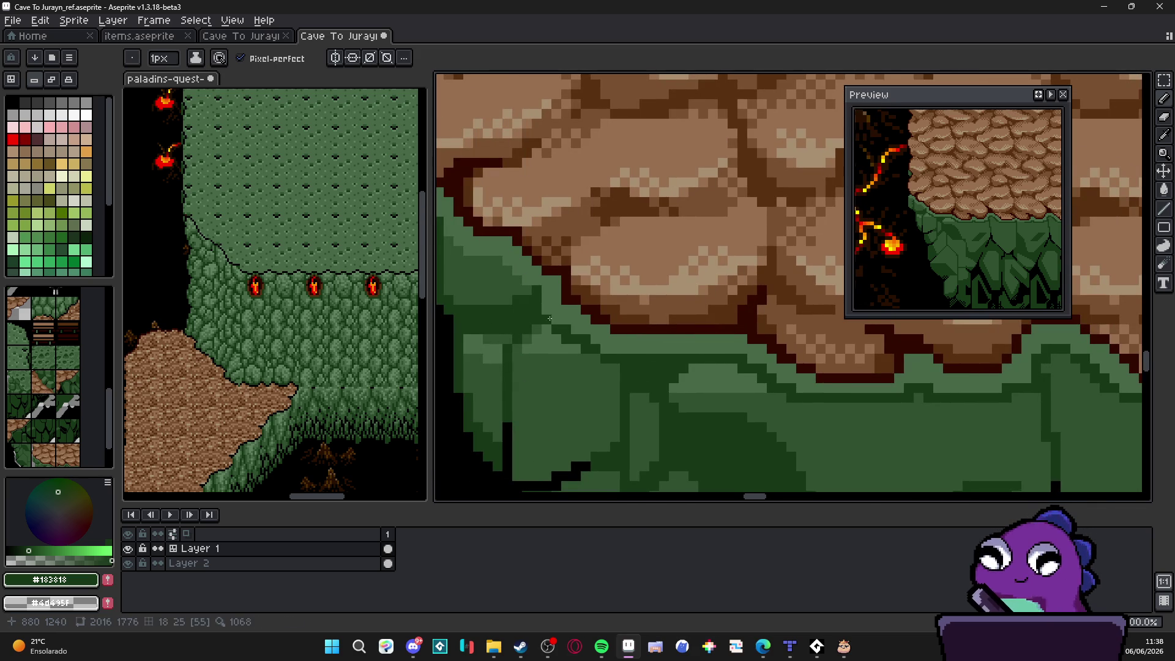
scroll(608, 350, "down", 2)
scroll(619, 372, "up", 2)
mouse_move(603, 340)
left_mouse_down()
mouse_move(575, 308)
mouse_move(575, 321)
mouse_move(523, 305)
mouse_move(502, 280)
mouse_move(626, 362)
left_mouse_up()
mouse_move(588, 309)
left_mouse_down()
mouse_move(588, 318)
mouse_move(543, 293)
mouse_move(543, 264)
mouse_move(559, 248)
left_mouse_up()
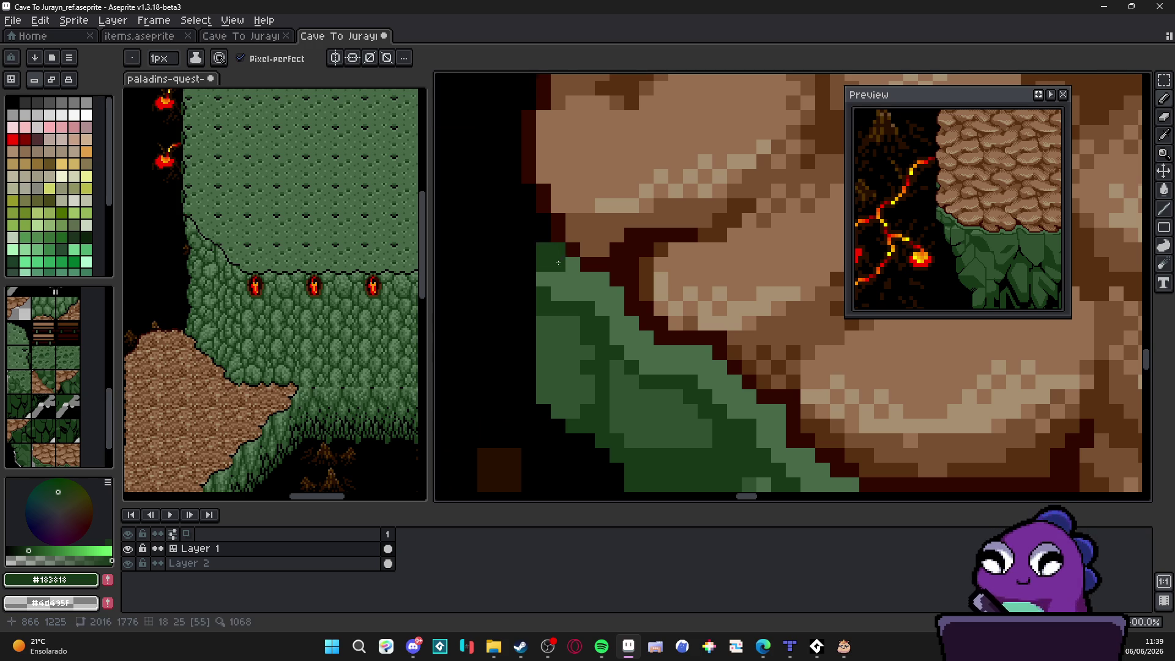
Step: Save the Cave To Jurayn_ref.aseprite tile file
scroll(560, 248, "down", 5)
left_click_drag(624, 302, 583, 305)
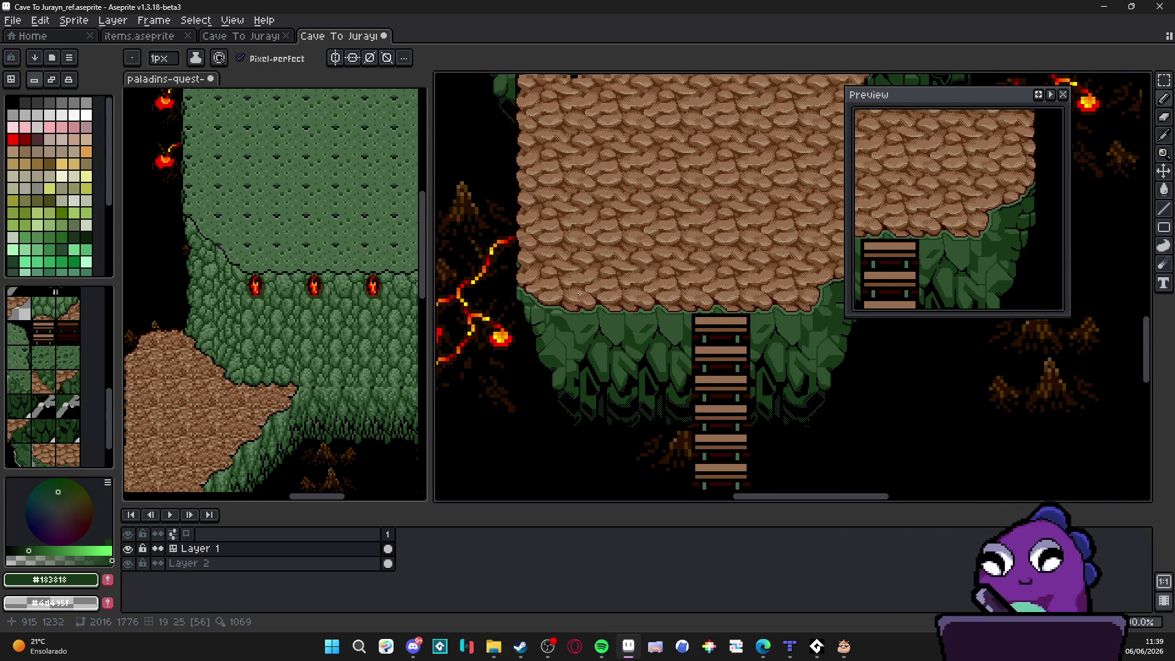
scroll(504, 303, "up", 3)
scroll(503, 302, "down", 3)
scroll(642, 322, "up", 2)
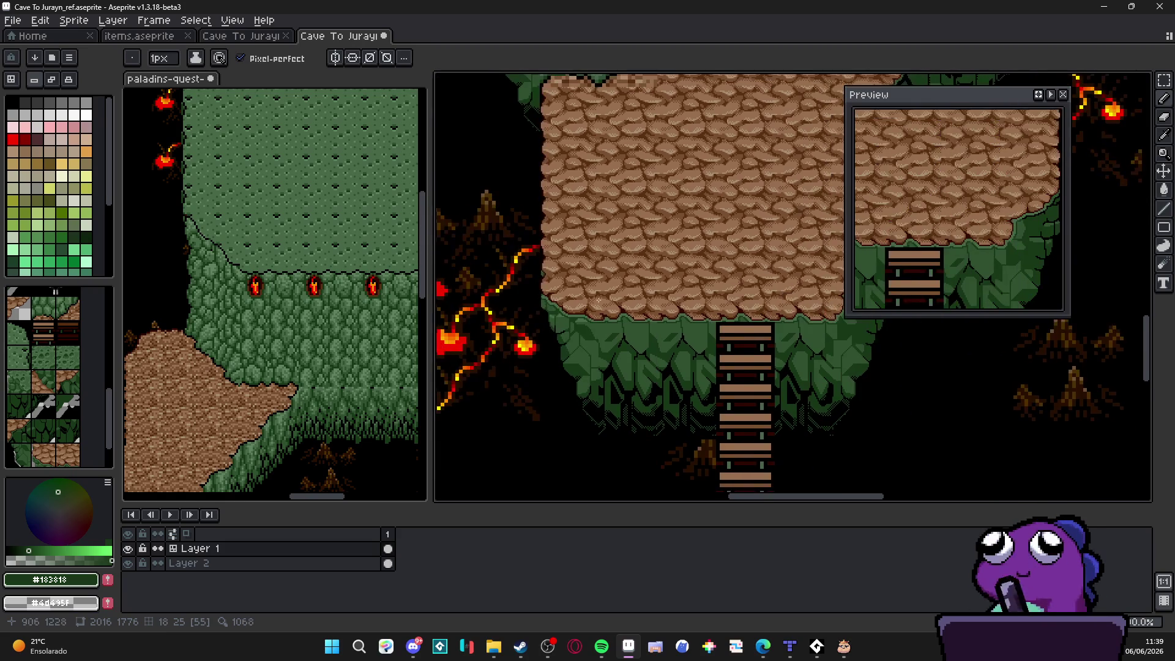
scroll(574, 296, "right", 3)
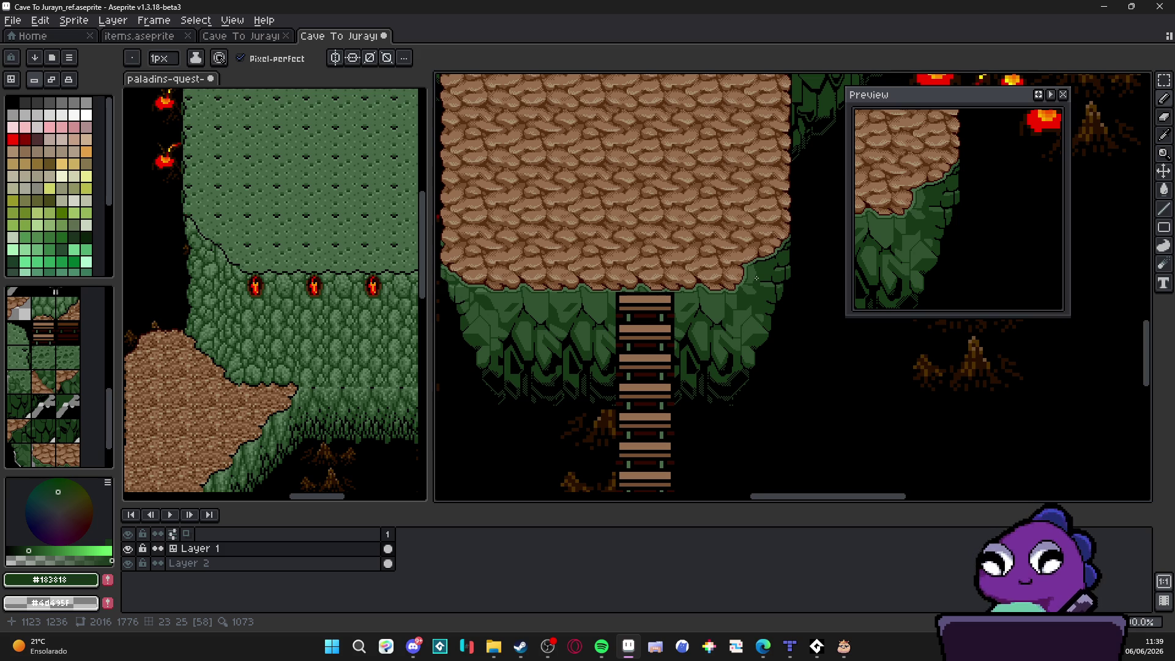
scroll(747, 285, "down", 2)
key("ctrl+s")
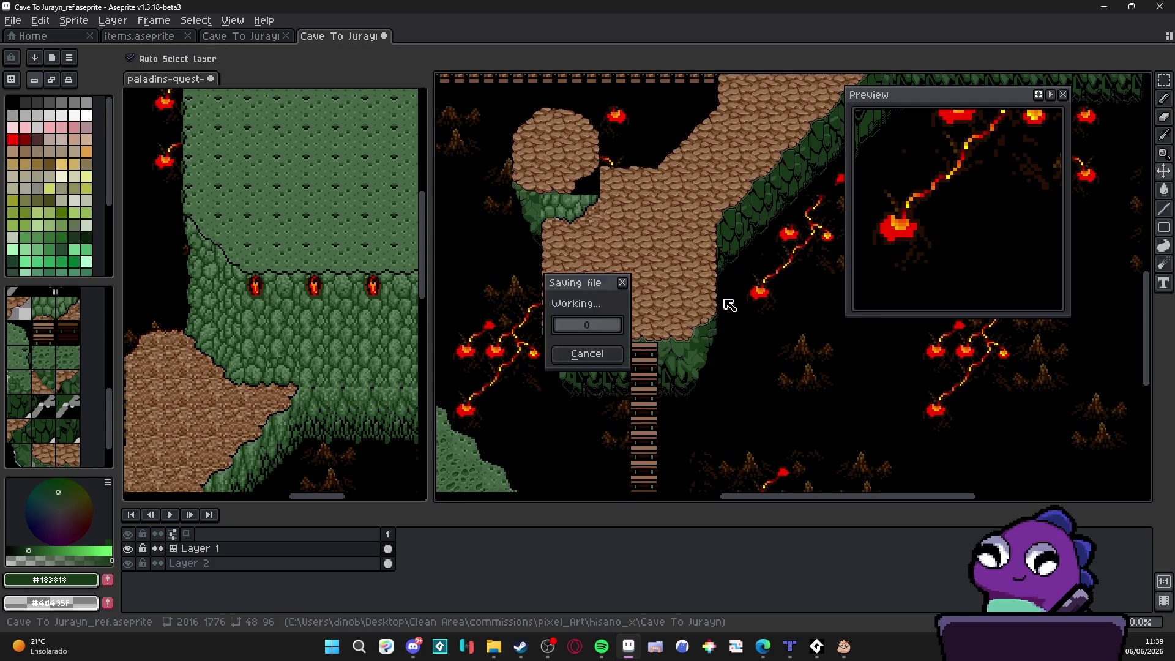
Step: Draw two mid green #305030 lines across the cliff foliage
scroll(717, 253, "down", 1)
scroll(718, 253, "up", 2)
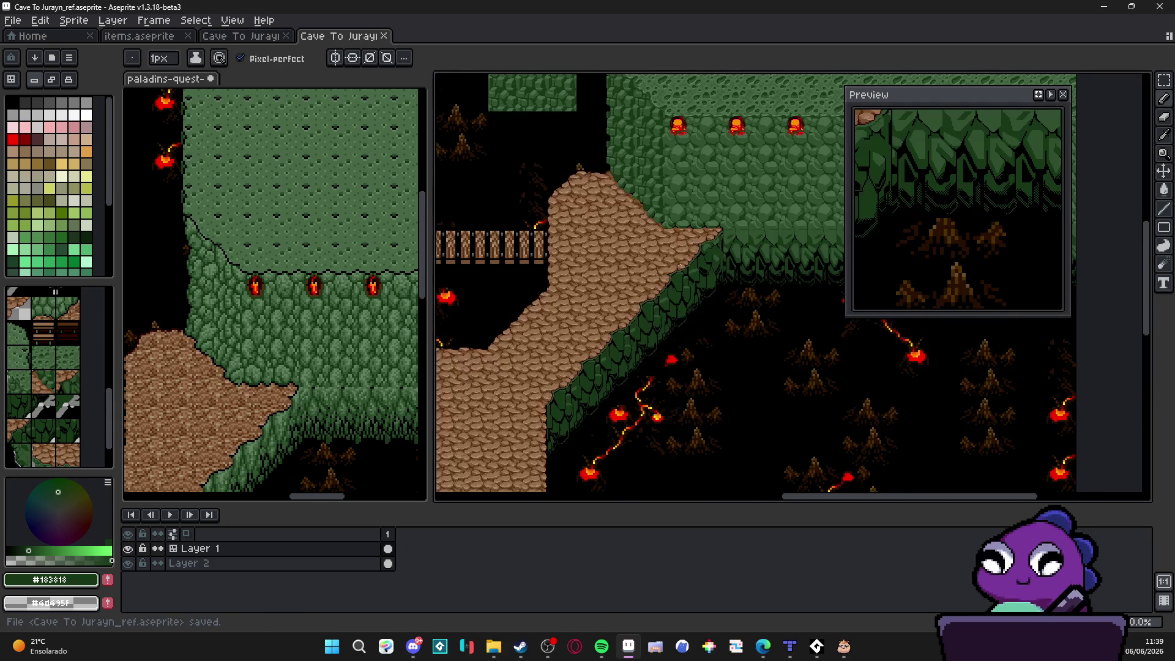
scroll(768, 225, "up", 2)
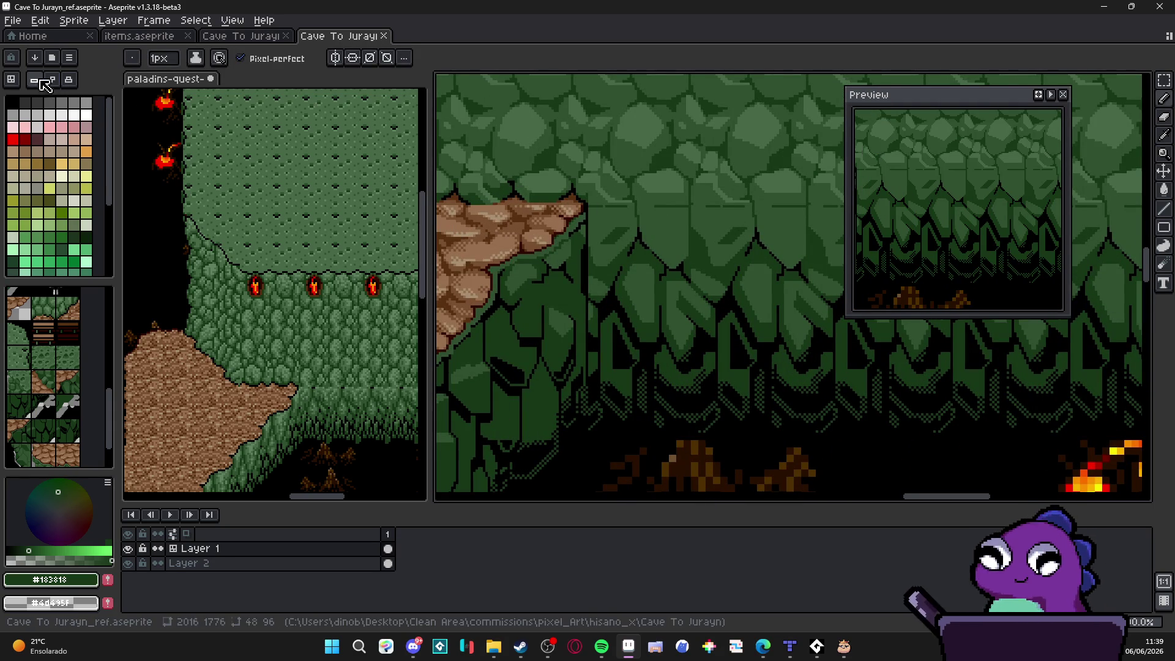
scroll(676, 233, "up", 2)
left_click(676, 232, "alt")
scroll(676, 233, "up", 1)
left_click_drag(717, 217, 558, 215)
left_click_drag(799, 228, 436, 281)
left_click_drag(586, 269, 465, 267)
Step: Sample dark green #183818 from the cliff and return to the pencil
scroll(564, 379, "down", 5)
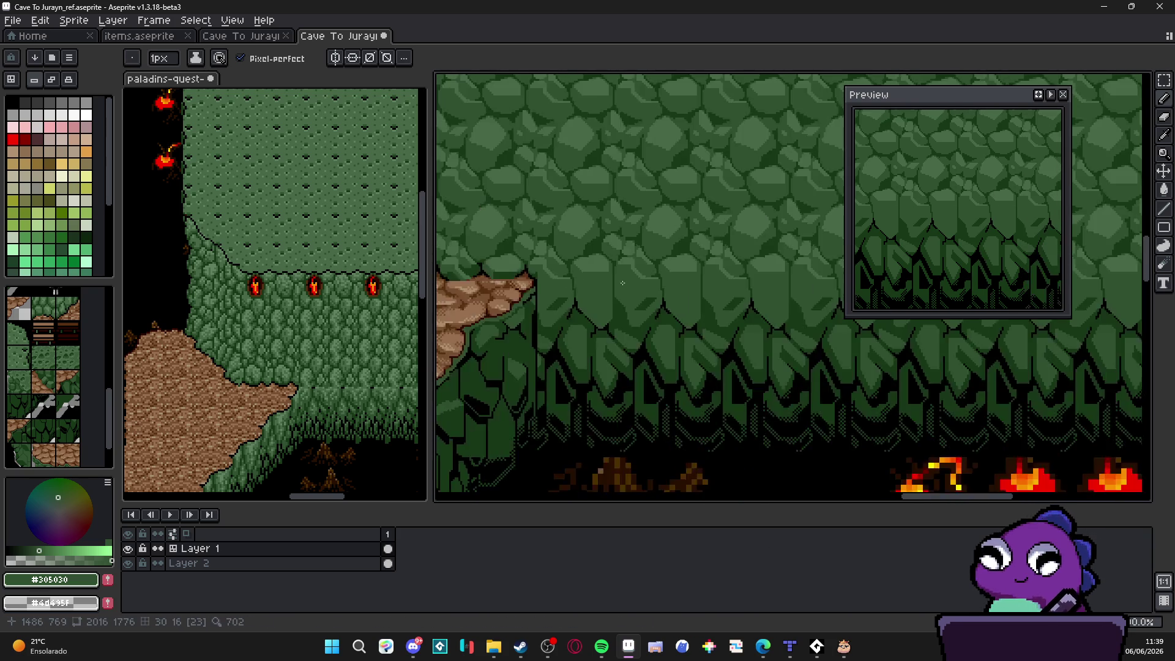
scroll(564, 379, "up", 6)
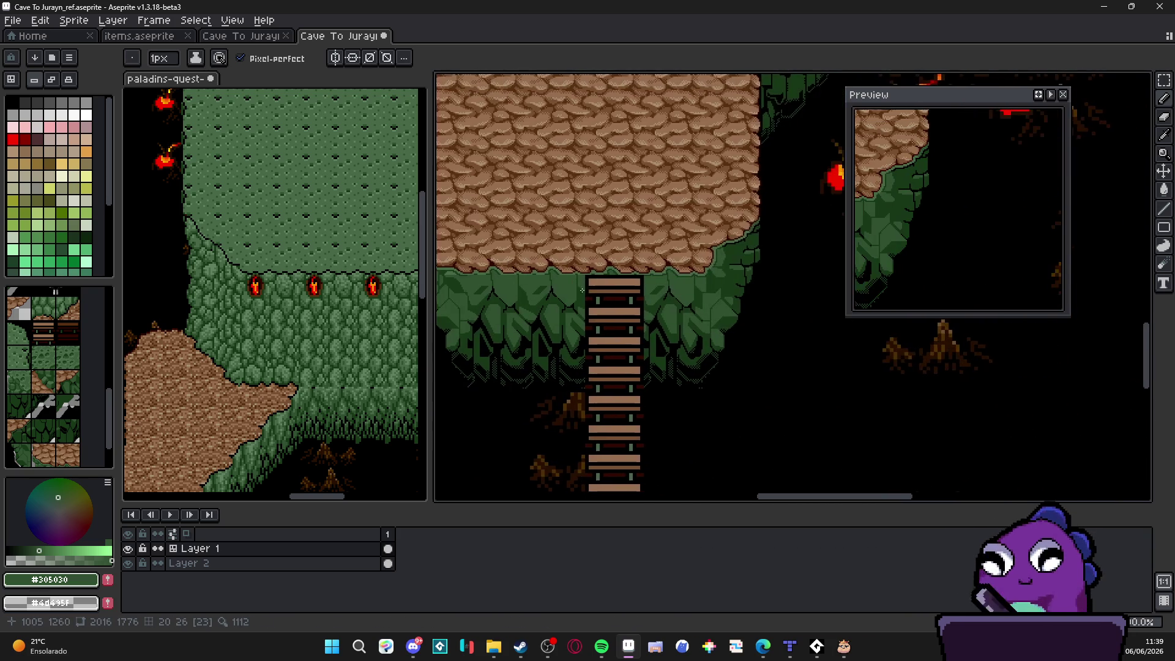
key("v")
key("i")
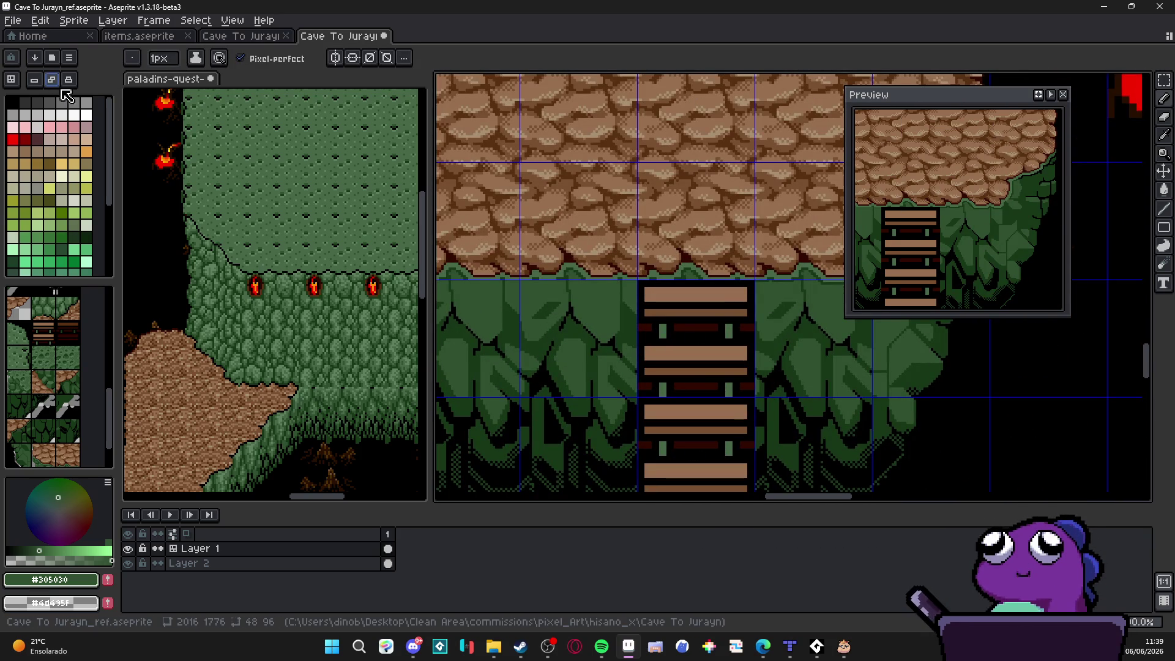
scroll(590, 280, "up", 4)
left_click(587, 285)
key("b")
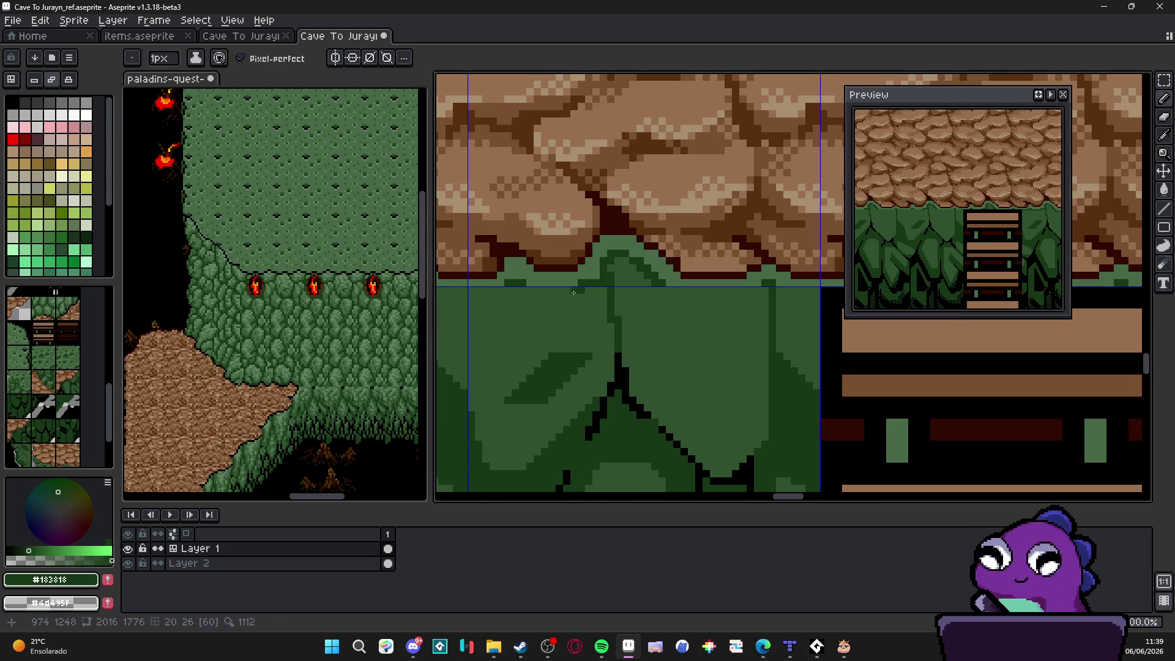
Step: Inspect the foliage left of the ladder and save the cave map file
left_click_drag(498, 295, 679, 315)
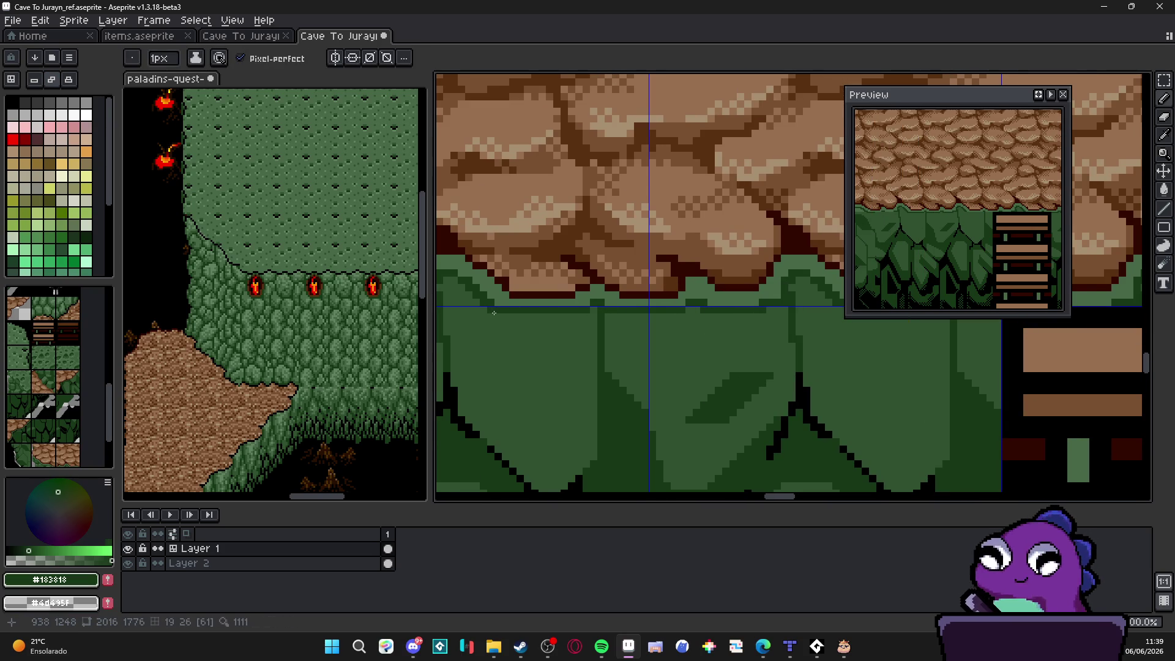
scroll(495, 310, "down", 1)
scroll(551, 314, "down", 1)
scroll(584, 315, "down", 1)
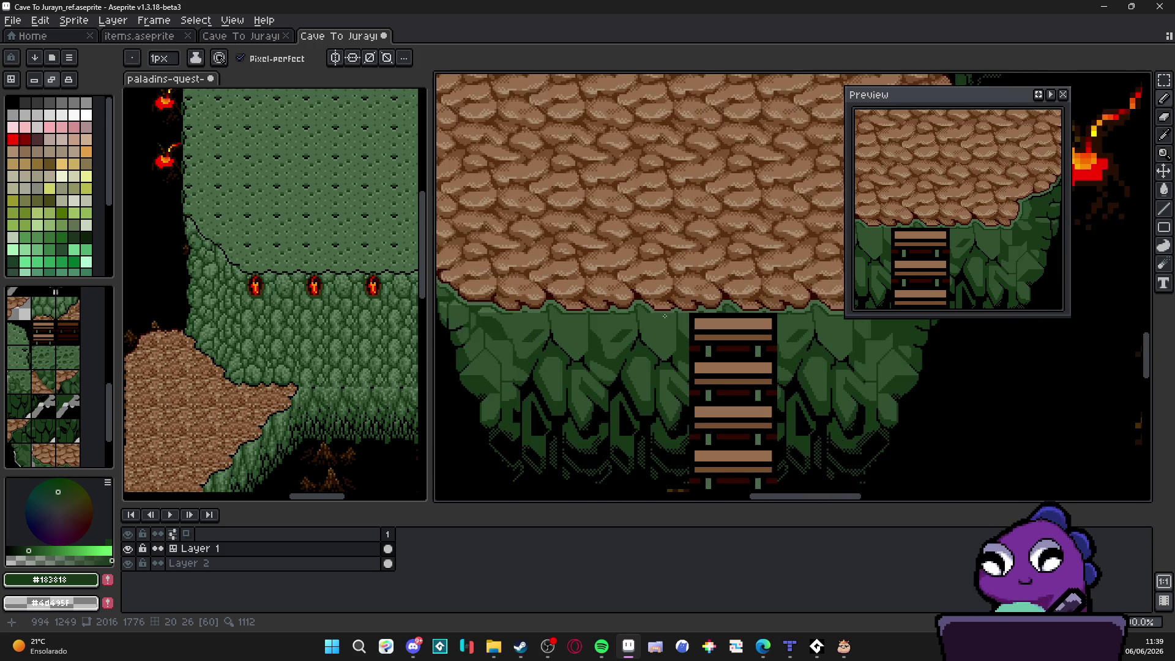
scroll(606, 309, "up", 1)
scroll(628, 303, "up", 2)
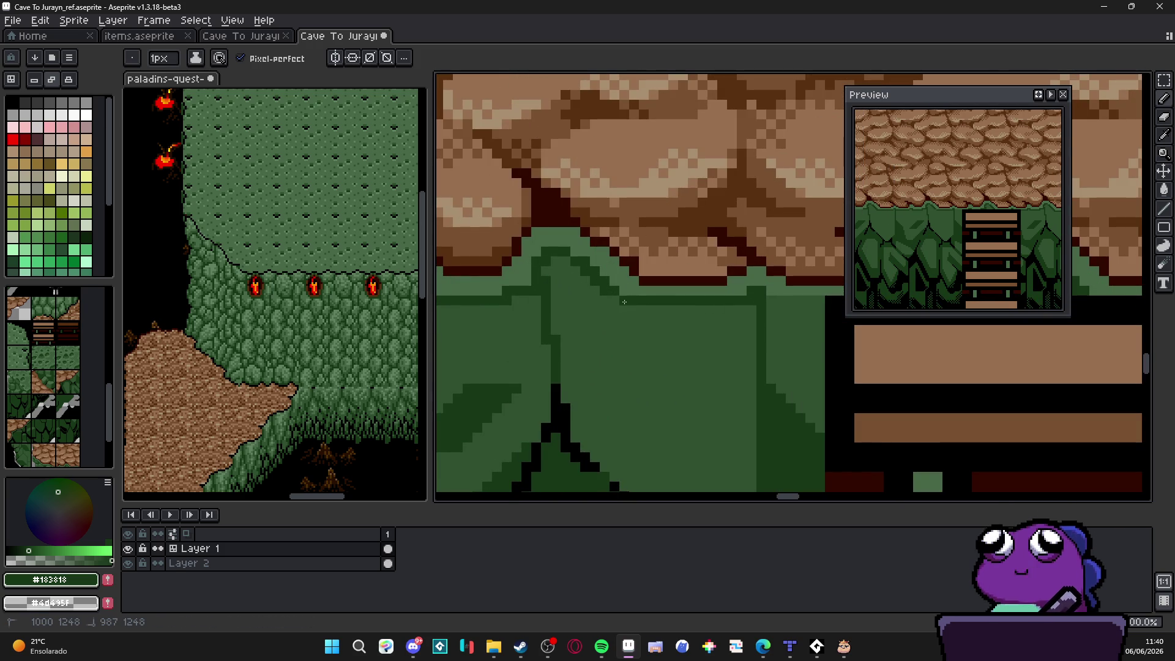
scroll(640, 305, "down", 3)
scroll(652, 308, "up", 2)
scroll(652, 308, "up", 2)
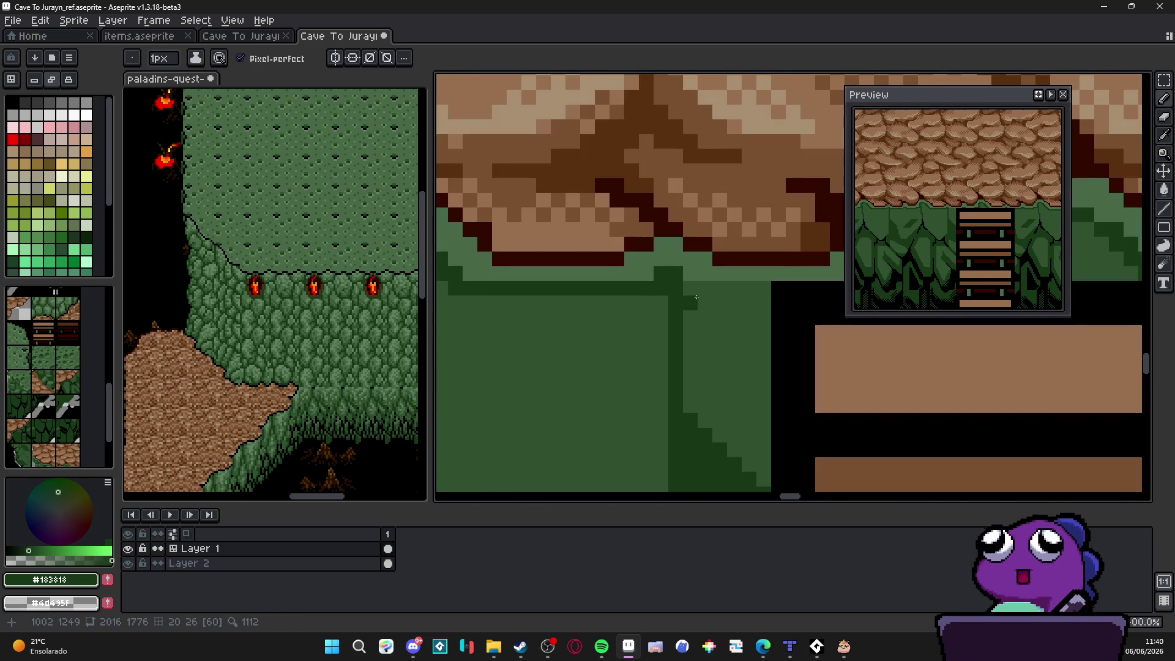
scroll(646, 319, "down", 4)
key("ctrl+s")
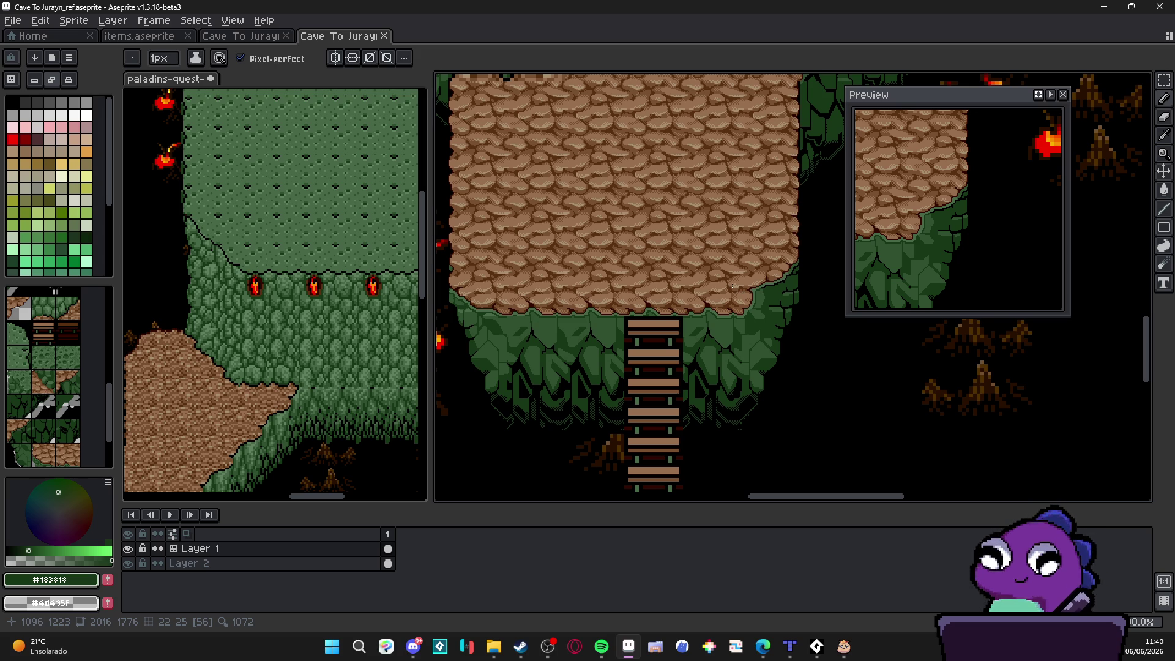
scroll(732, 287, "down", 3)
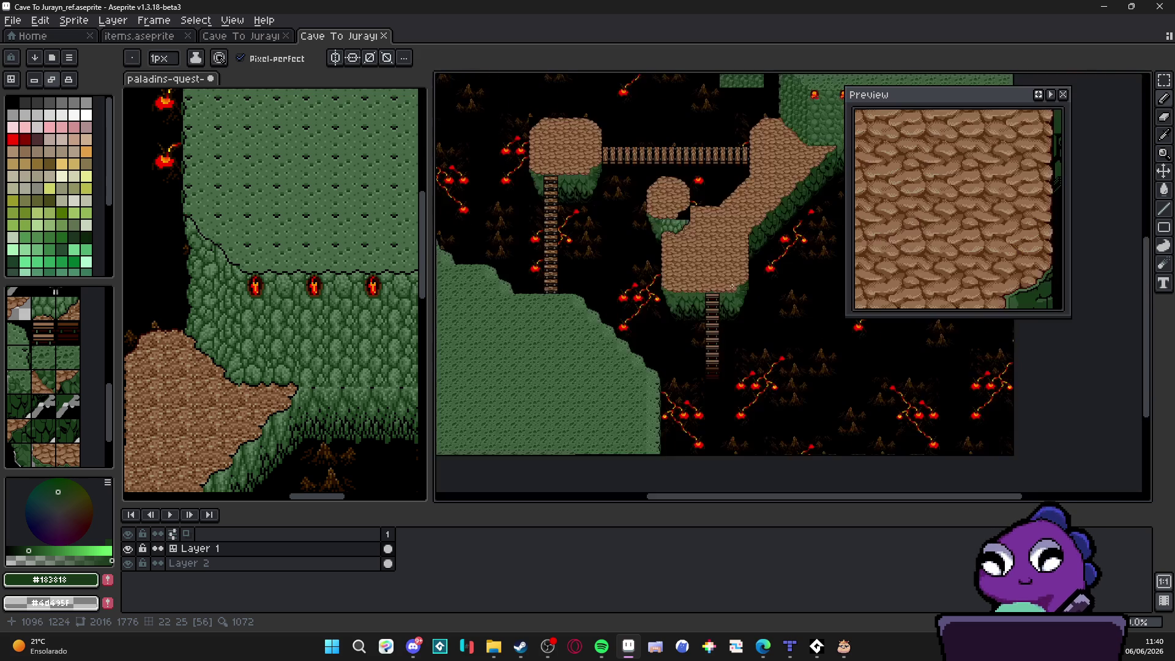
scroll(767, 281, "up", 2)
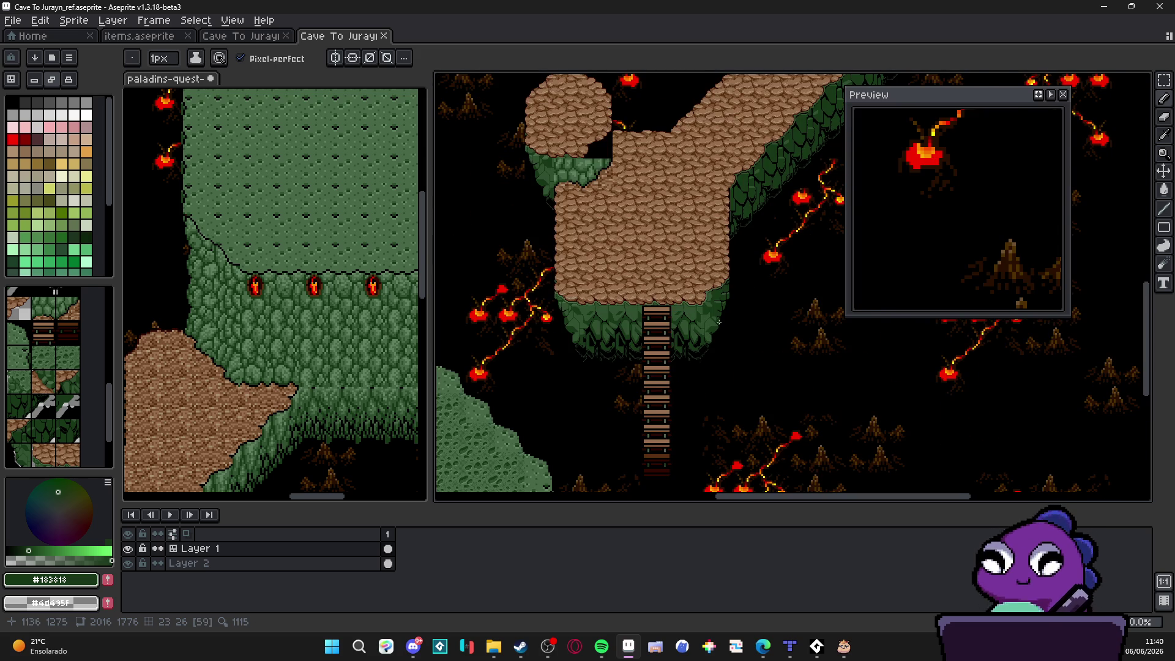
scroll(722, 322, "up", 2)
scroll(711, 309, "up", 2)
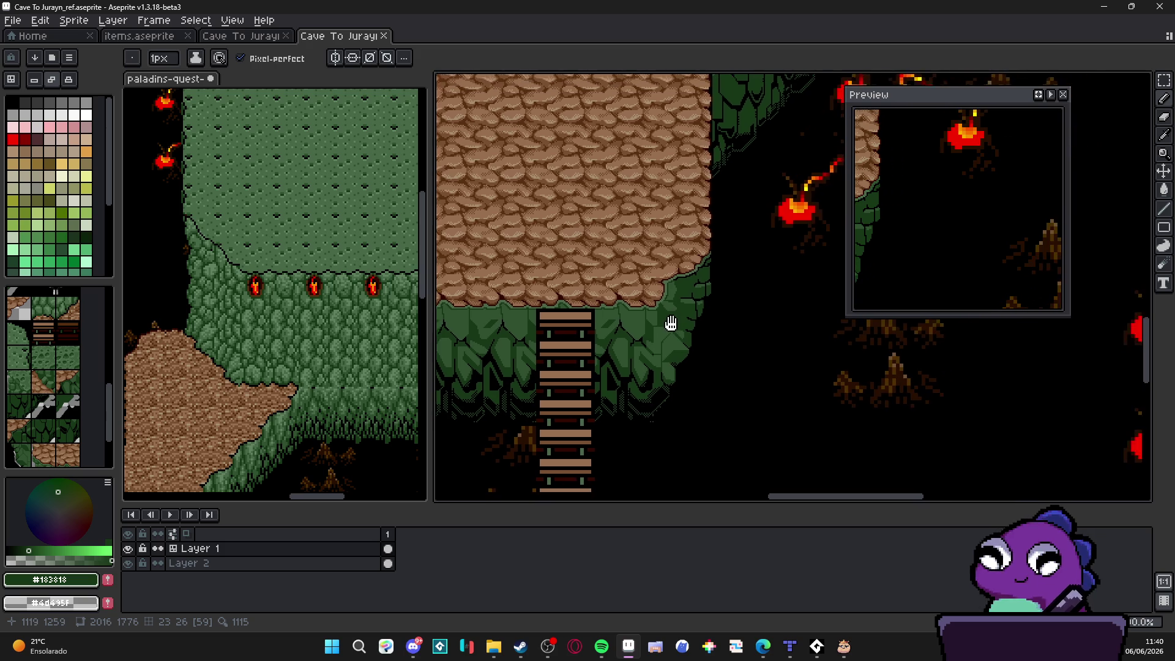
Step: Start a mid green line on the right cliff, then undo the stroke
scroll(680, 286, "up", 2)
scroll(680, 285, "up", 2)
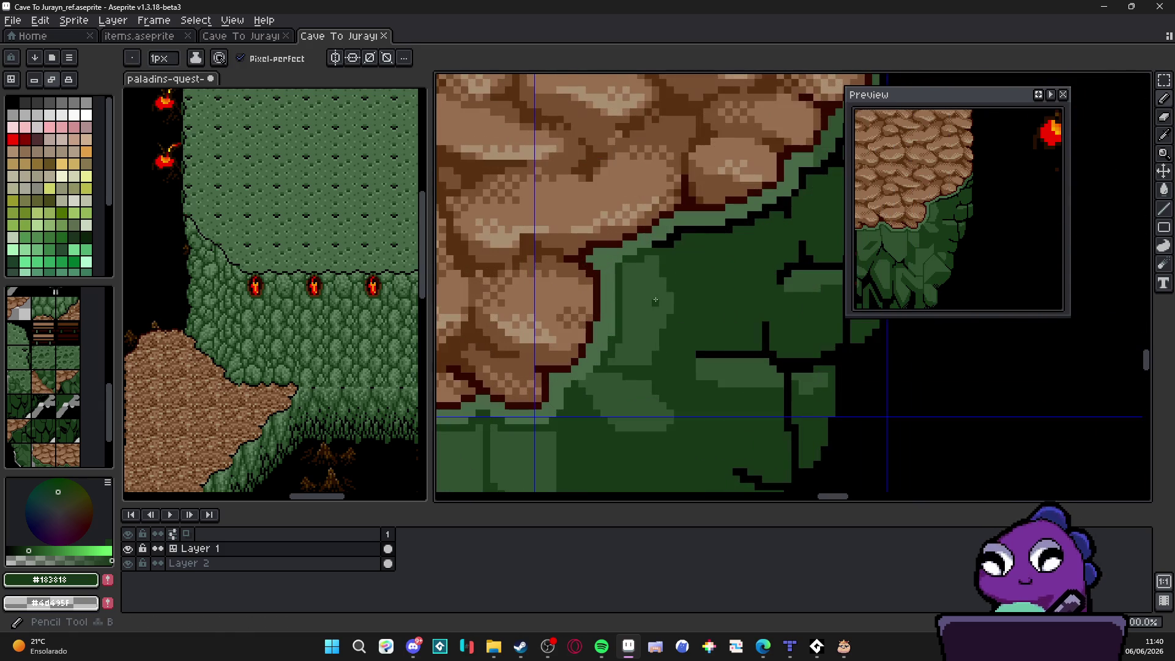
left_click(680, 288, "alt")
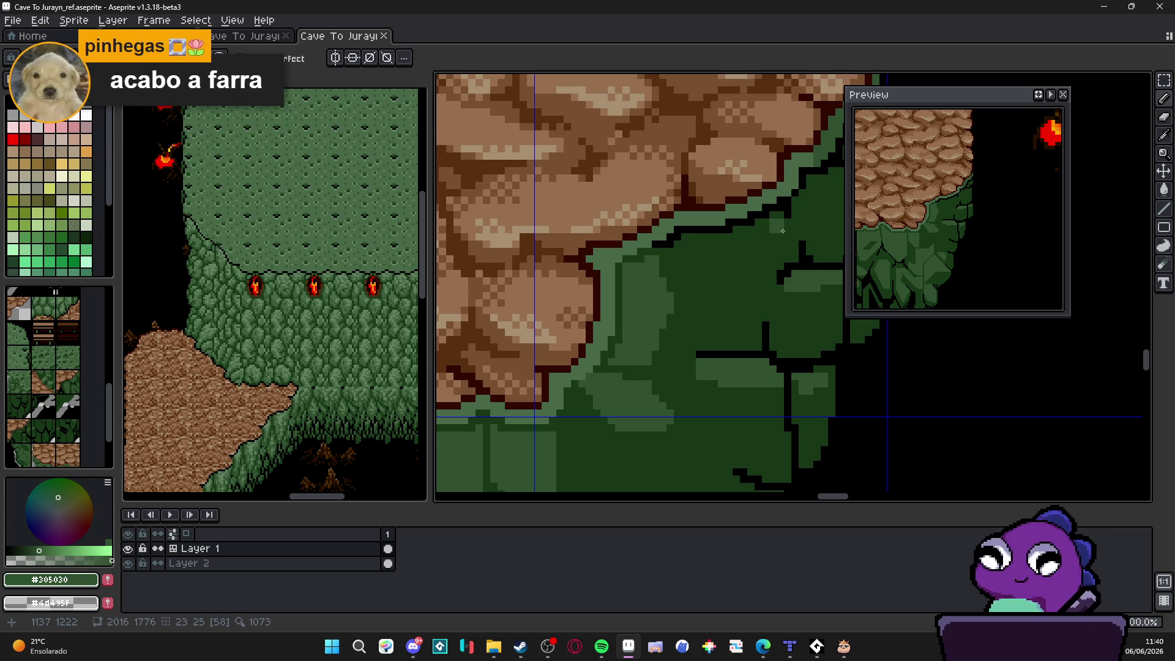
left_click(783, 231)
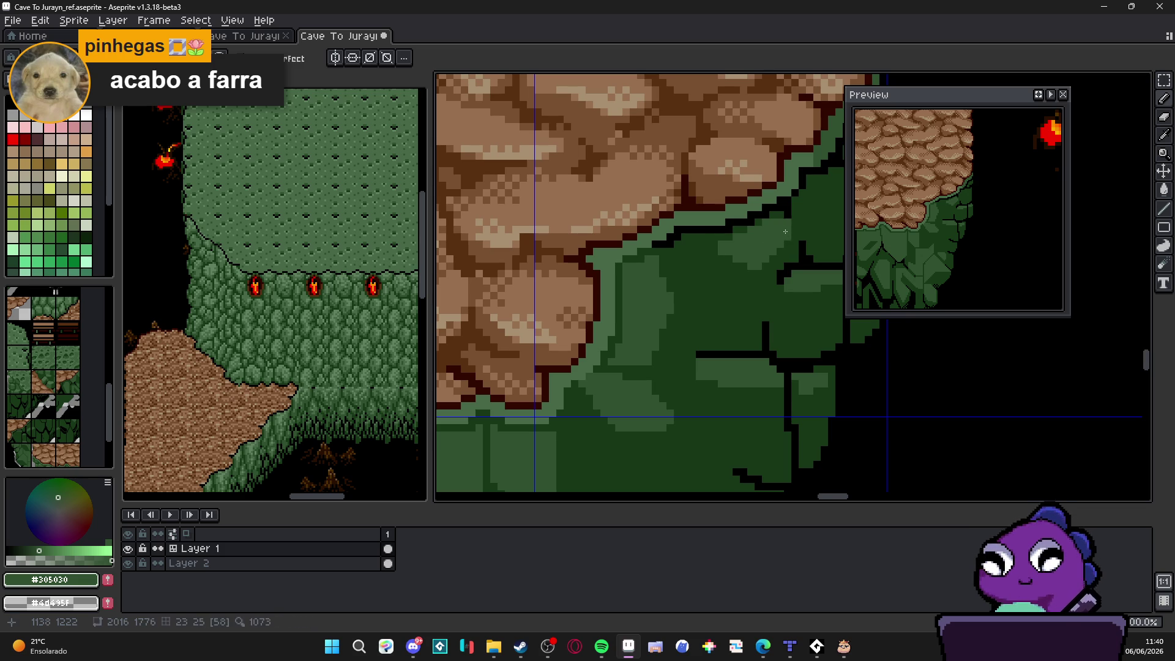
scroll(777, 269, "down", 1)
scroll(765, 318, "up", 1)
left_click(758, 320, "alt")
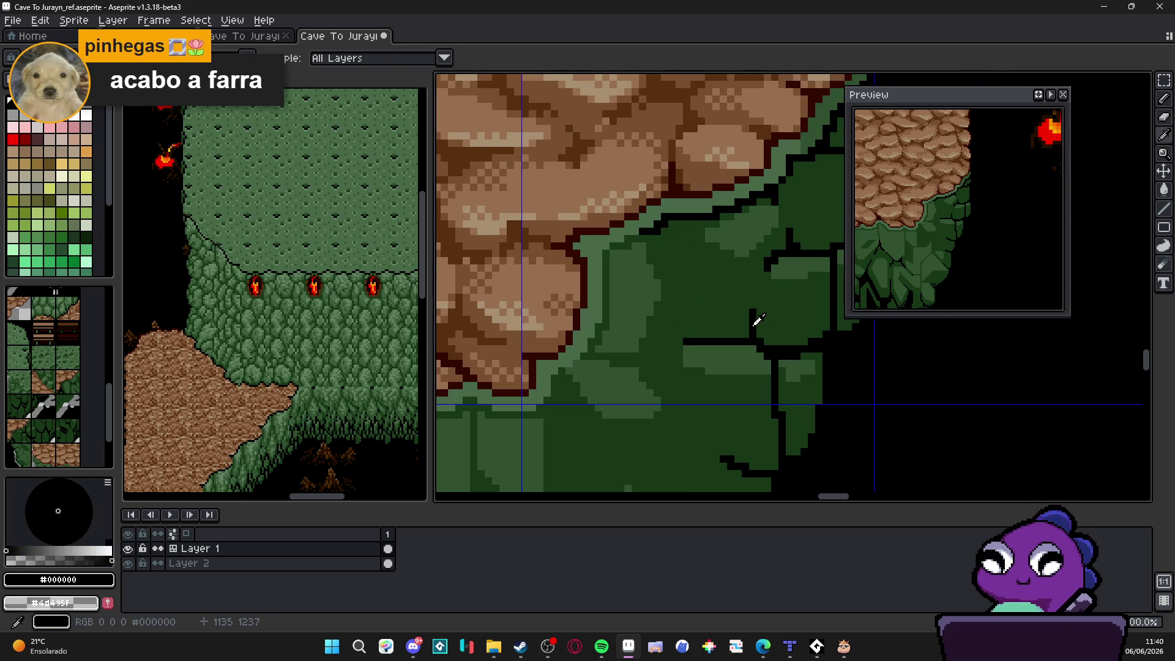
scroll(757, 257, "down", 1)
left_click(756, 250, "alt")
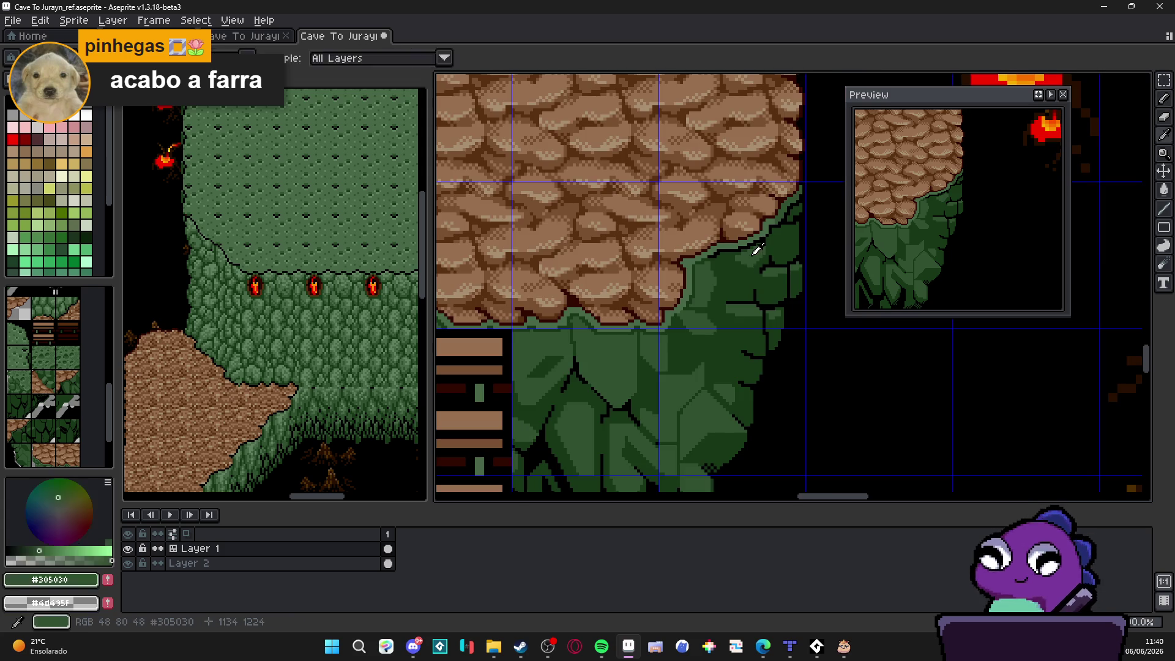
key("ctrl+z")
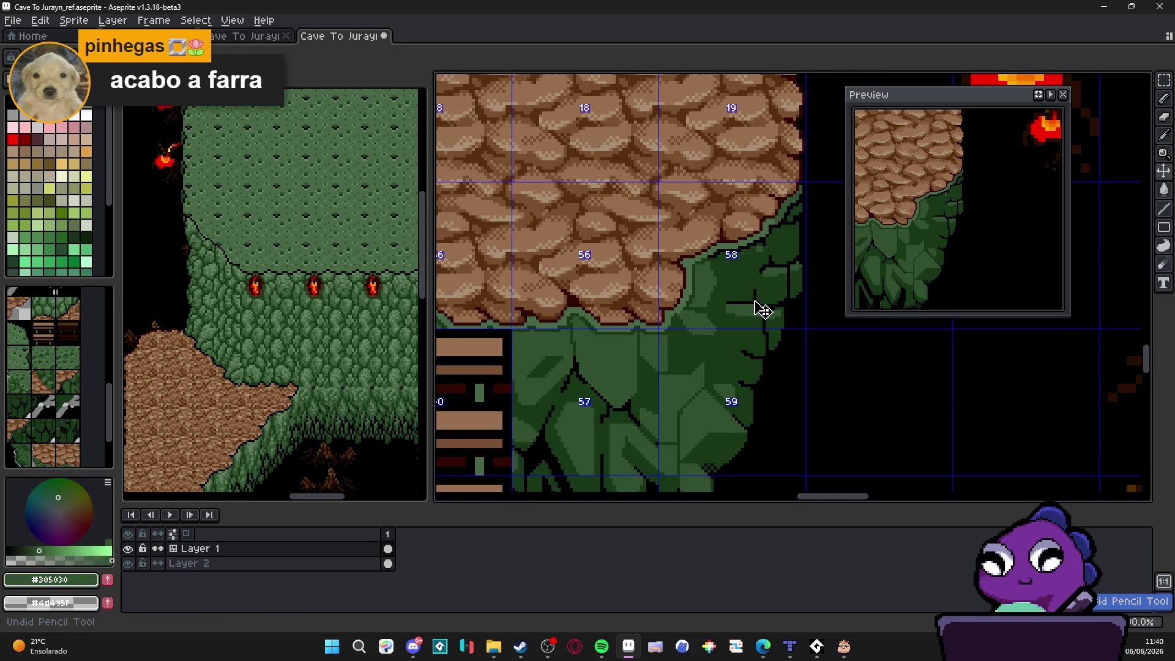
Step: Draw a black outline line down from the horizontal stroke on the cliff
left_click_drag(760, 310, 719, 279)
scroll(719, 279, "up", 1)
left_click(713, 280, "alt")
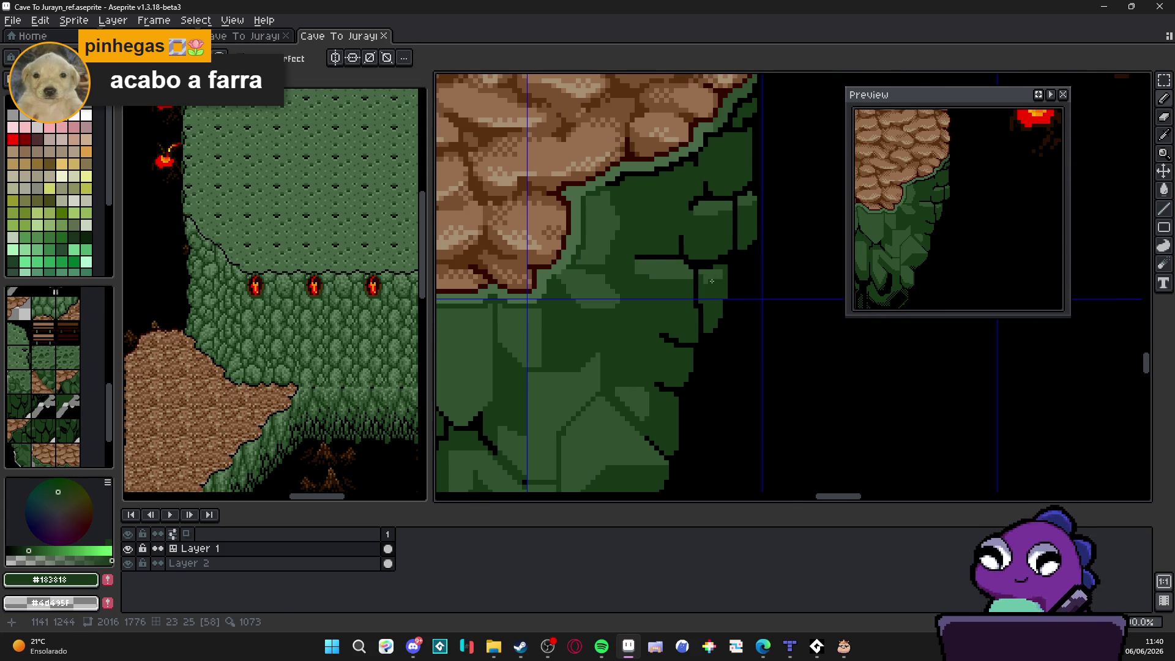
scroll(711, 280, "down", 3)
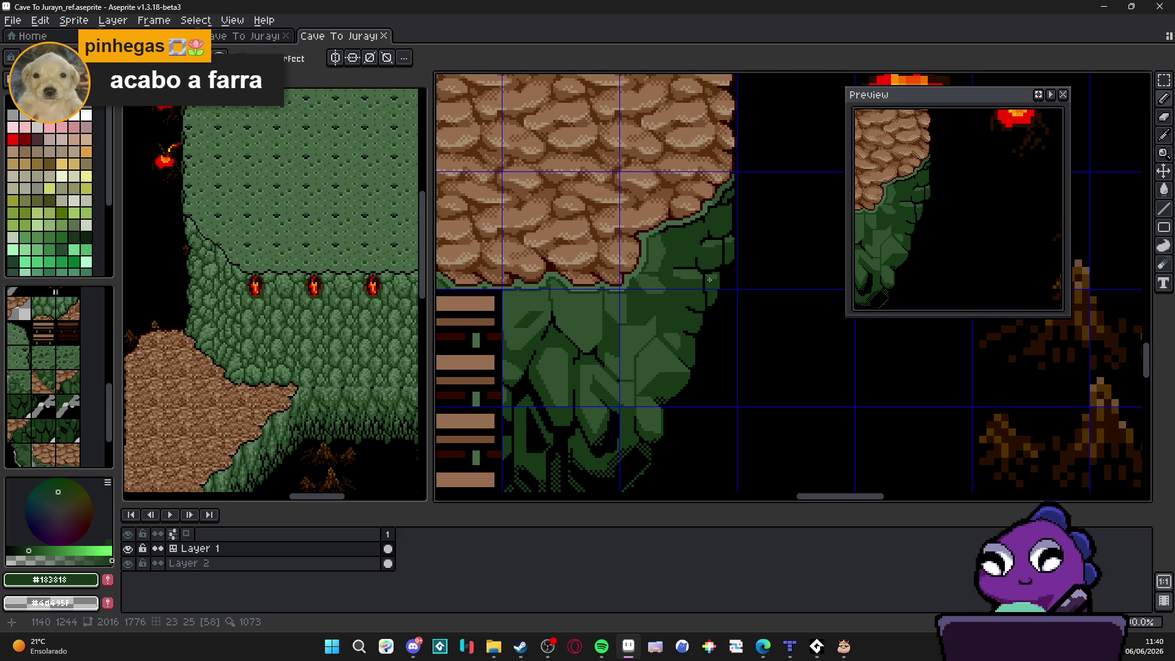
scroll(709, 288, "up", 3)
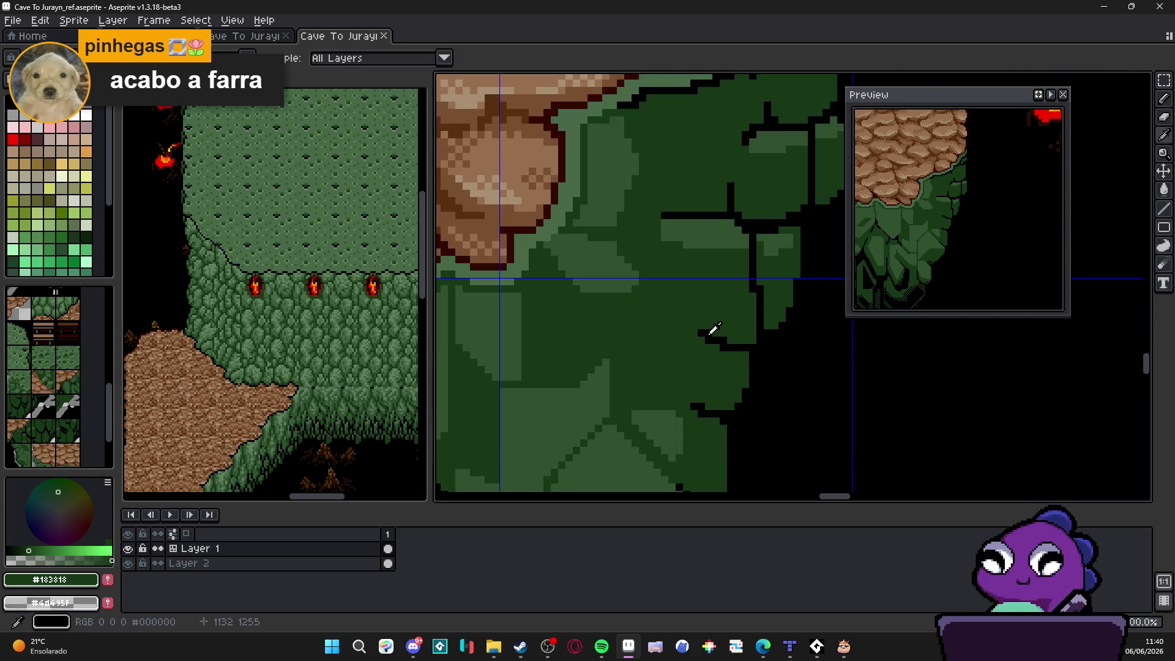
left_click(713, 328, "alt")
left_click(665, 282, "shift")
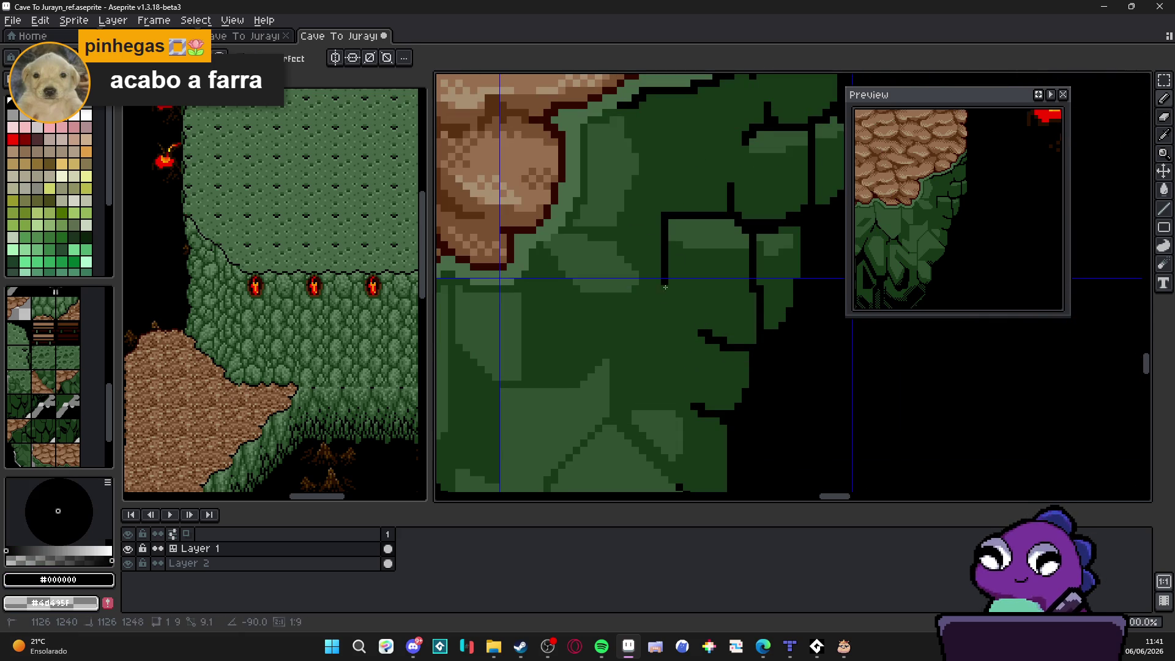
Step: Extend the black outline downward, diagonally, and further left along the cliff
mouse_move(665, 282)
left_mouse_down()
mouse_move(685, 325)
mouse_move(723, 345)
left_mouse_up()
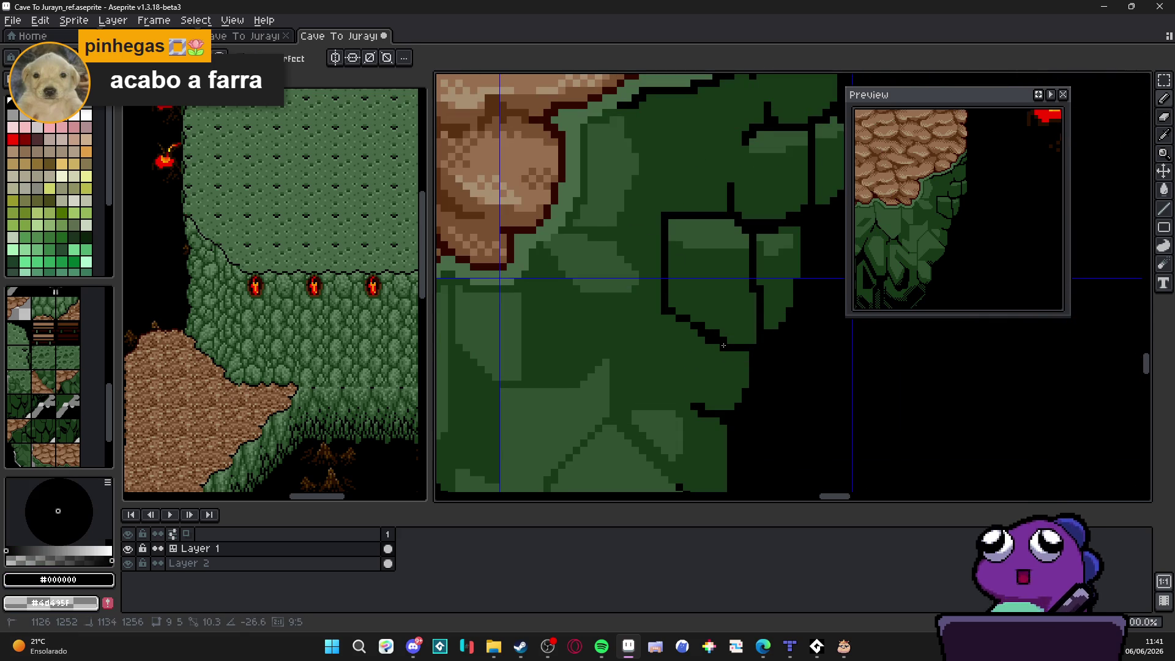
scroll(716, 346, "down", 3)
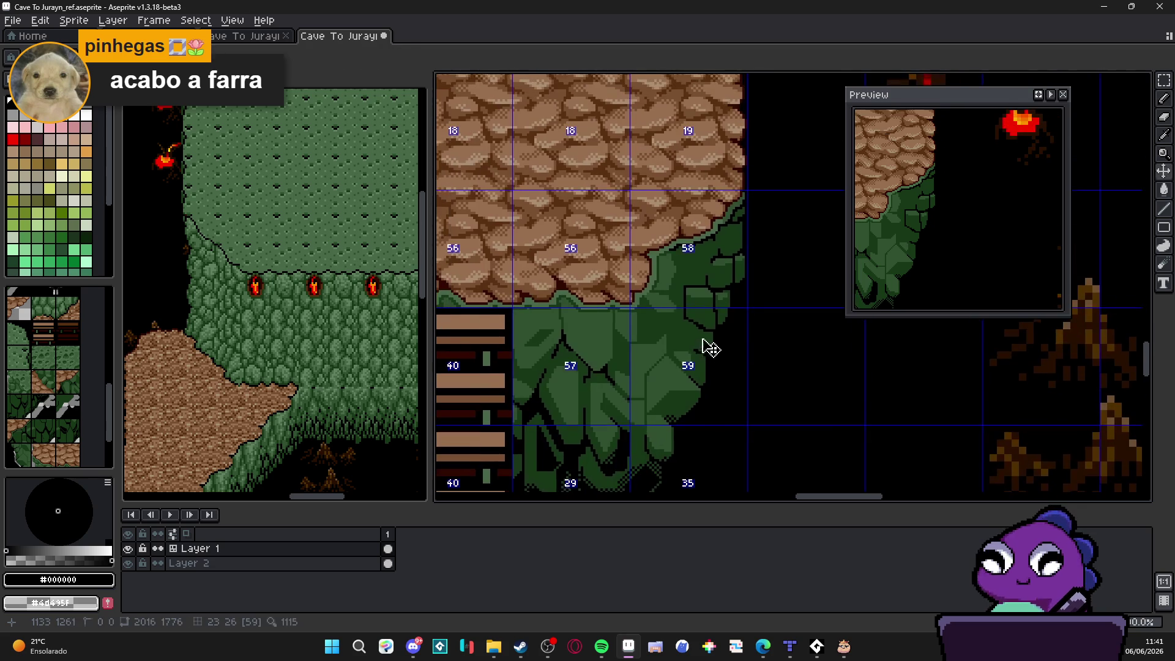
scroll(709, 350, "up", 1)
scroll(673, 318, "up", 1)
left_click_drag(637, 286, 588, 286)
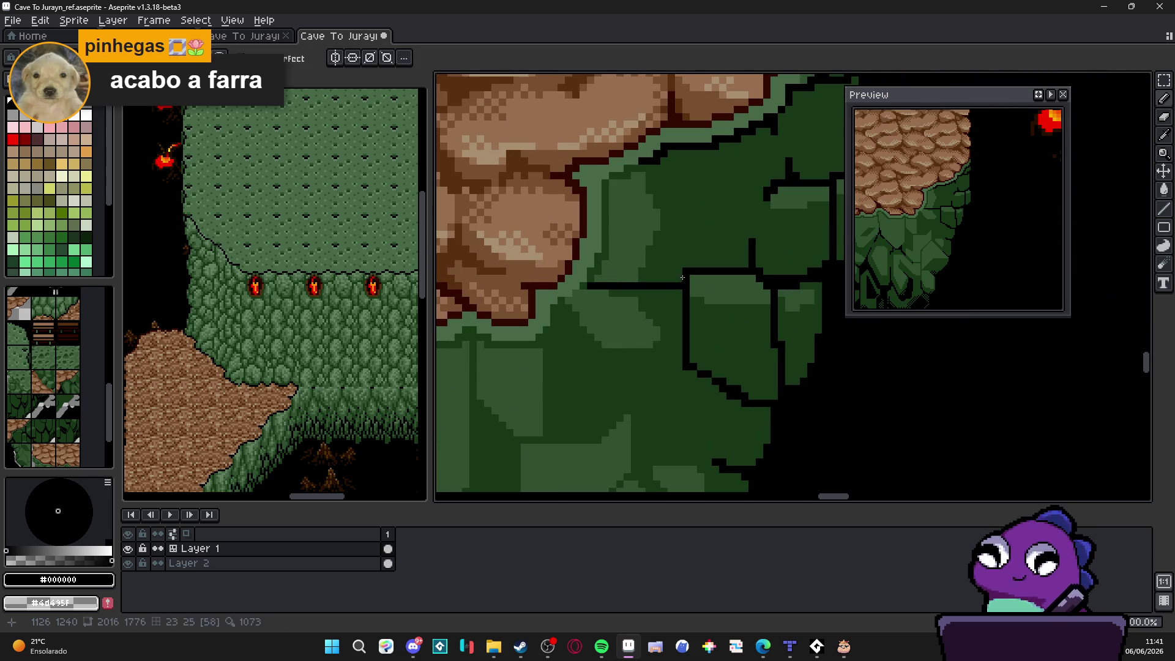
scroll(686, 281, "down", 3)
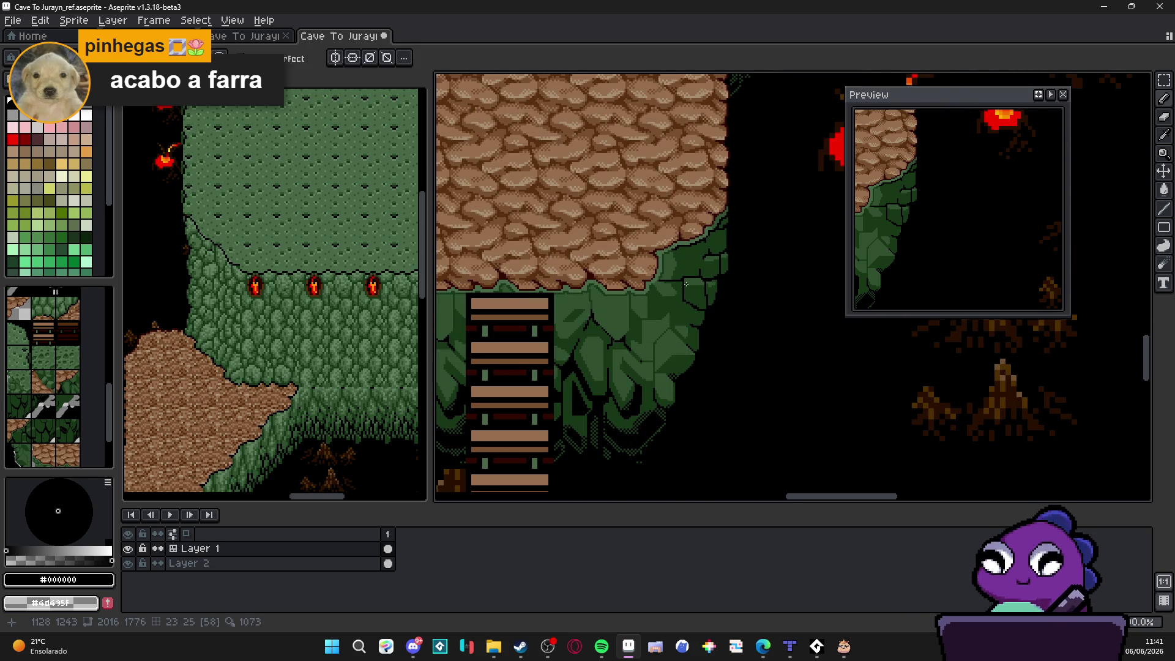
scroll(686, 284, "up", 2)
Step: Paint over stray black outline pixels with dark green #183818
left_click(698, 264, "alt")
scroll(692, 297, "up", 1)
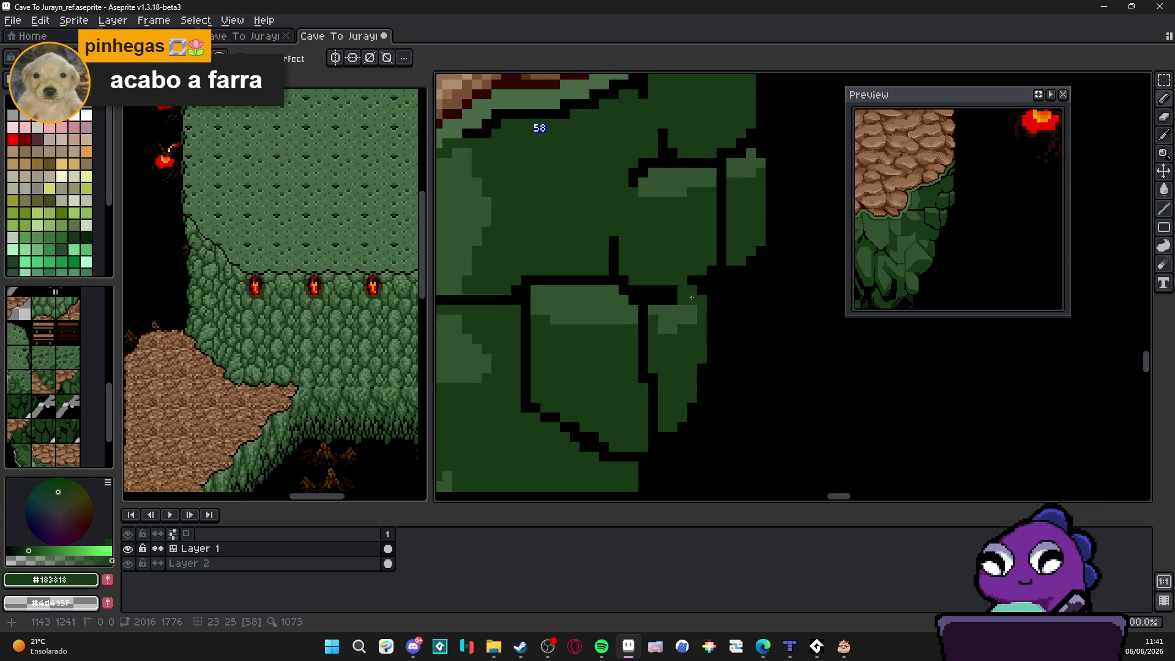
mouse_move(676, 297)
left_mouse_down()
mouse_move(657, 297)
mouse_move(670, 322)
mouse_move(692, 312)
left_mouse_up()
scroll(688, 303, "down", 3)
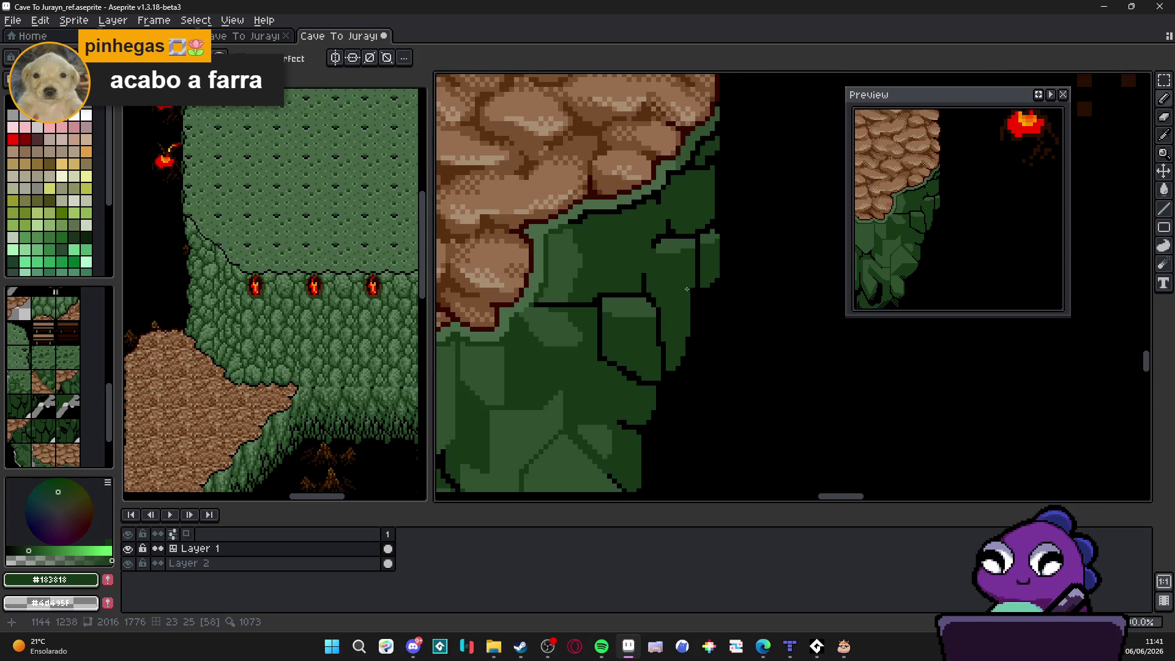
scroll(689, 284, "down", 2)
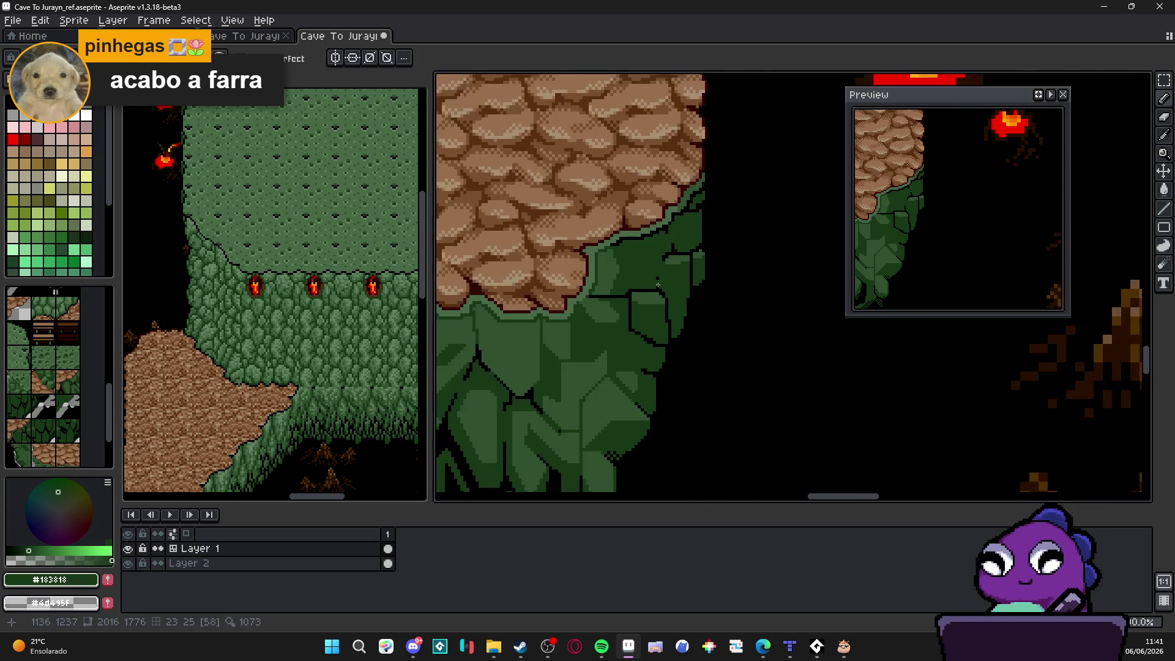
scroll(681, 283, "up", 1)
scroll(690, 291, "up", 2)
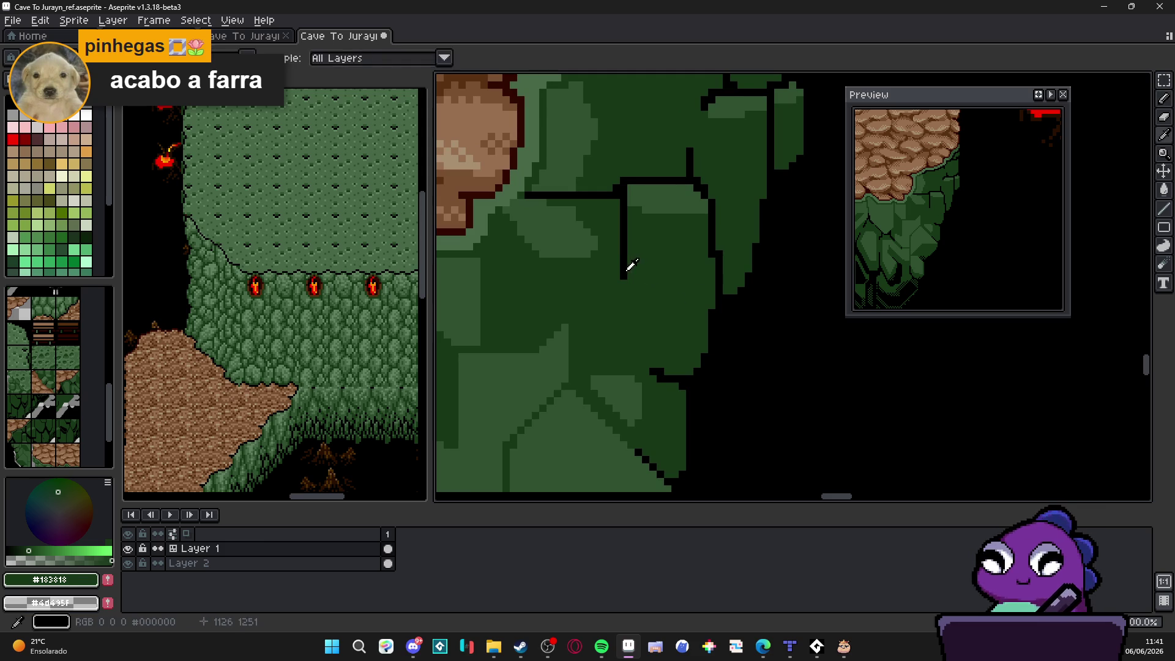
Step: Outline a rock face with a black side edge, closing bottom line, and diagonal divider
left_click(624, 261, "alt")
left_click_drag(624, 281, 659, 369)
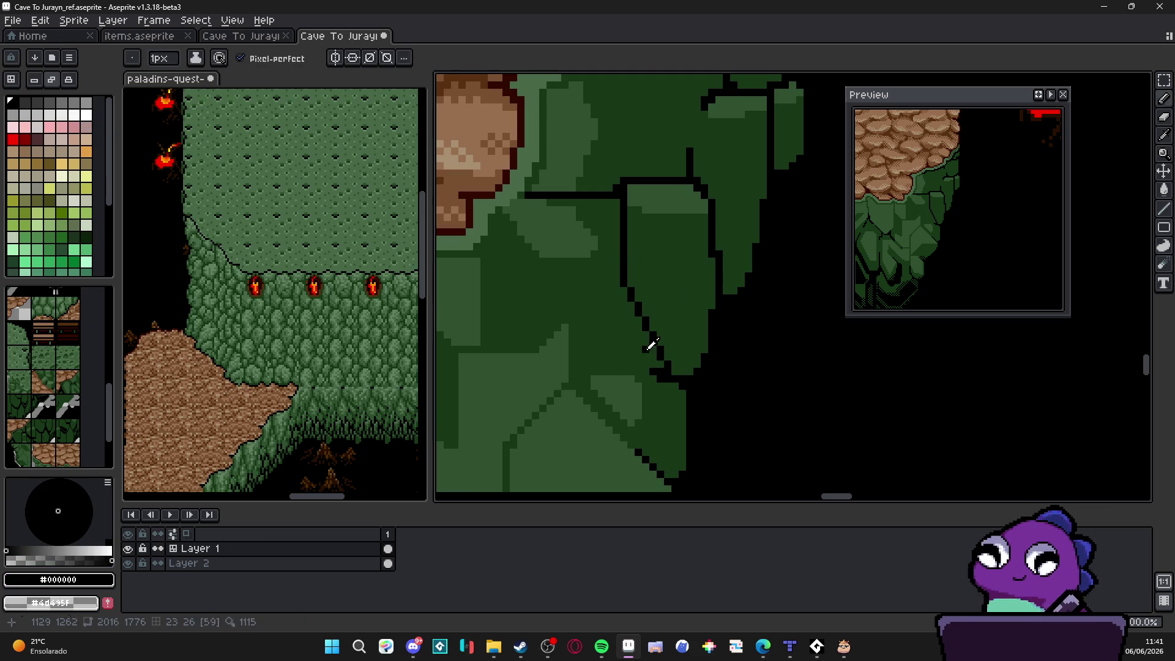
left_click(653, 366, "alt")
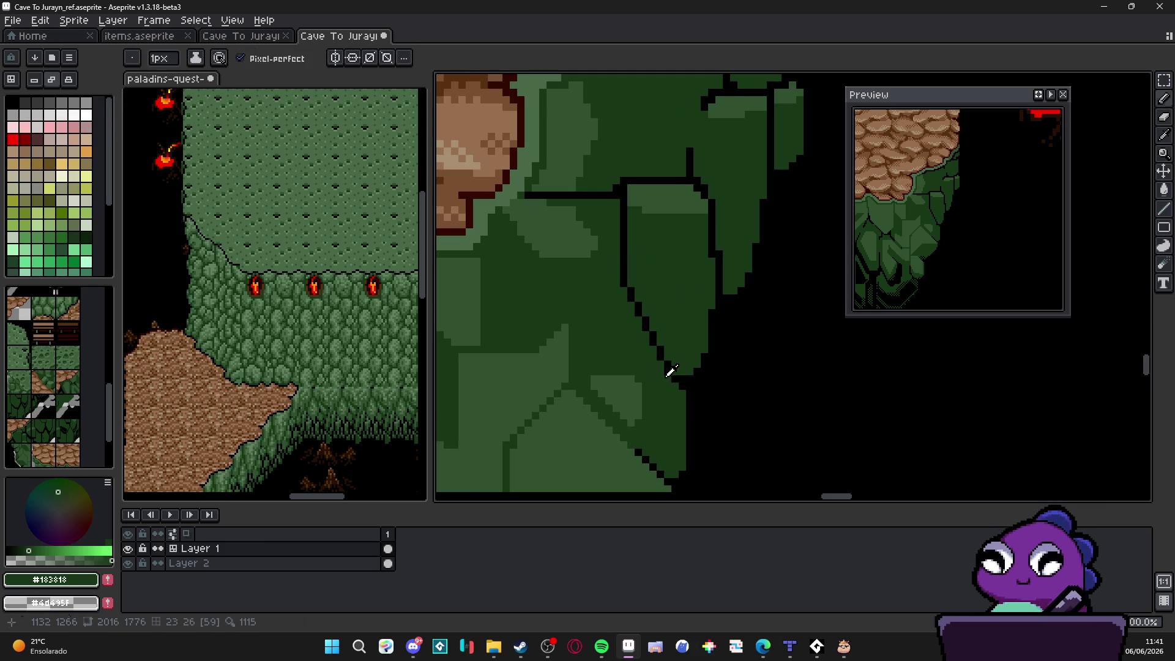
left_click(666, 375, "alt")
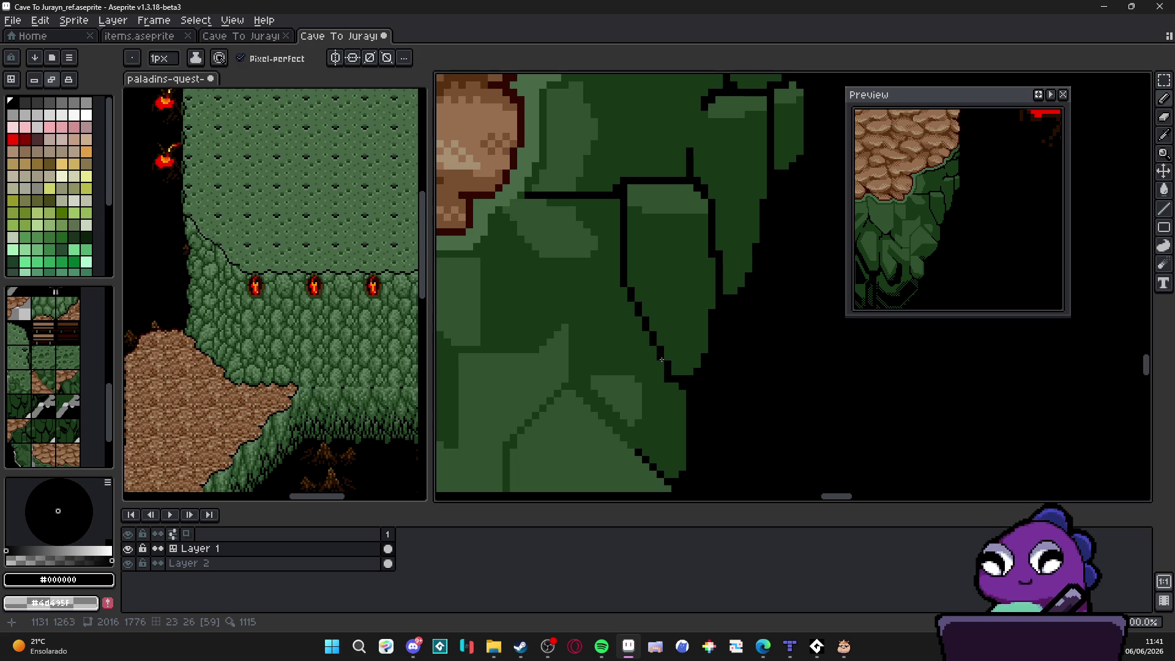
mouse_move(661, 359)
left_mouse_down()
mouse_move(594, 361)
mouse_move(573, 385)
left_mouse_up()
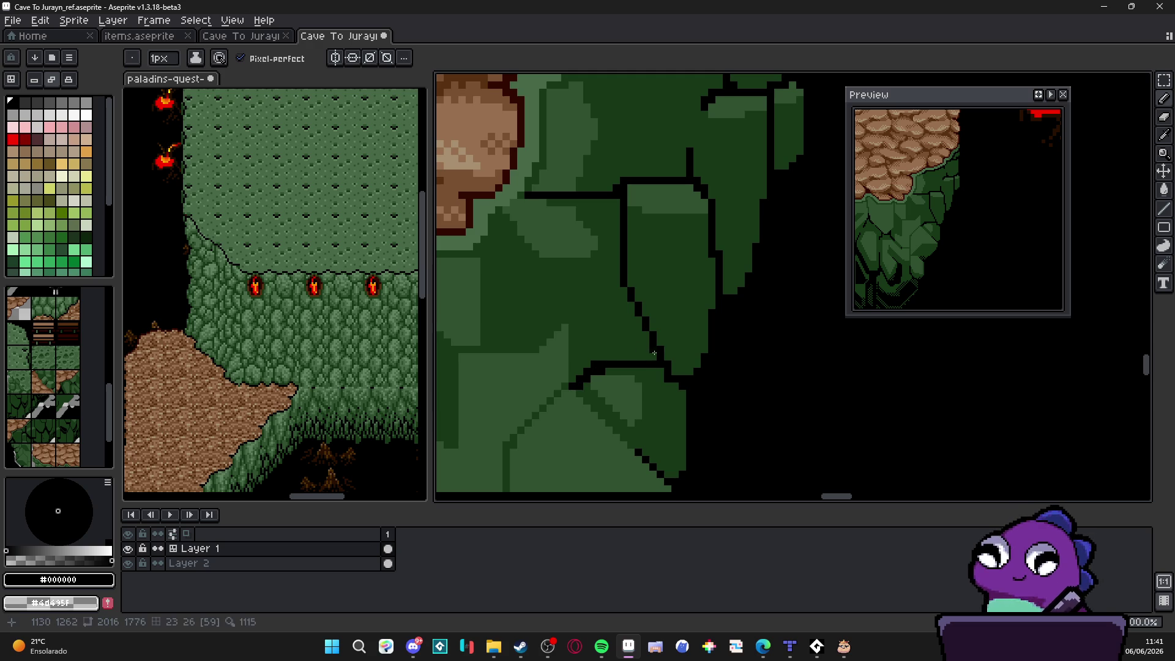
scroll(654, 379, "down", 2)
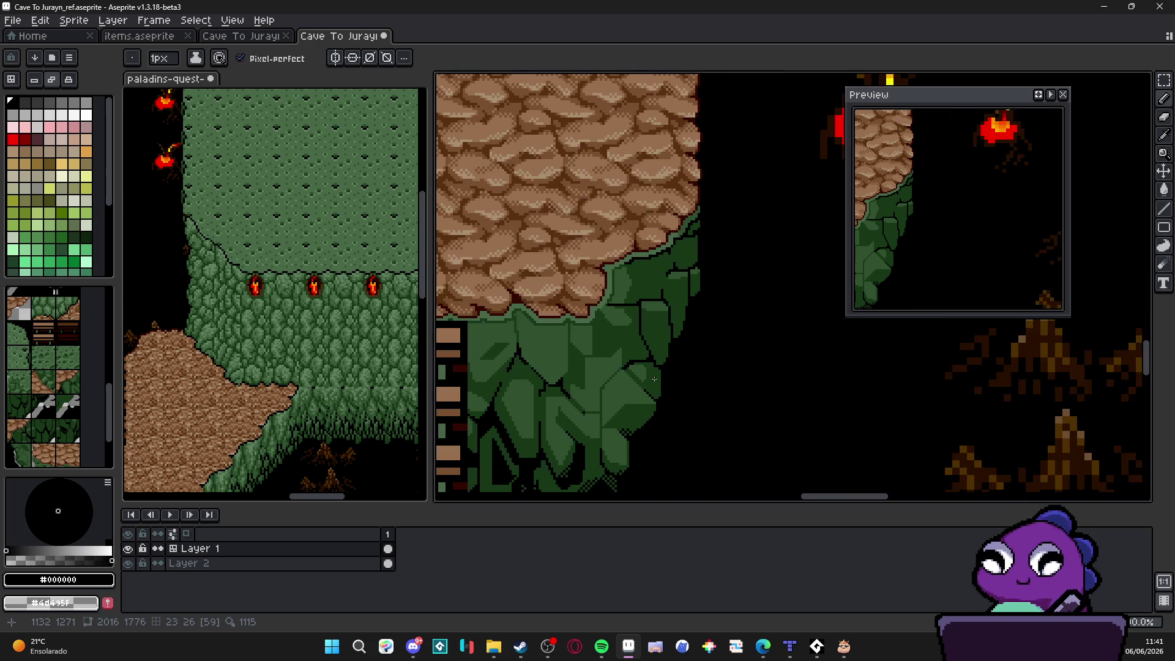
scroll(639, 305, "up", 2)
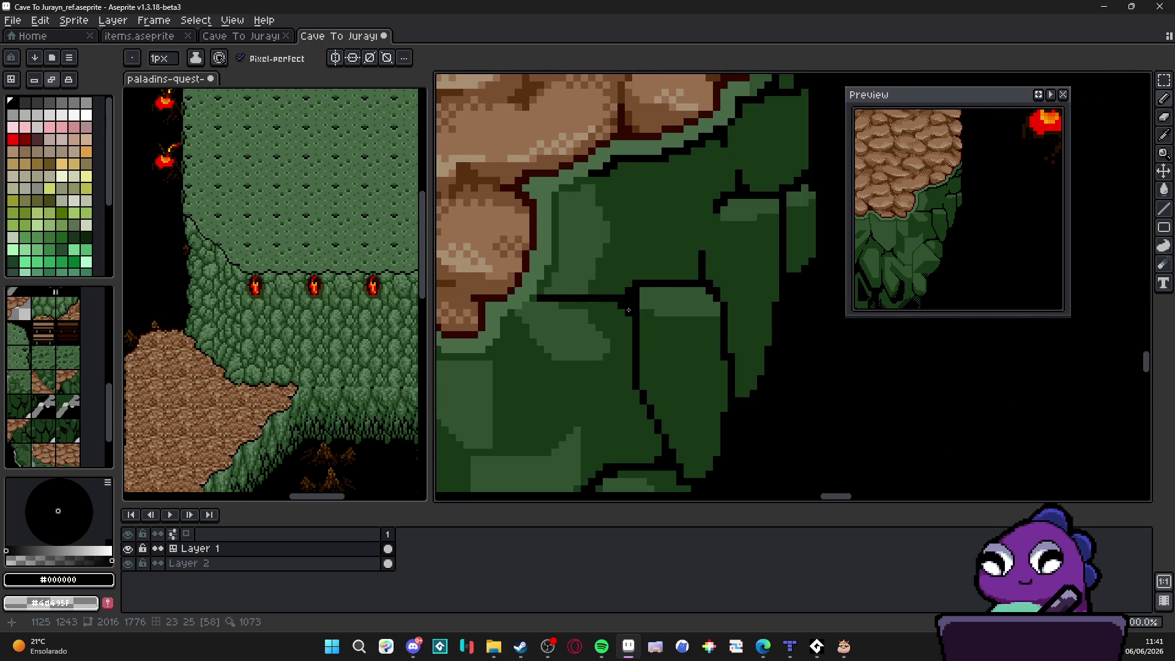
scroll(623, 357, "down", 2)
scroll(619, 358, "up", 1)
scroll(570, 260, "up", 2)
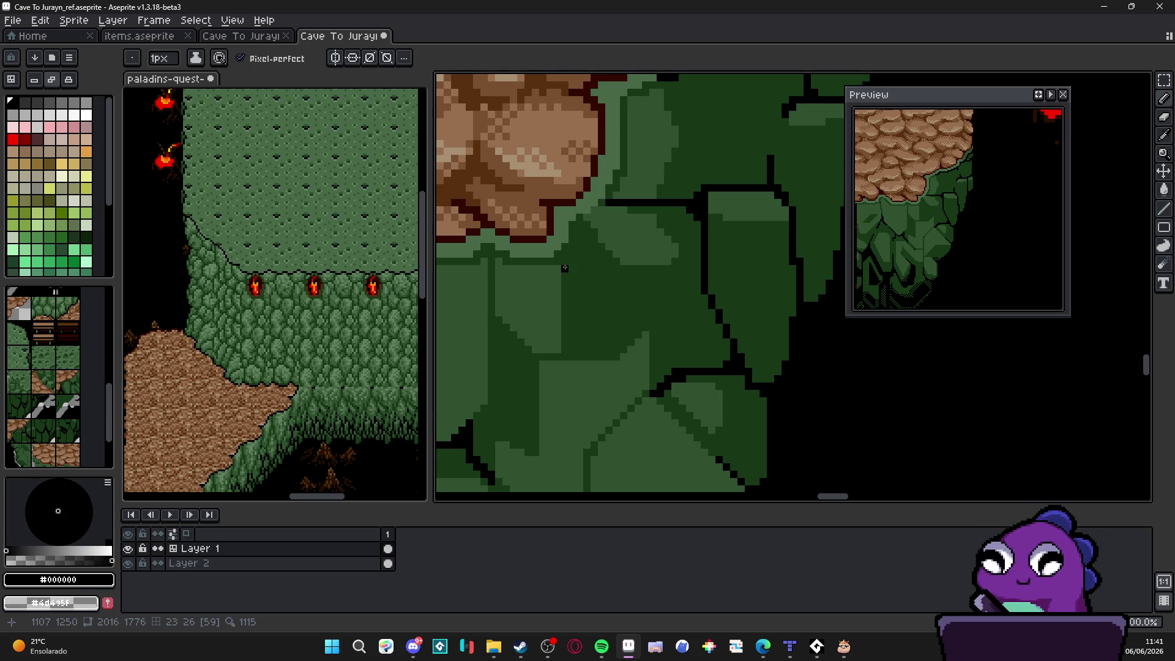
mouse_move(566, 261)
left_mouse_down()
mouse_move(619, 323)
mouse_move(676, 316)
mouse_move(698, 245)
mouse_move(708, 245)
mouse_move(703, 278)
mouse_move(717, 287)
left_mouse_up()
Step: Recolour a vertical run of black outline pixels to the darkest green
left_click(718, 286)
scroll(717, 291, "down", 2)
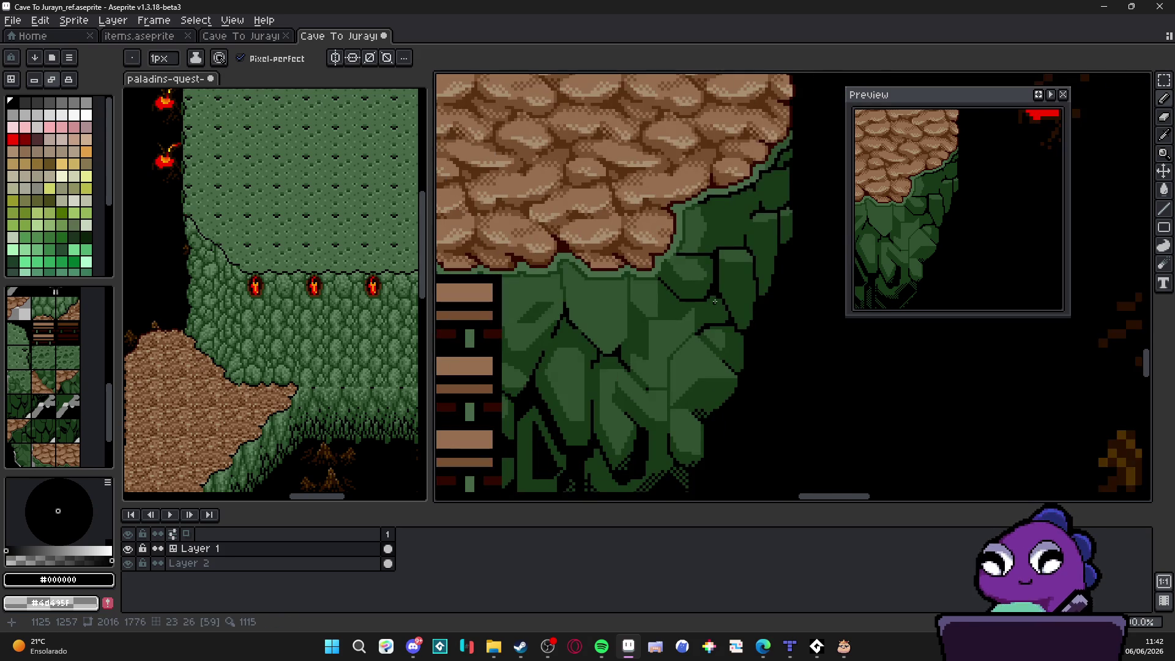
scroll(720, 282, "up", 2)
left_click(722, 279, "alt")
left_click_drag(719, 277, 720, 211)
left_click(740, 194, "alt")
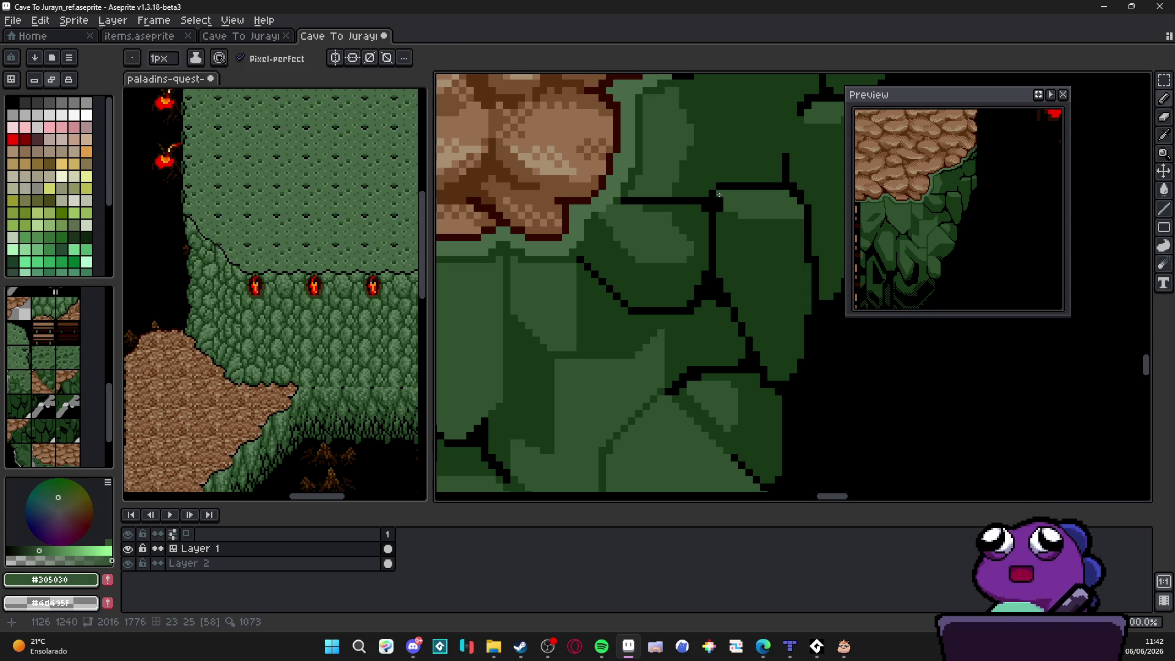
left_click(722, 206, "alt")
left_click(719, 195)
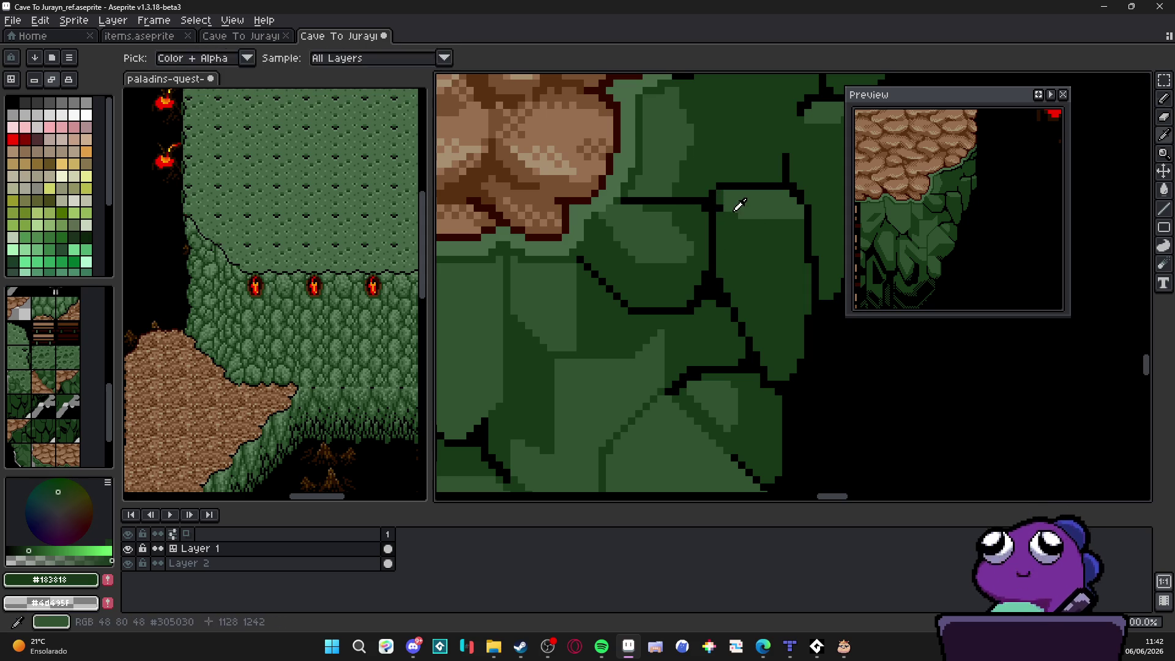
Step: Draw a diagonal black edge between two rocks and extend it down the face
left_click(722, 199, "alt")
scroll(736, 209, "down", 2)
scroll(736, 210, "down", 1)
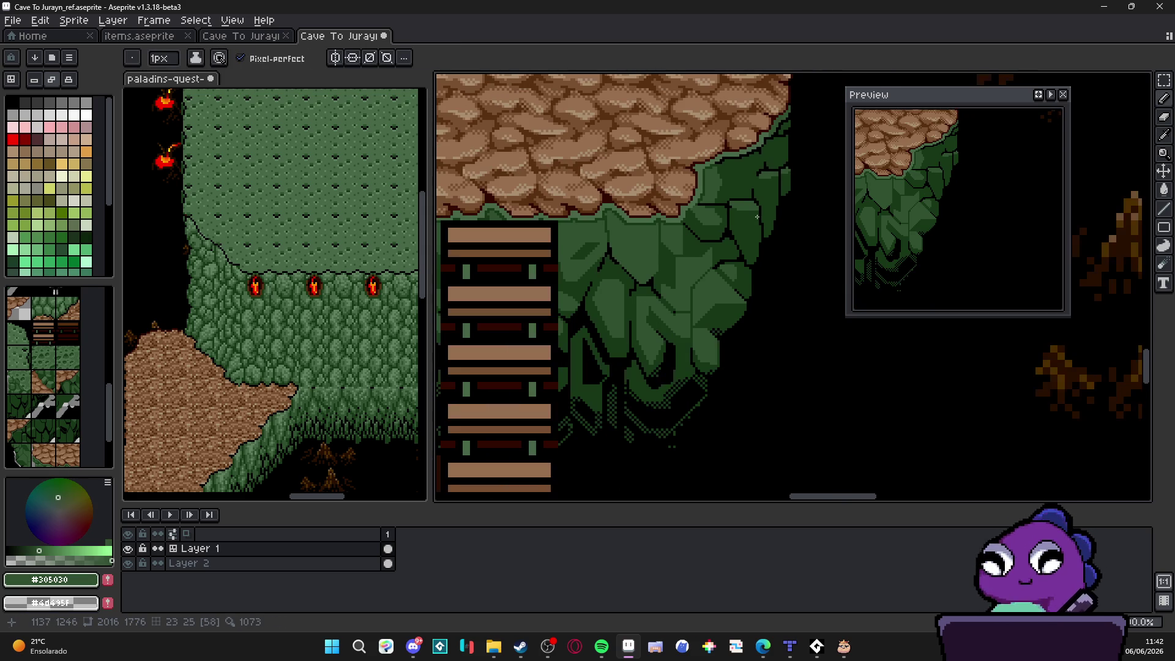
scroll(727, 290, "down", 1)
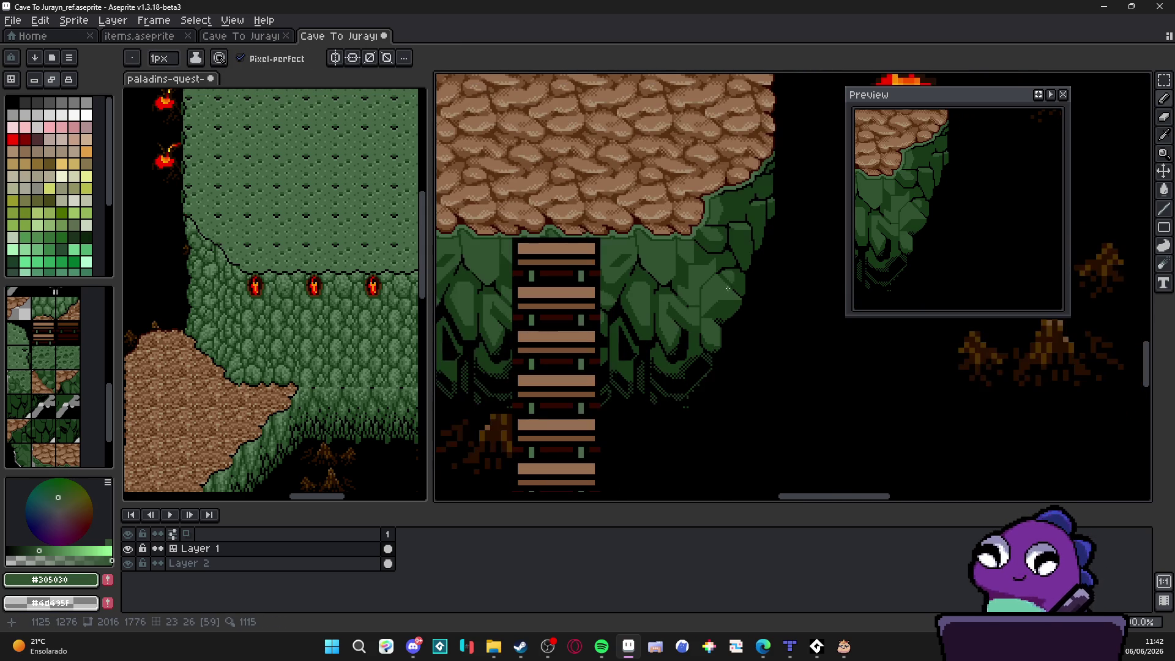
scroll(746, 218, "up", 3)
left_click(735, 219, "alt")
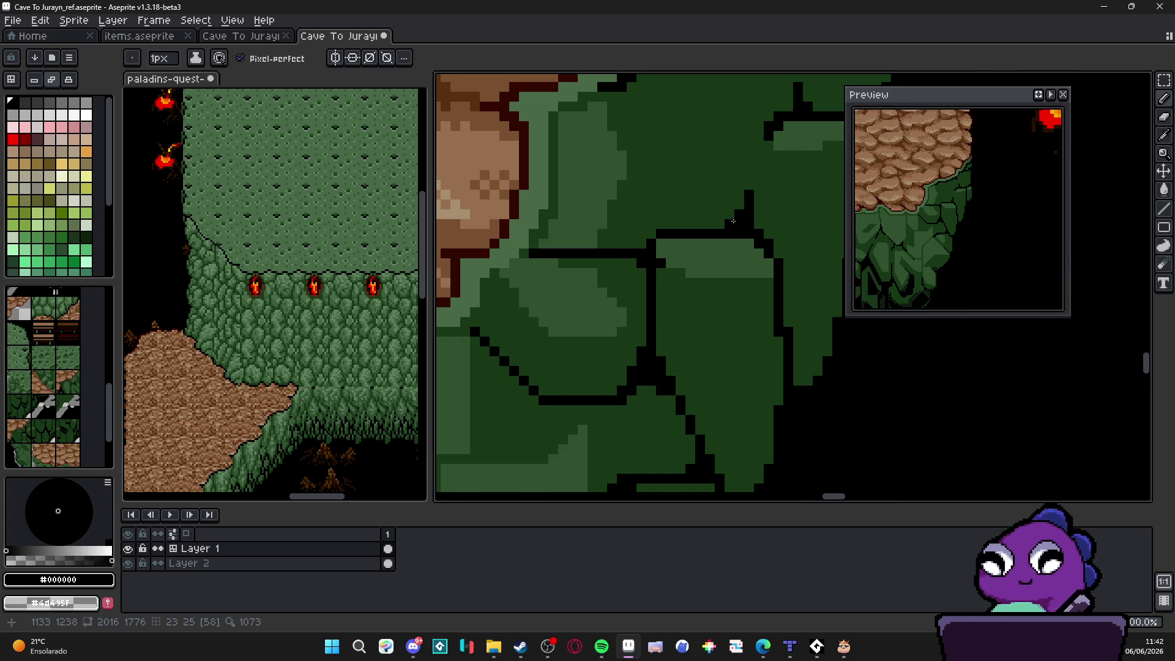
left_click_drag(741, 202, 712, 224)
scroll(724, 232, "up", 2)
left_click_drag(739, 228, 732, 257)
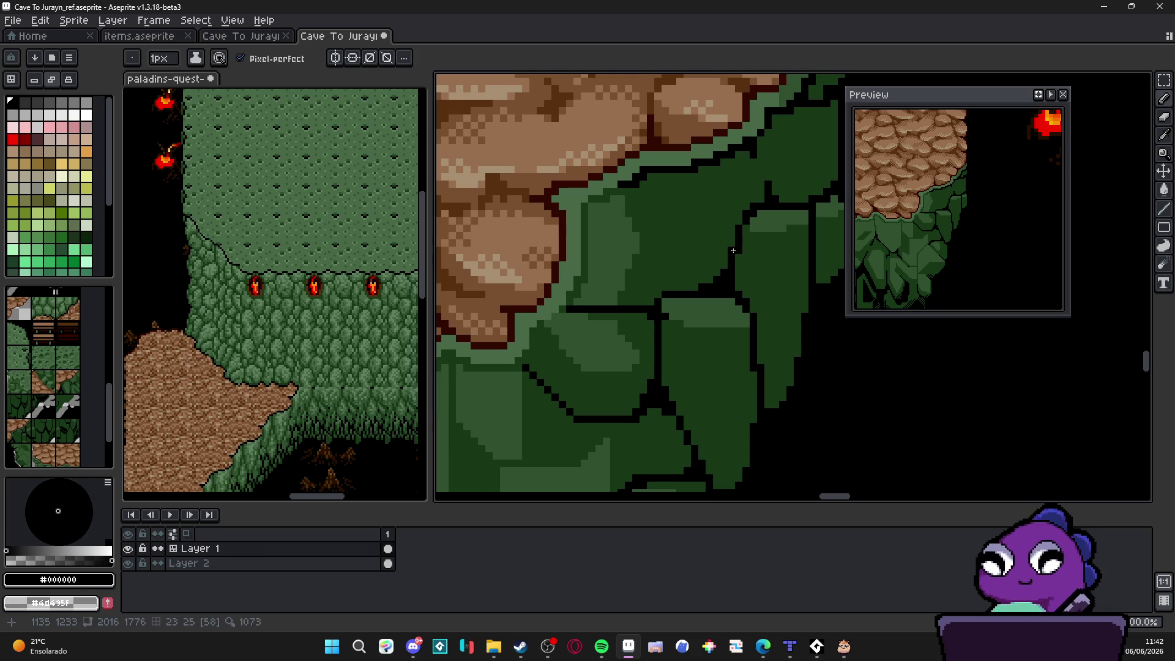
Step: Pick mid green #305030 from the cliff as the drawing colour
scroll(733, 242, "down", 1)
scroll(747, 223, "down", 1)
scroll(747, 224, "down", 1)
scroll(740, 220, "up", 3)
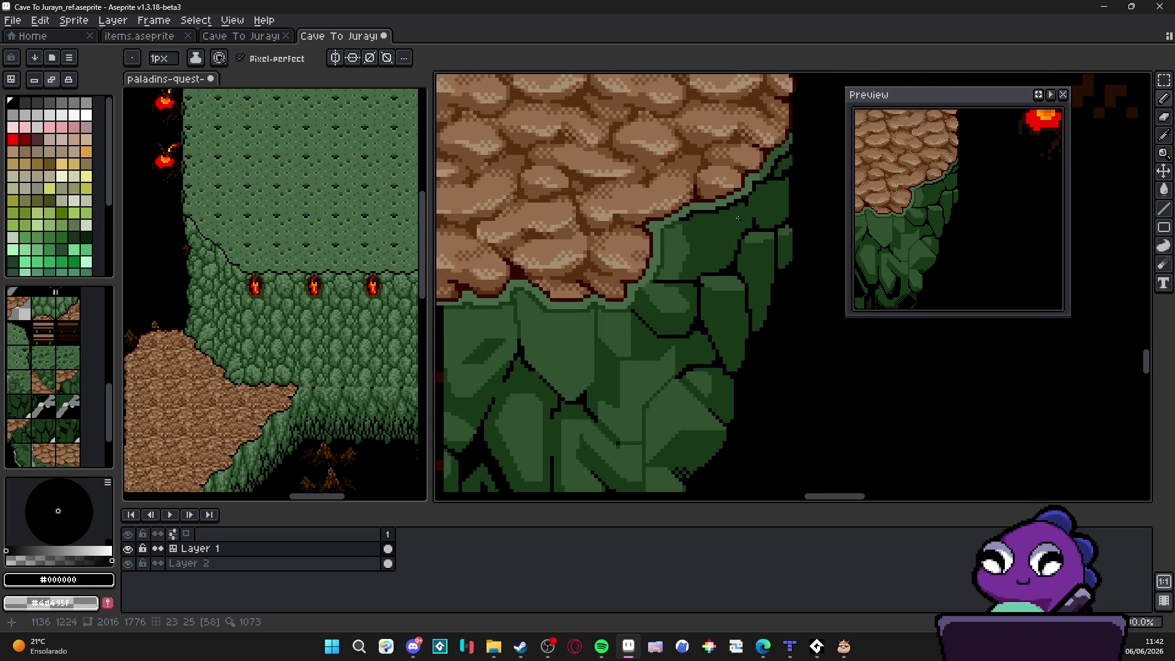
scroll(680, 248, "down", 3)
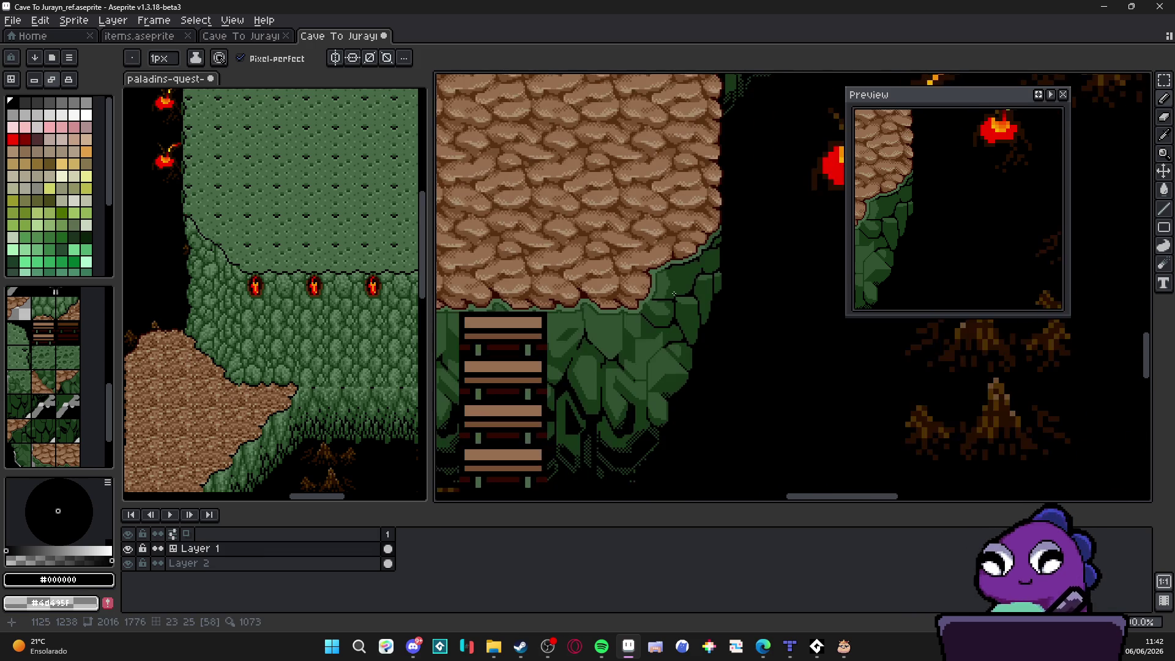
scroll(673, 276, "up", 3)
left_click(661, 260, "alt")
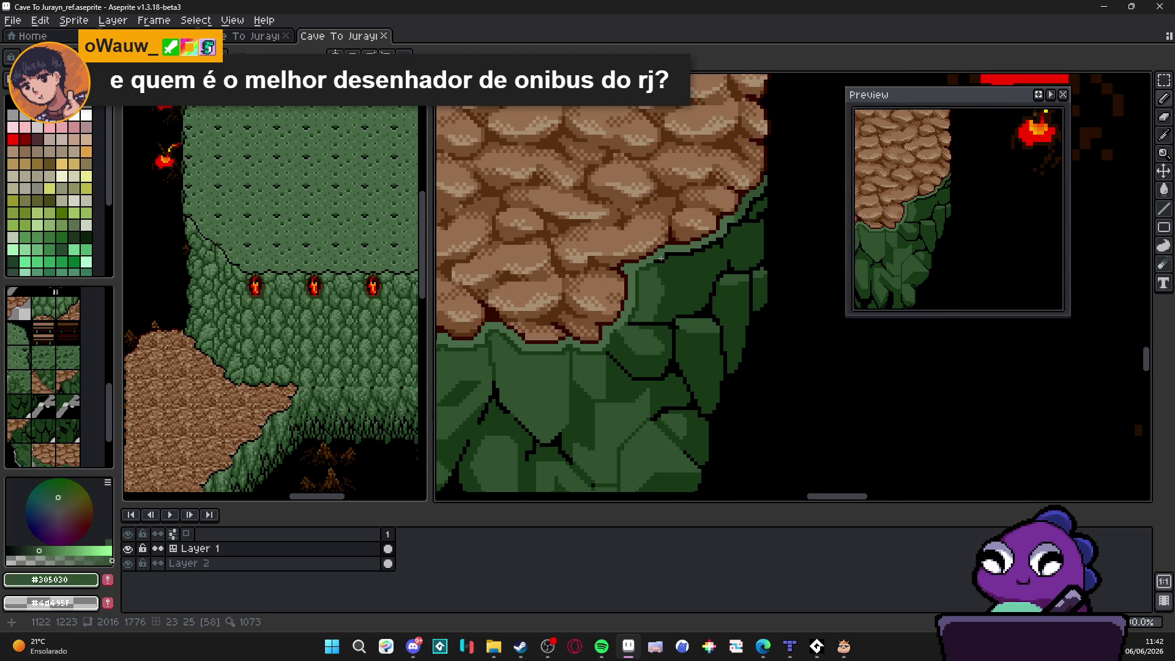
Step: Shade a rock face with mid green #305030 pixels and dark green #183818 strokes
scroll(659, 265, "up", 1)
left_click(669, 276)
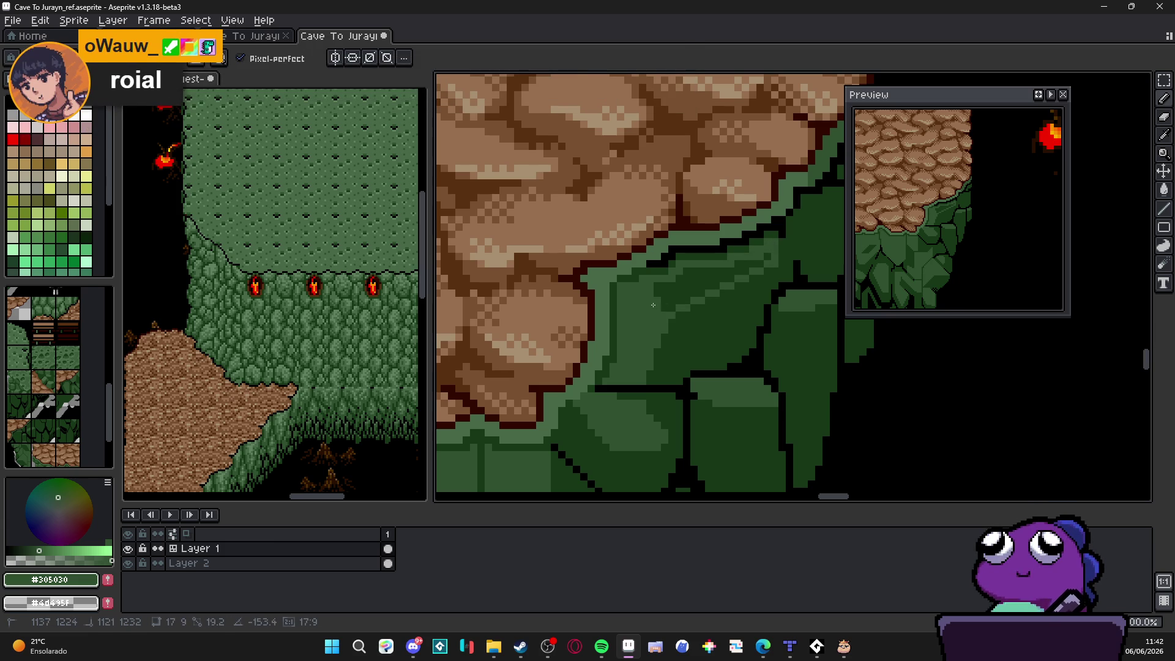
left_click(693, 313, "alt")
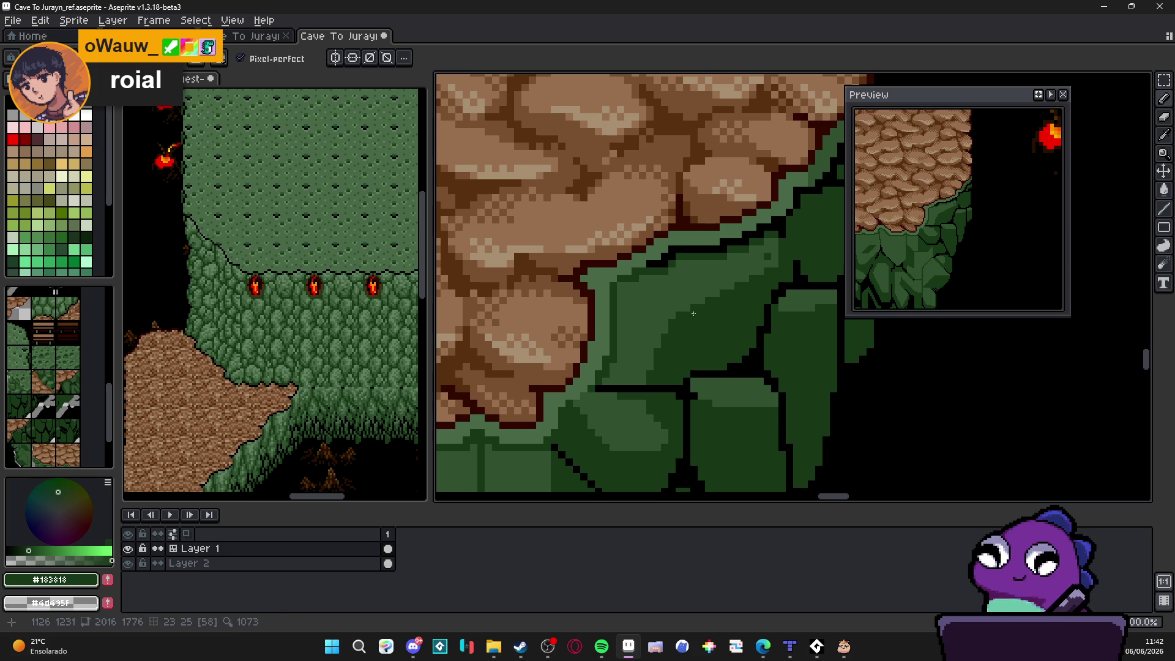
left_click(723, 257, "alt")
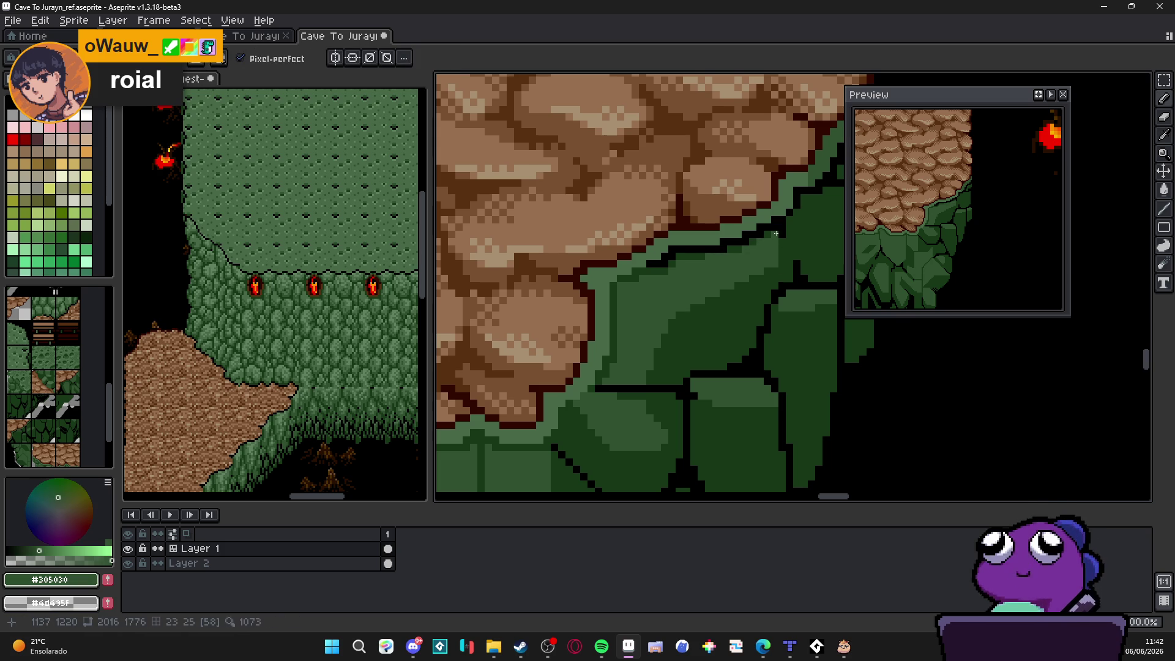
left_click(659, 274)
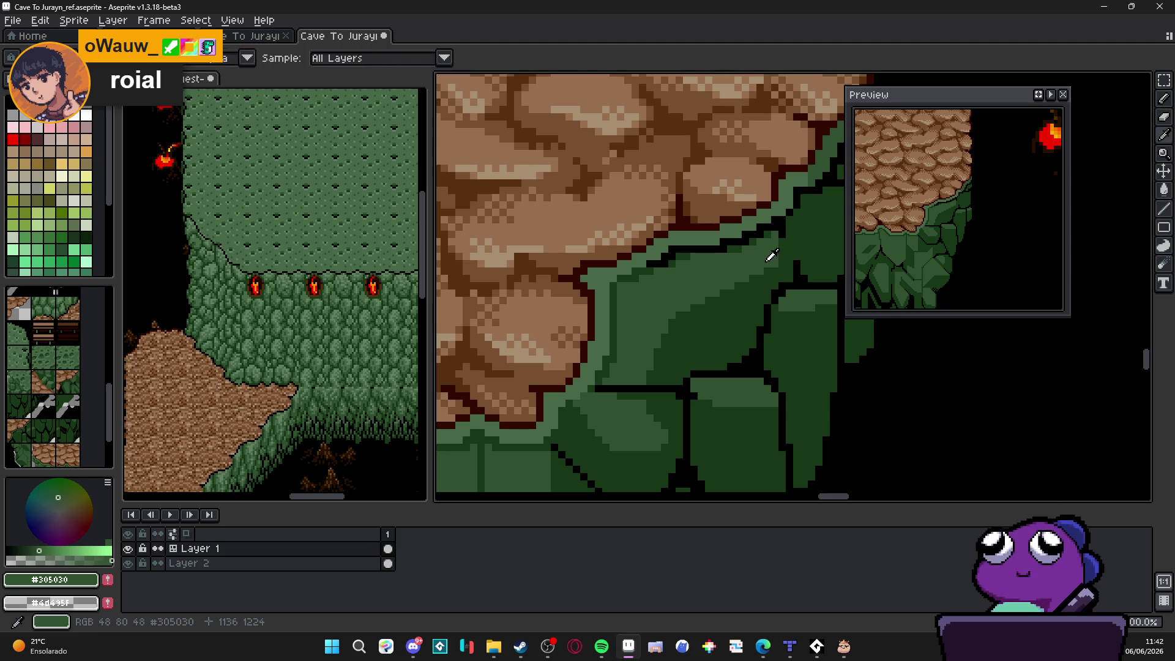
left_click(659, 315, "alt")
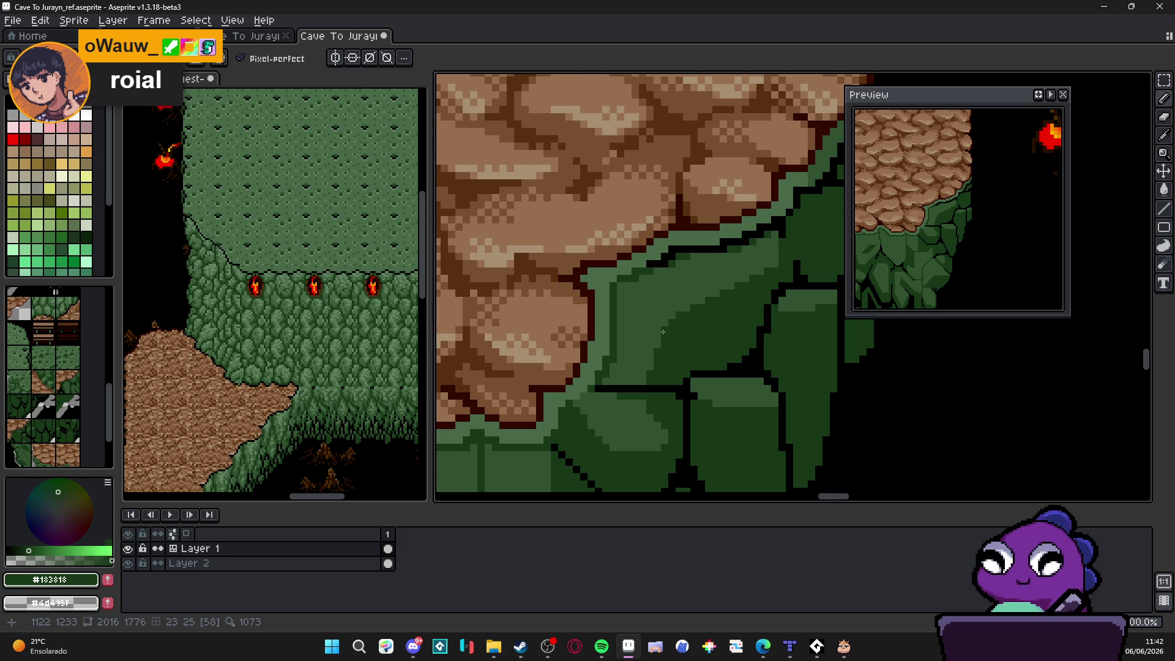
left_click_drag(654, 309, 630, 321)
scroll(634, 346, "up", 2)
scroll(634, 345, "down", 3)
scroll(702, 318, "up", 1)
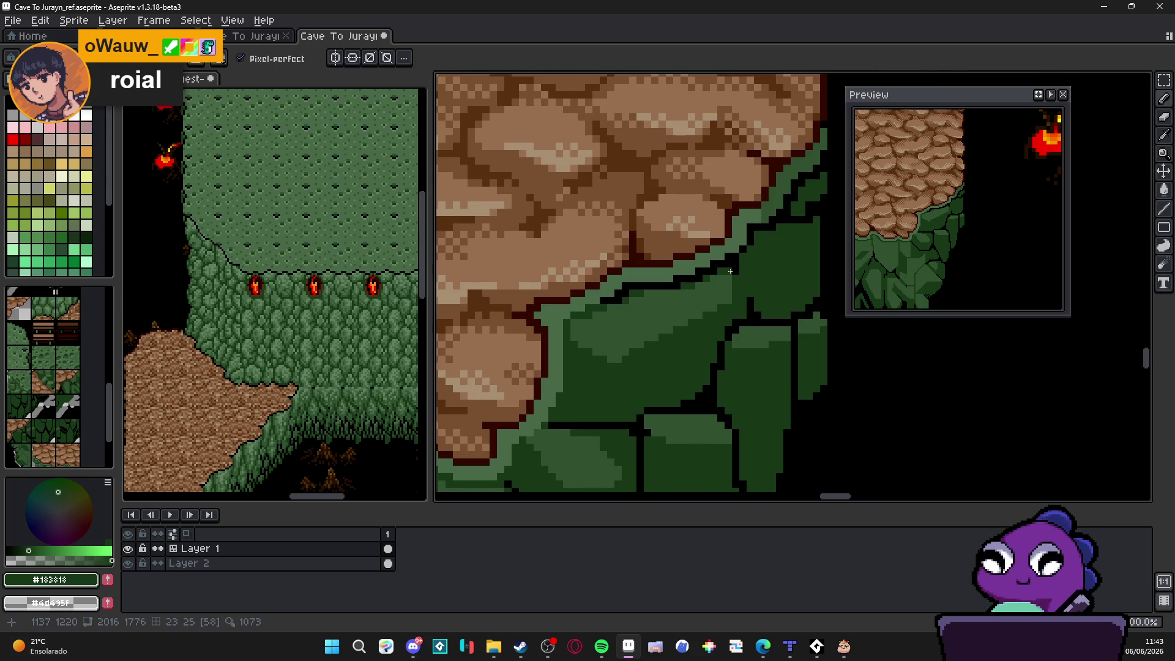
left_click(718, 301)
mouse_move(717, 300)
left_mouse_down()
mouse_move(716, 290)
mouse_move(708, 320)
left_mouse_up()
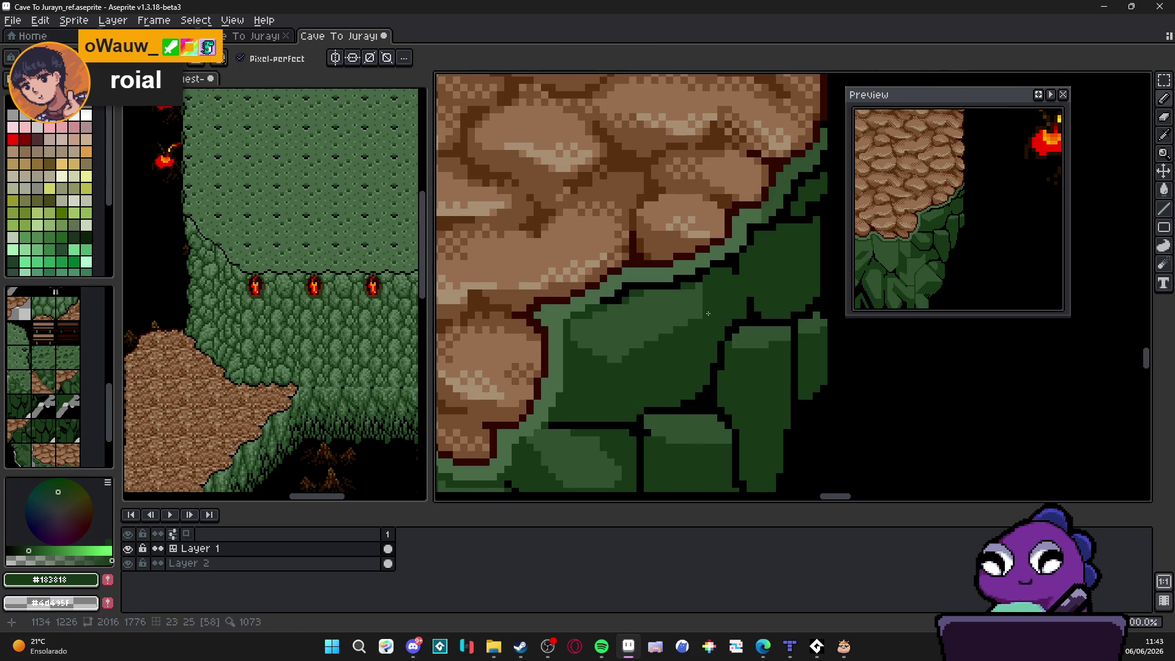
Step: Add a short black outline edge up the rock, then reselect dark green #183818
scroll(699, 289, "down", 3)
scroll(687, 343, "up", 2)
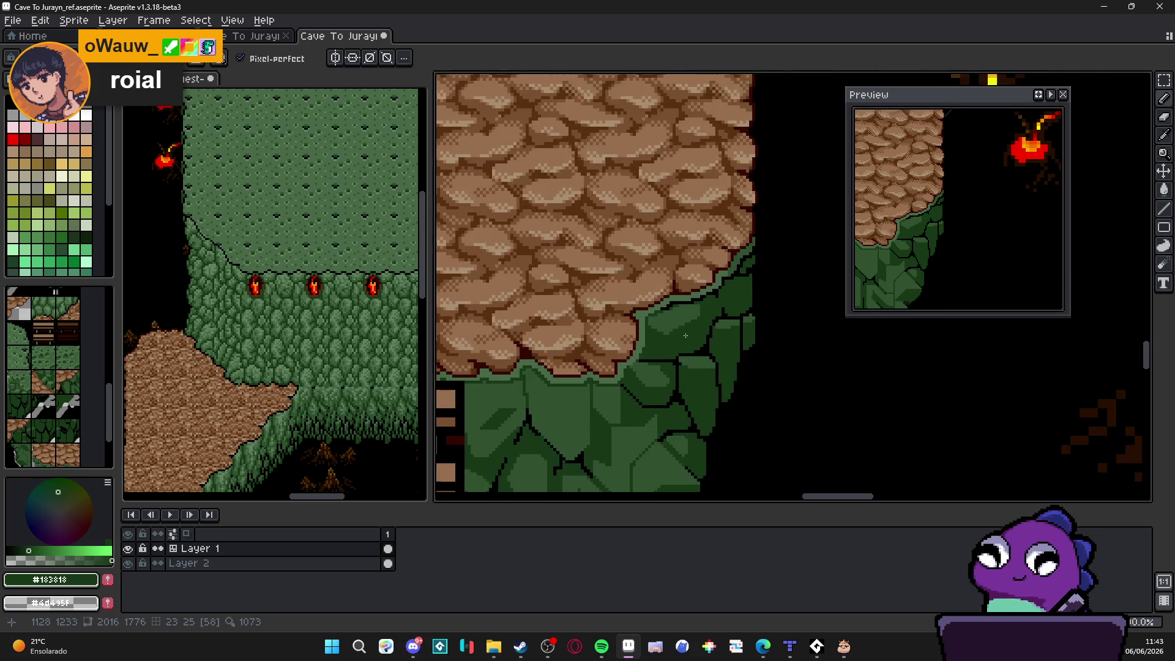
scroll(687, 344, "down", 2)
scroll(667, 347, "up", 1)
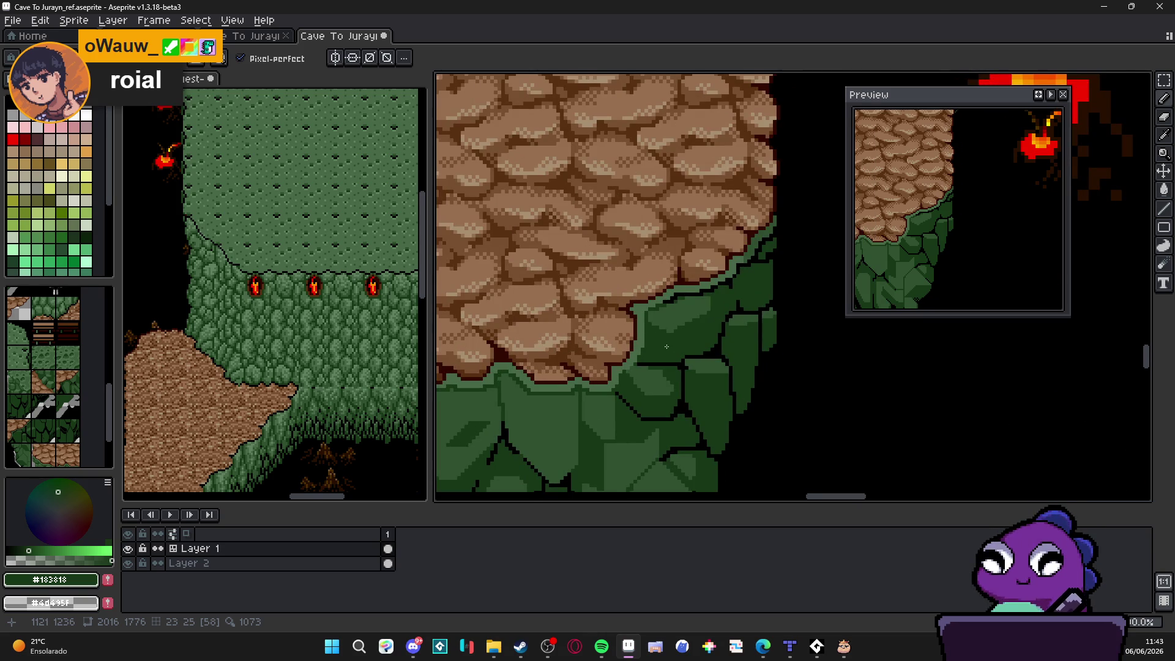
scroll(646, 366, "down", 1)
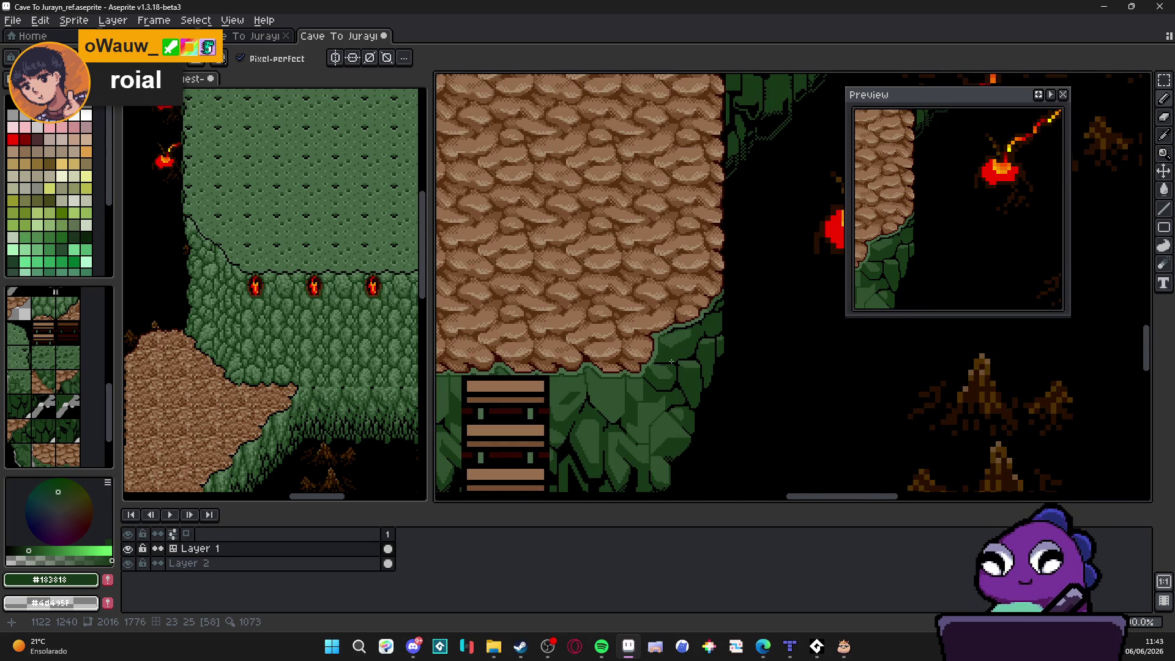
scroll(673, 367, "up", 3)
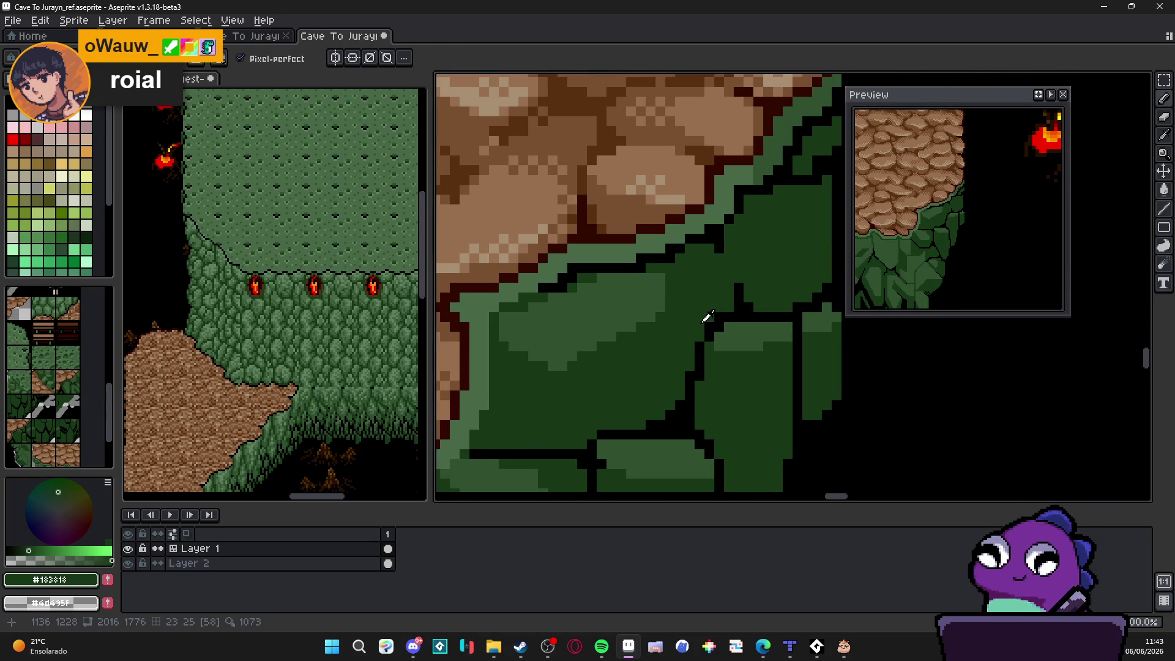
left_click(715, 320, "alt")
left_click(701, 310)
left_click_drag(690, 302, 680, 275)
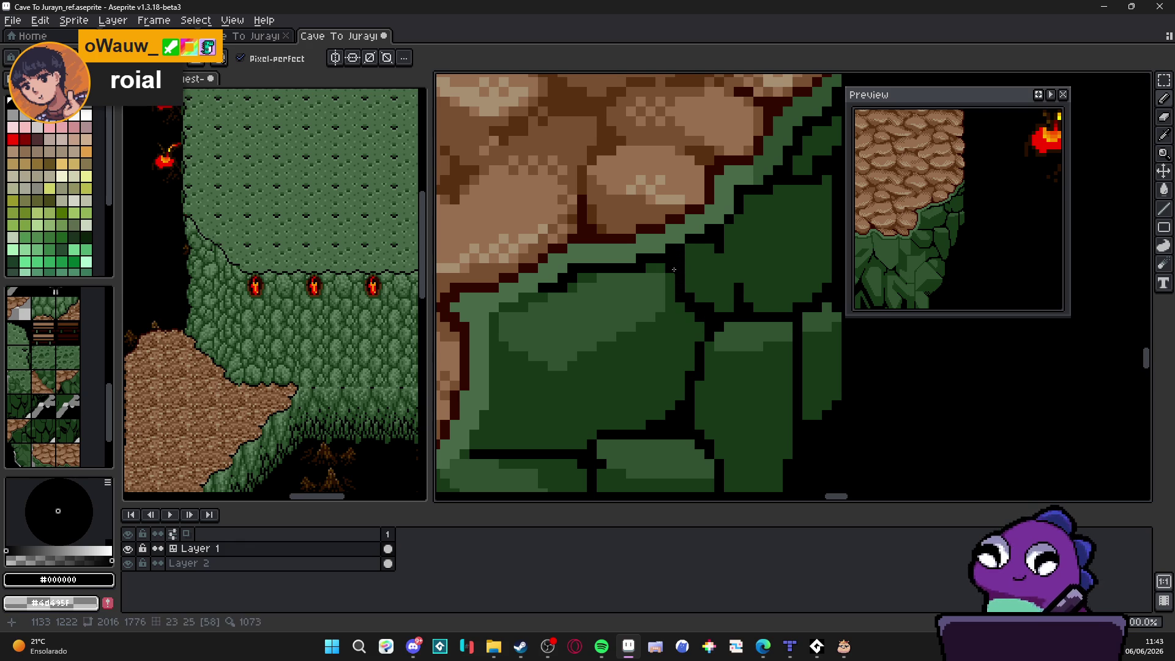
scroll(673, 269, "down", 4)
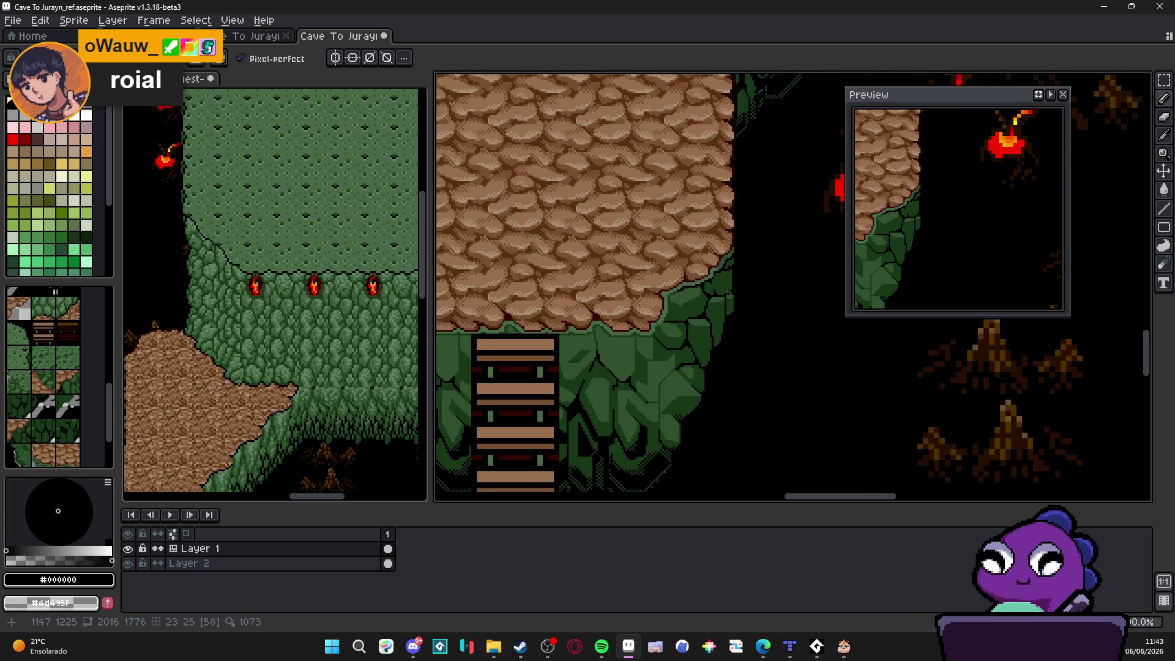
scroll(725, 295, "up", 3)
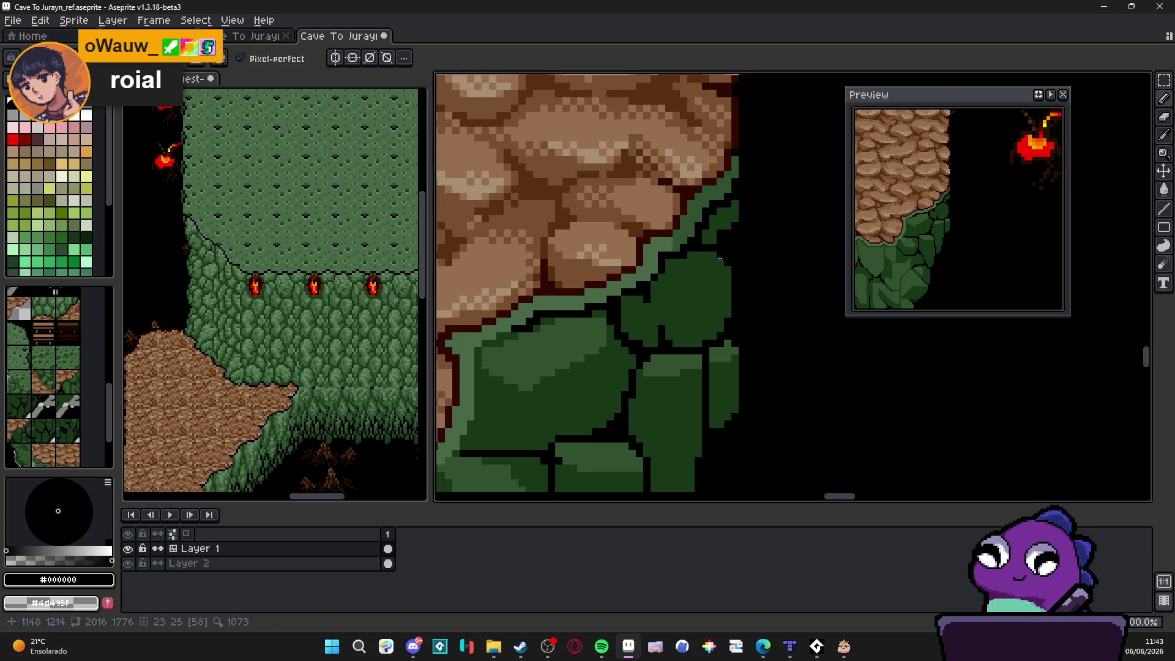
scroll(724, 269, "down", 2)
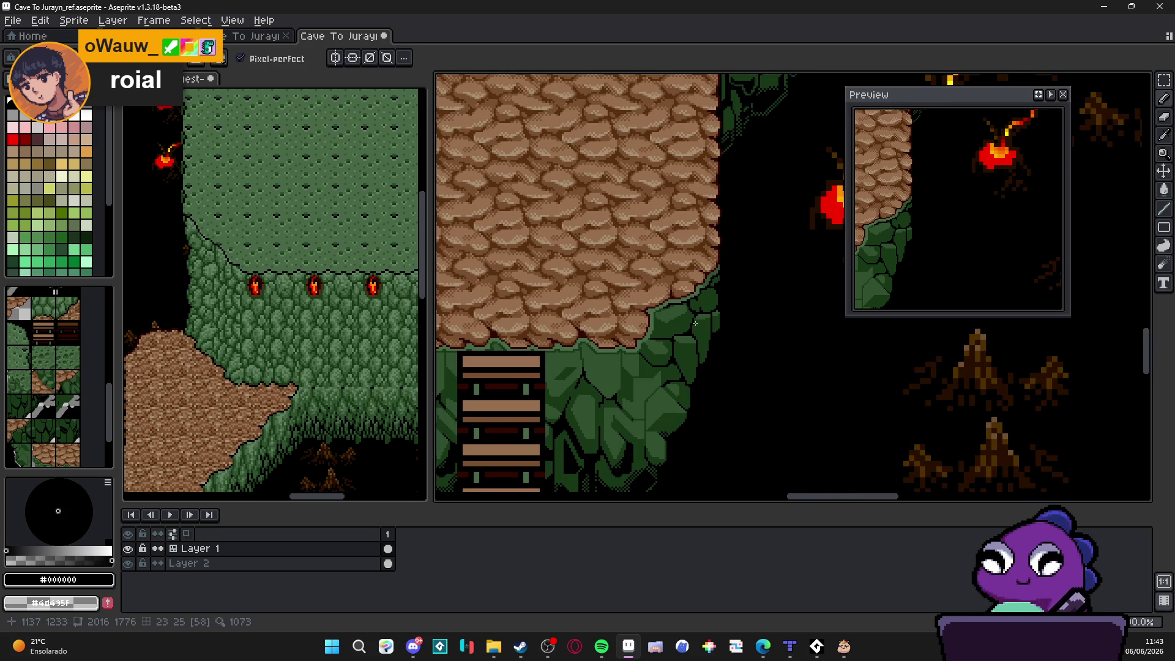
scroll(697, 322, "up", 2)
left_click(720, 268, "alt")
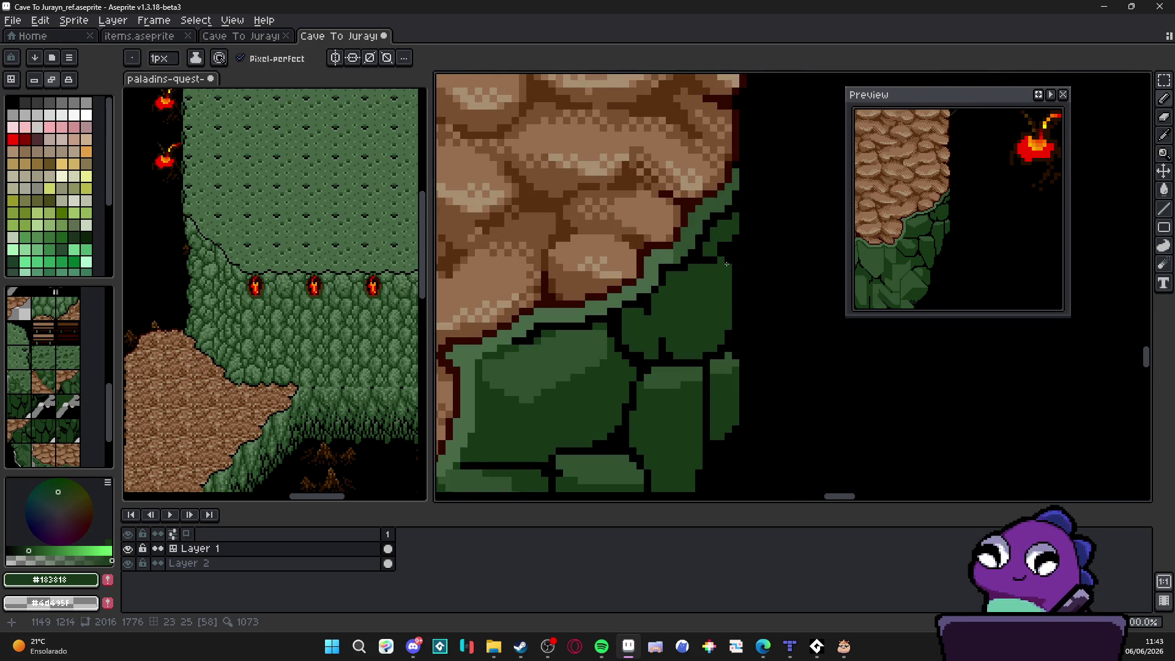
Step: Bring the cliff base and ladder into view and save Cave To Jurayn_ref.aseprite
scroll(707, 288, "up", 2)
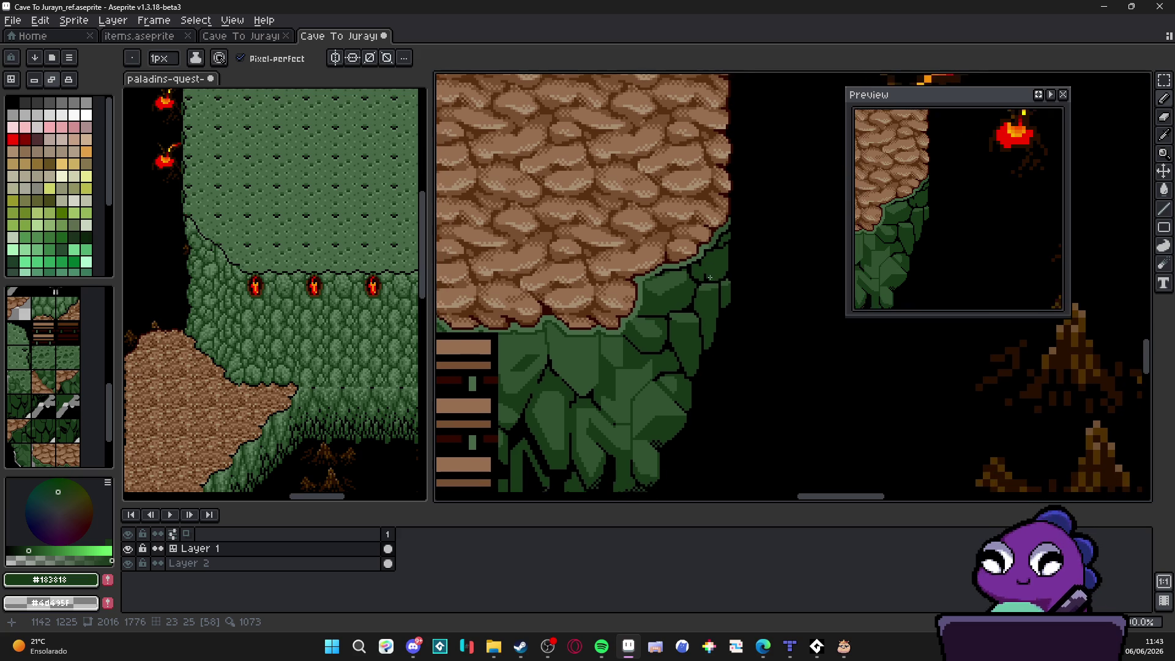
scroll(708, 290, "down", 1)
left_click_drag(701, 294, 707, 290)
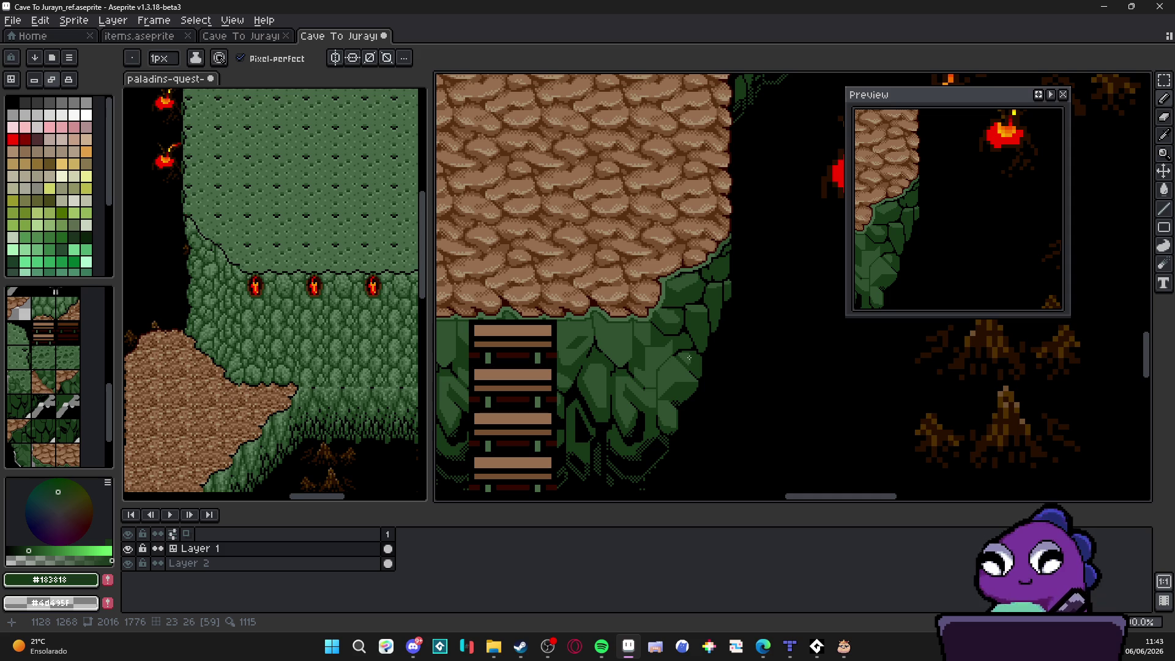
mouse_move(689, 385)
left_mouse_down()
mouse_move(746, 303)
mouse_move(692, 319)
left_mouse_up()
scroll(670, 341, "down", 1)
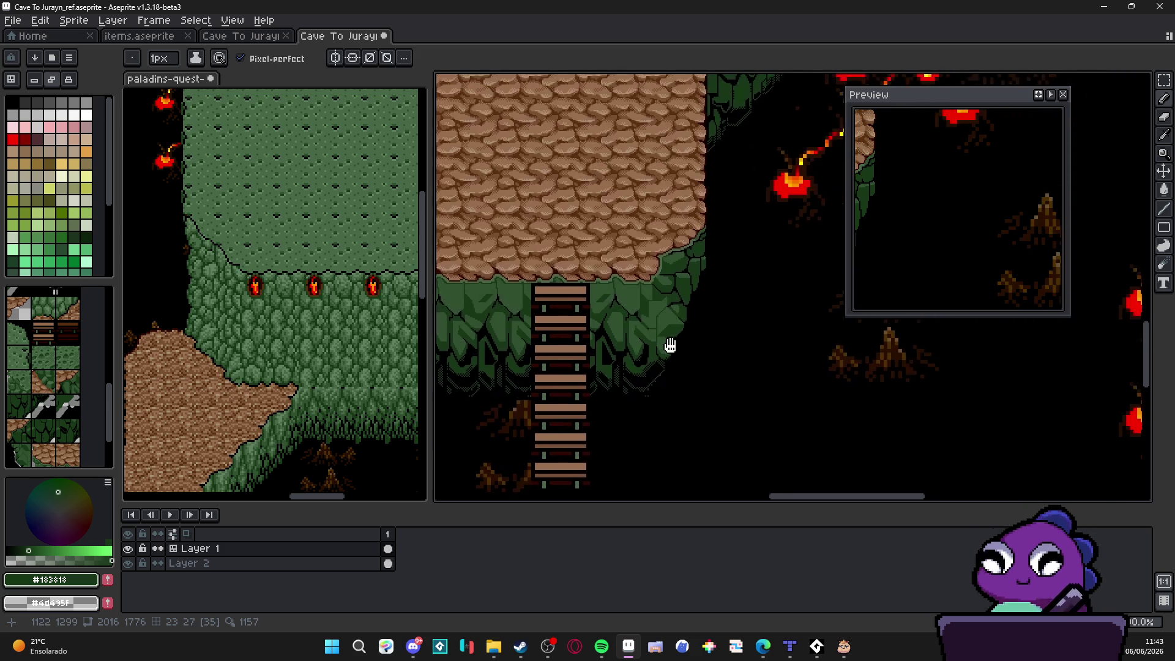
scroll(661, 340, "down", 1)
mouse_move(661, 322)
left_mouse_down()
mouse_move(650, 336)
mouse_move(662, 331)
left_mouse_up()
mouse_move(667, 380)
left_mouse_down()
mouse_move(635, 372)
mouse_move(577, 451)
mouse_move(587, 391)
mouse_move(677, 245)
left_mouse_up()
key("ctrl+s")
scroll(681, 302, "up", 2)
scroll(680, 301, "down", 2)
left_click_drag(680, 301, 677, 353)
key("ctrl")
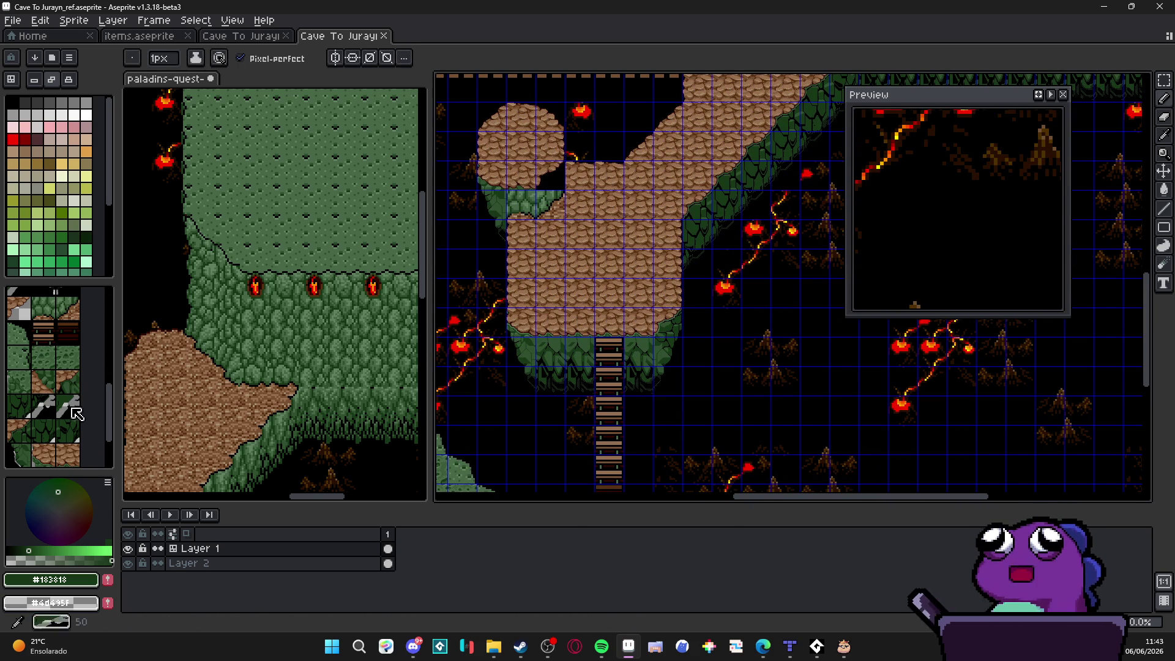
Step: Stamp tileset tile 56, a green corner tile, onto the map and save the file
left_click(62, 460)
scroll(61, 428, "down", 2)
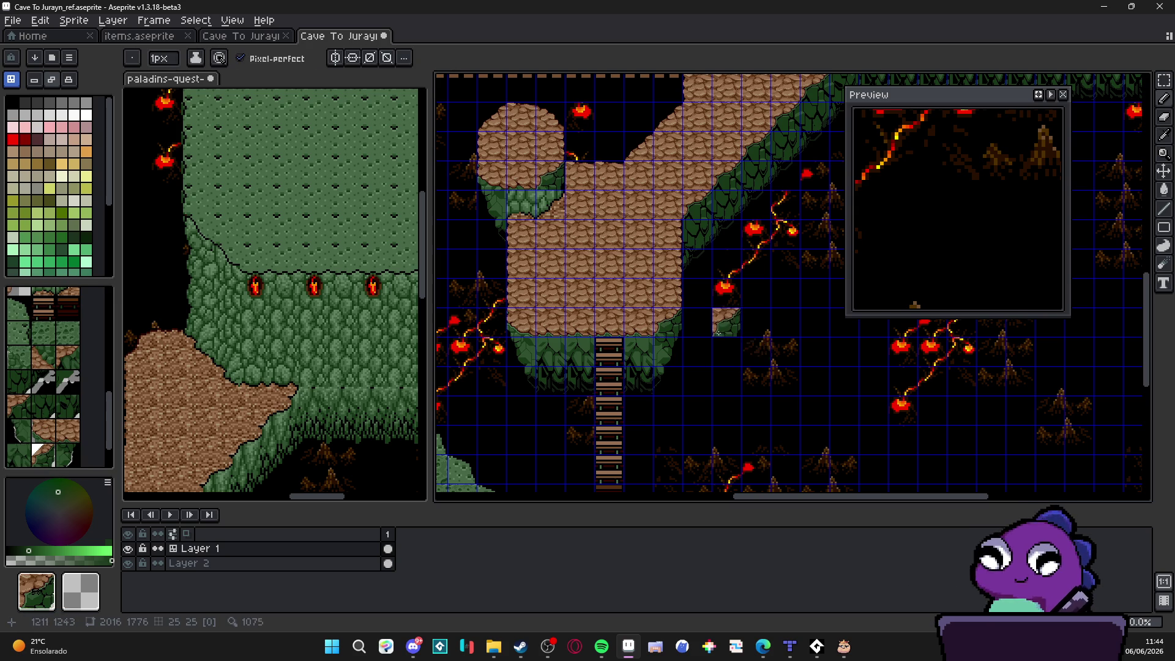
left_click(581, 212)
scroll(581, 213, "up", 2)
scroll(580, 212, "down", 4)
scroll(620, 266, "up", 5)
key("ctrl+s")
Step: Choose palette colour 75, then sample green #486848 from the canvas as the drawing colour
key("b")
scroll(619, 287, "down", 4)
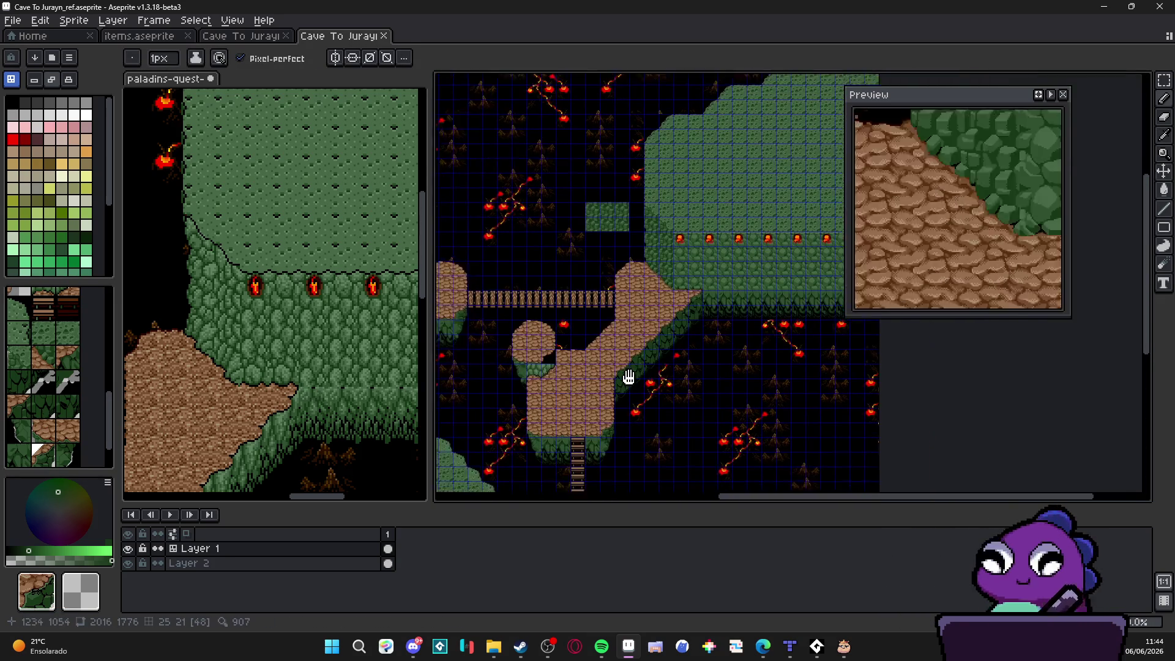
scroll(619, 311, "up", 1)
scroll(638, 310, "down", 1)
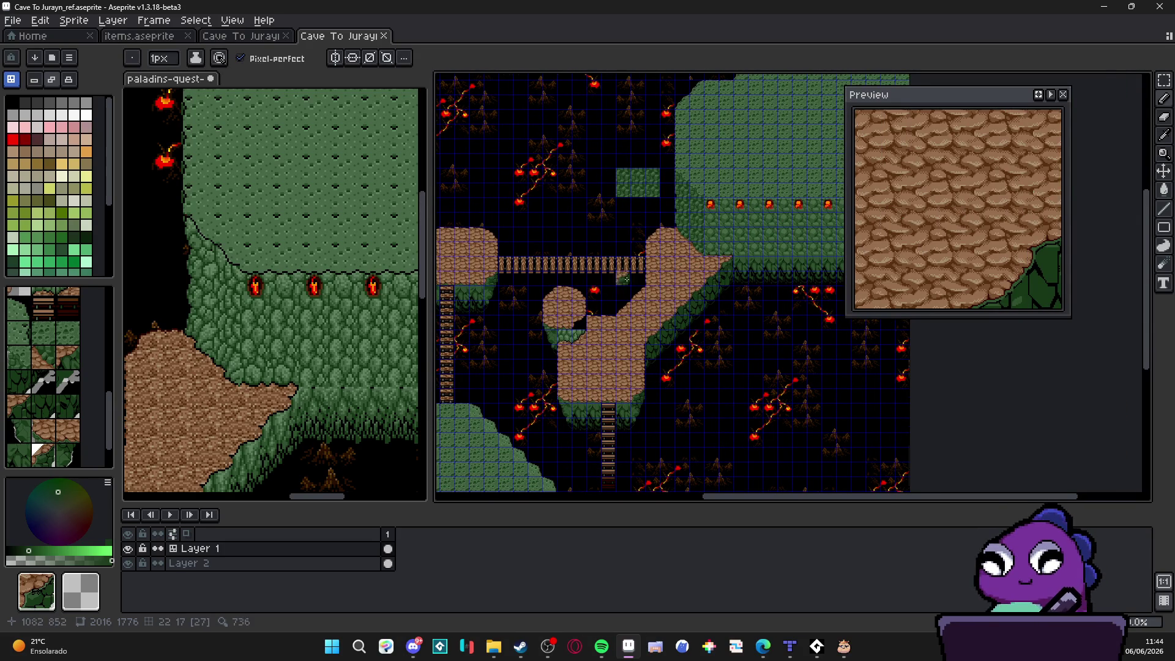
scroll(647, 321, "up", 3)
scroll(647, 321, "up", 1)
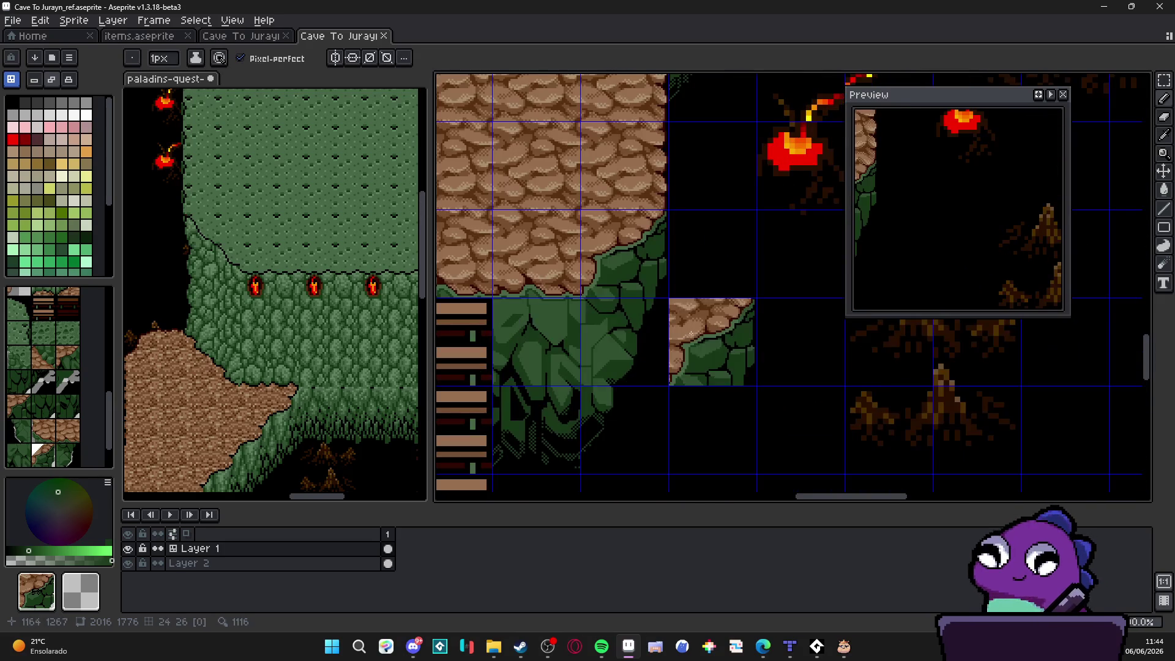
left_click(84, 230)
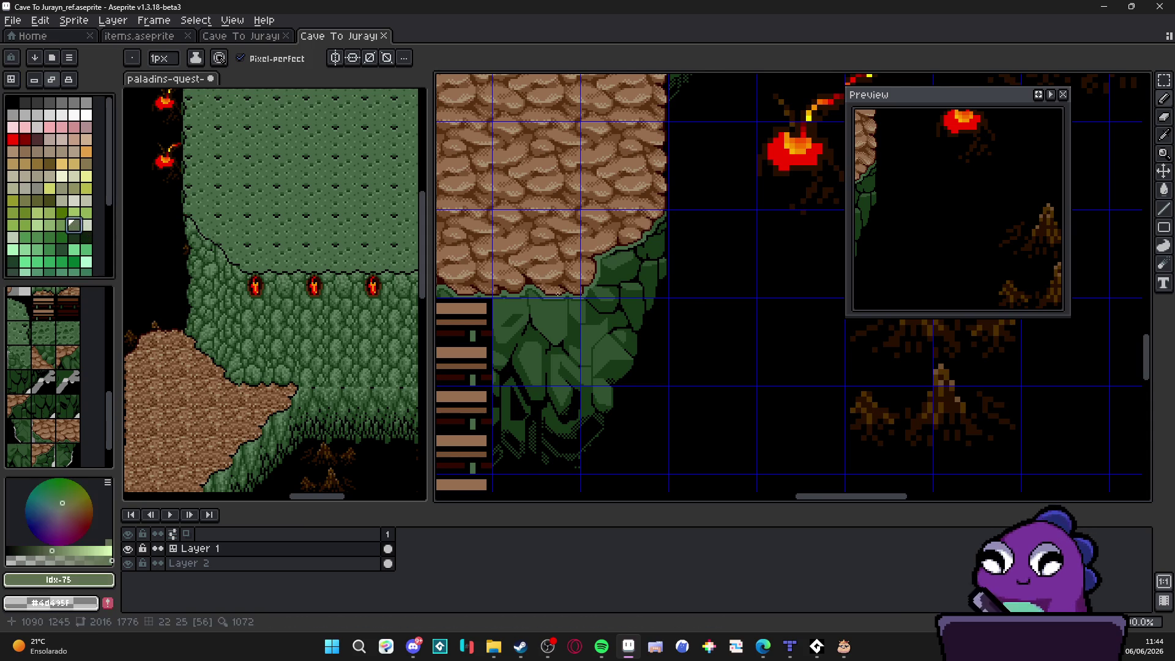
scroll(677, 407, "down", 3)
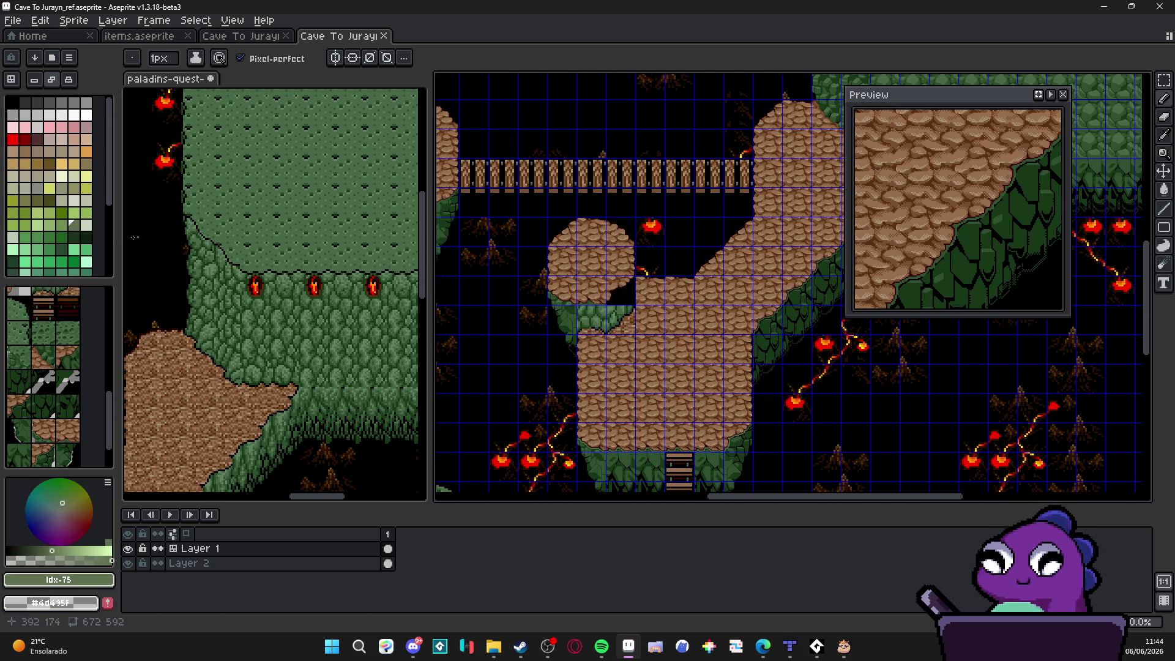
left_click(733, 435, "alt")
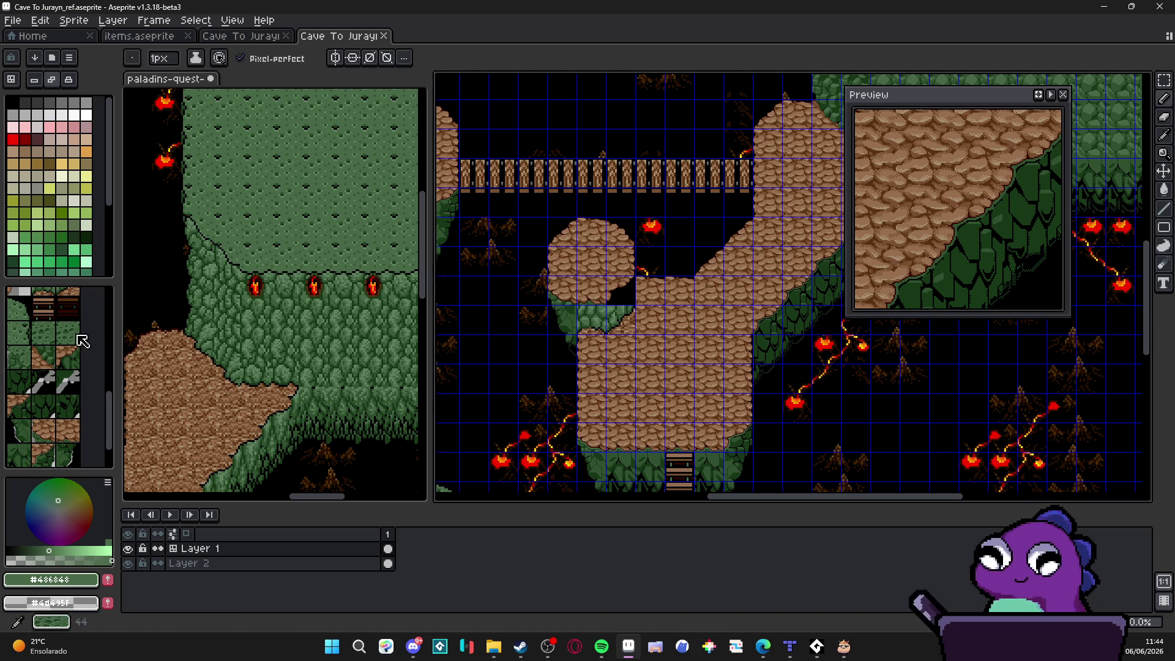
Step: In tile mode, copy rock-edge tiles from the map and stamp a grass-and-rock edge tile
key("Tab")
left_click(613, 296, "alt")
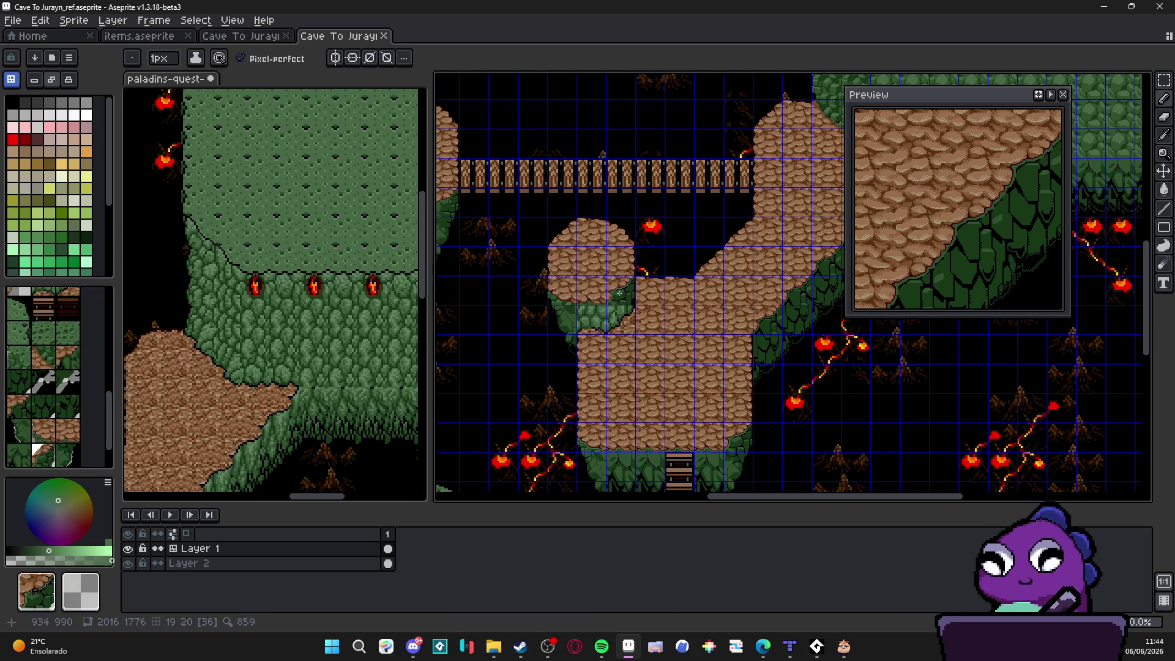
scroll(620, 293, "up", 2)
left_click(632, 341)
scroll(632, 341, "down", 2)
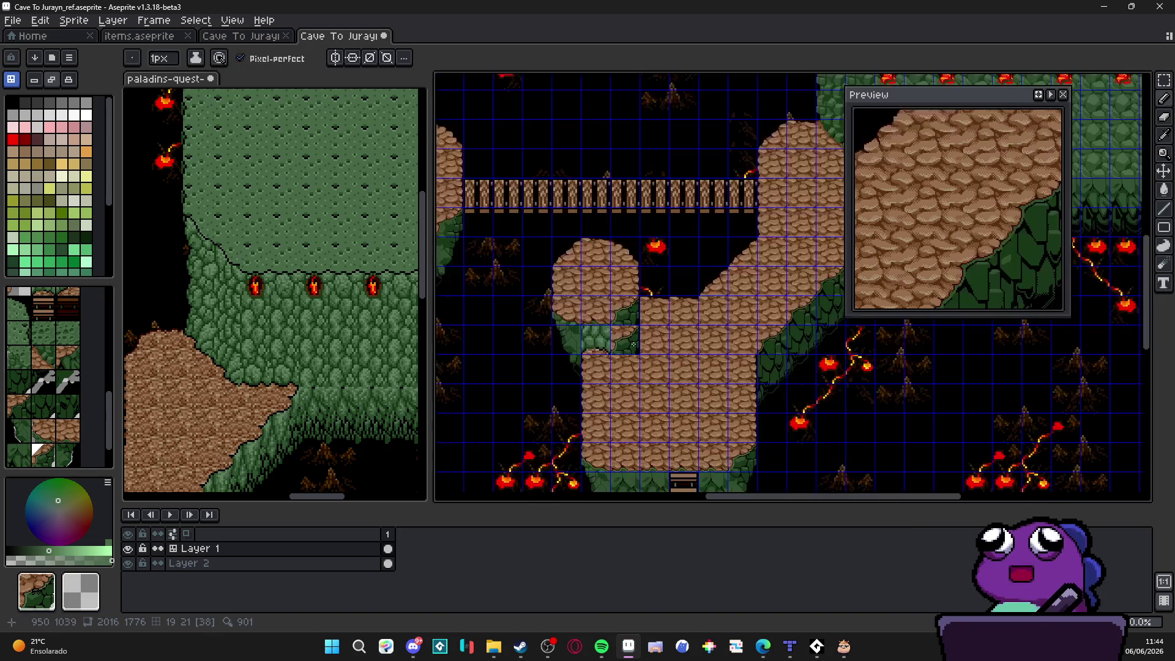
scroll(643, 344, "down", 1)
left_click(565, 304, "alt")
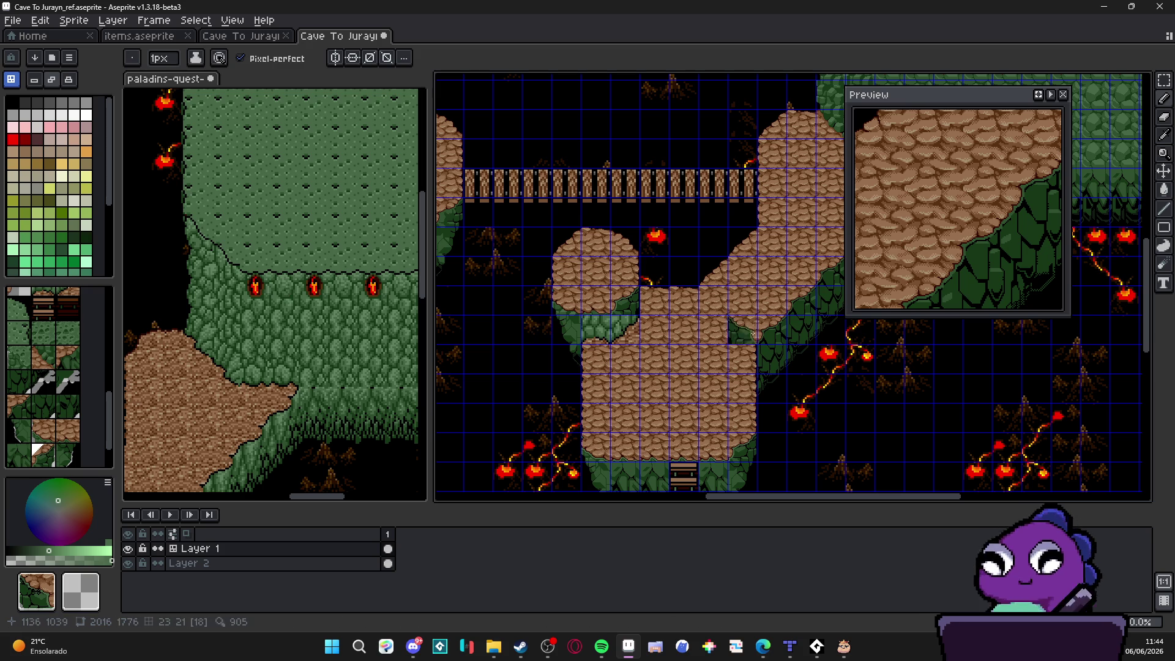
left_click_drag(771, 322, 730, 281)
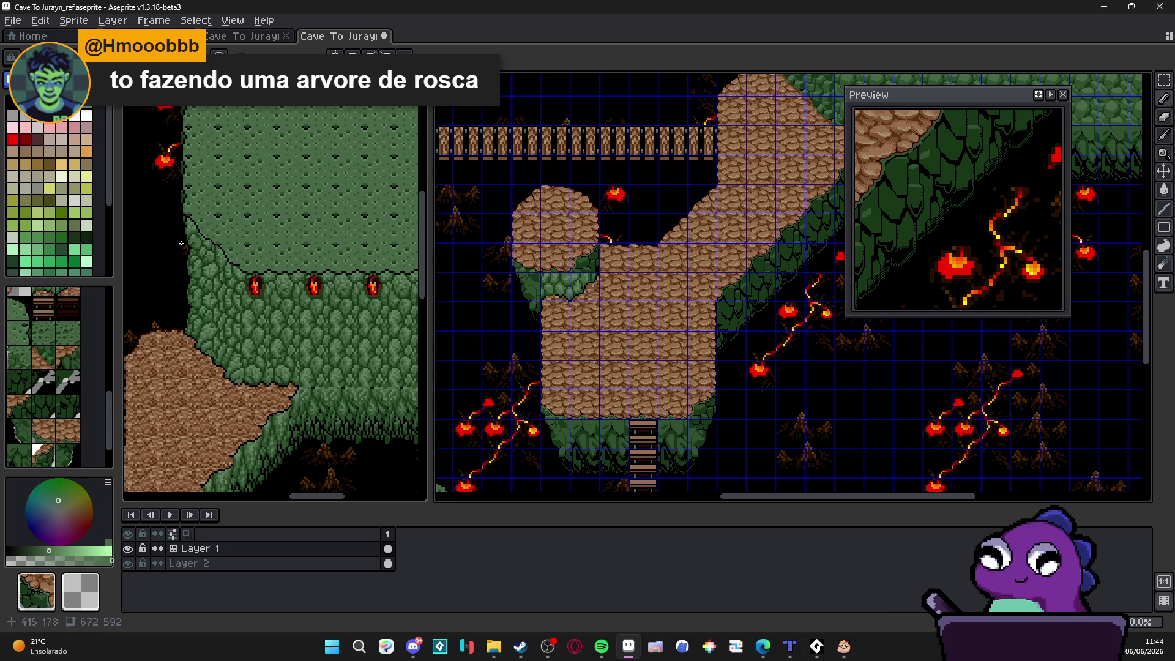
Step: Back in pixel mode, draw a black vertical outline down the cliff foliage
key("Tab")
left_click_drag(740, 399, 707, 279)
scroll(708, 280, "up", 4)
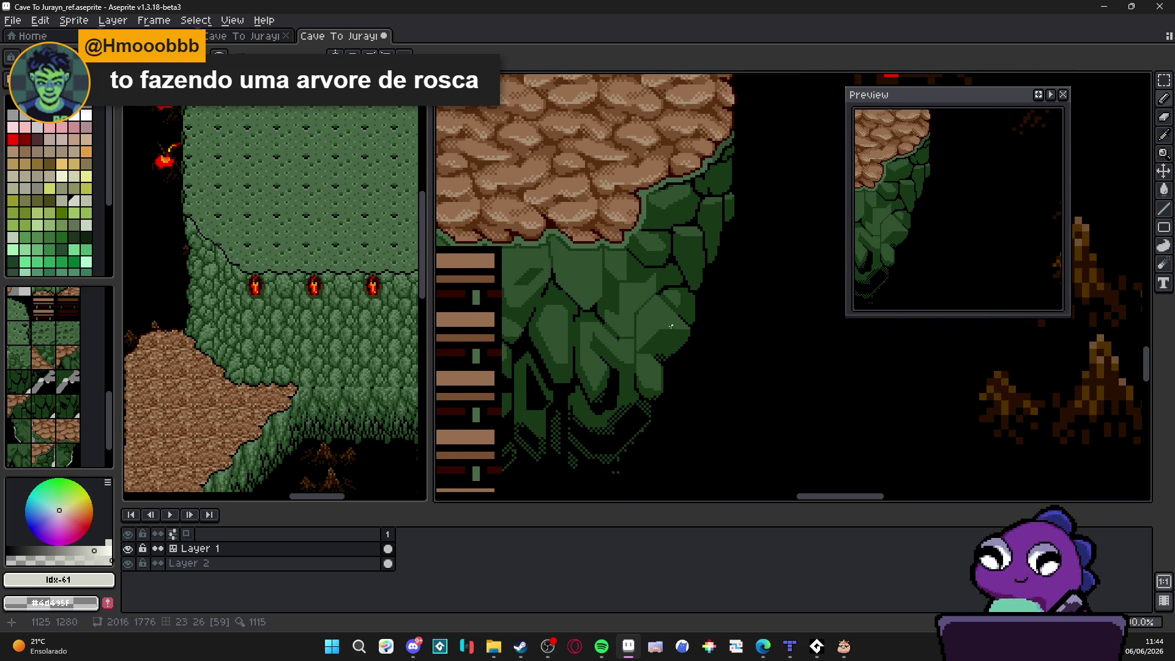
scroll(656, 281, "up", 2)
left_click(658, 283, "alt")
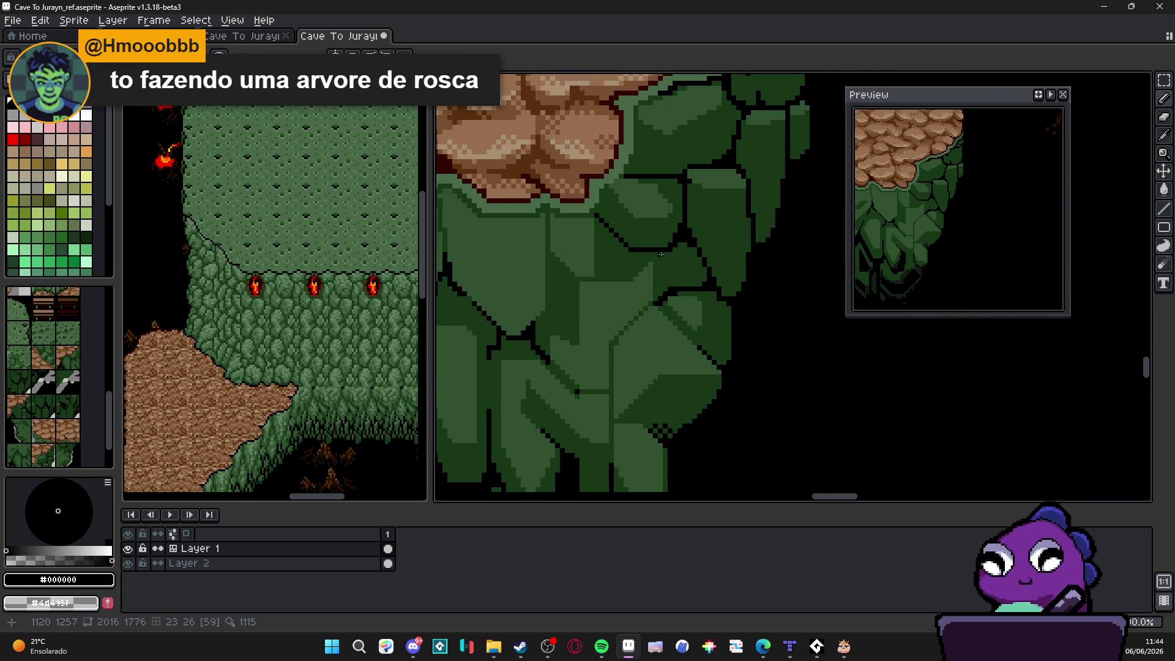
scroll(659, 279, "up", 1)
left_click_drag(651, 256, 651, 327)
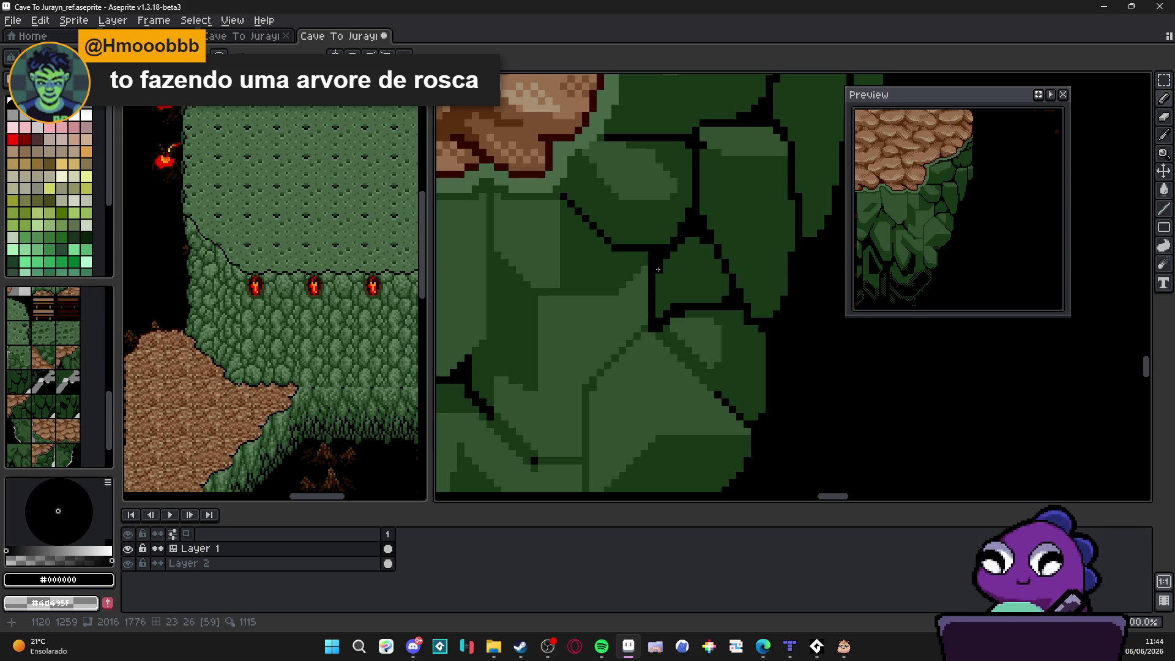
scroll(665, 262, "down", 3)
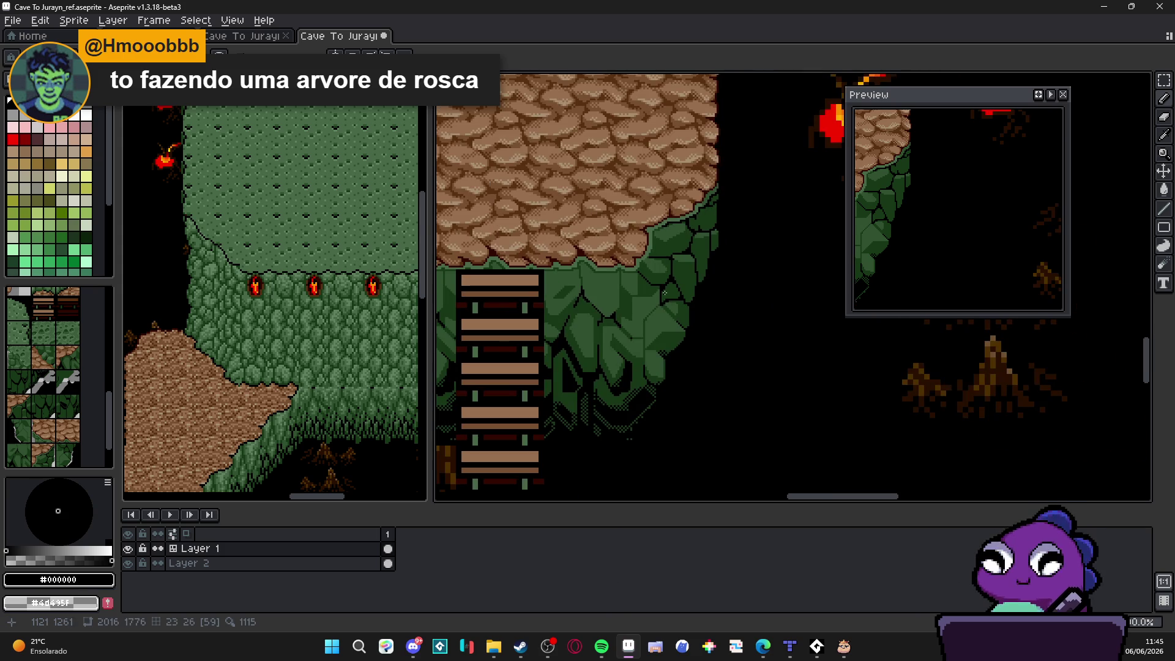
scroll(664, 296, "up", 2)
Step: Sample dark green #183818 from the foliage as the drawing colour
left_click(678, 234, "alt")
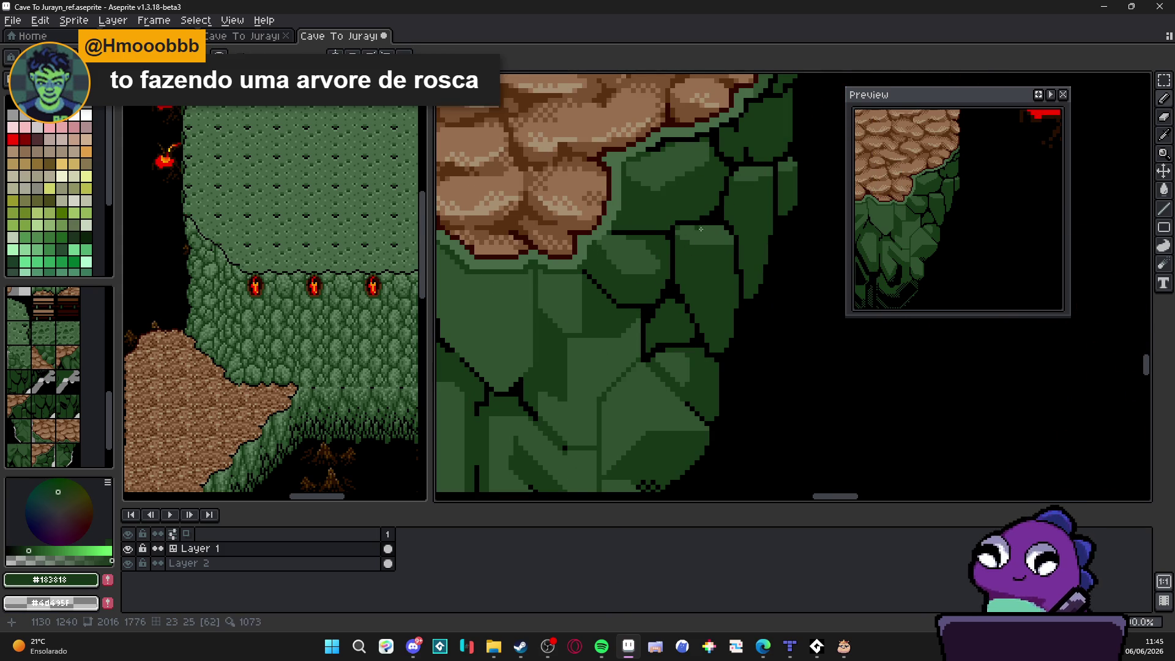
scroll(681, 229, "down", 2)
scroll(733, 206, "up", 2)
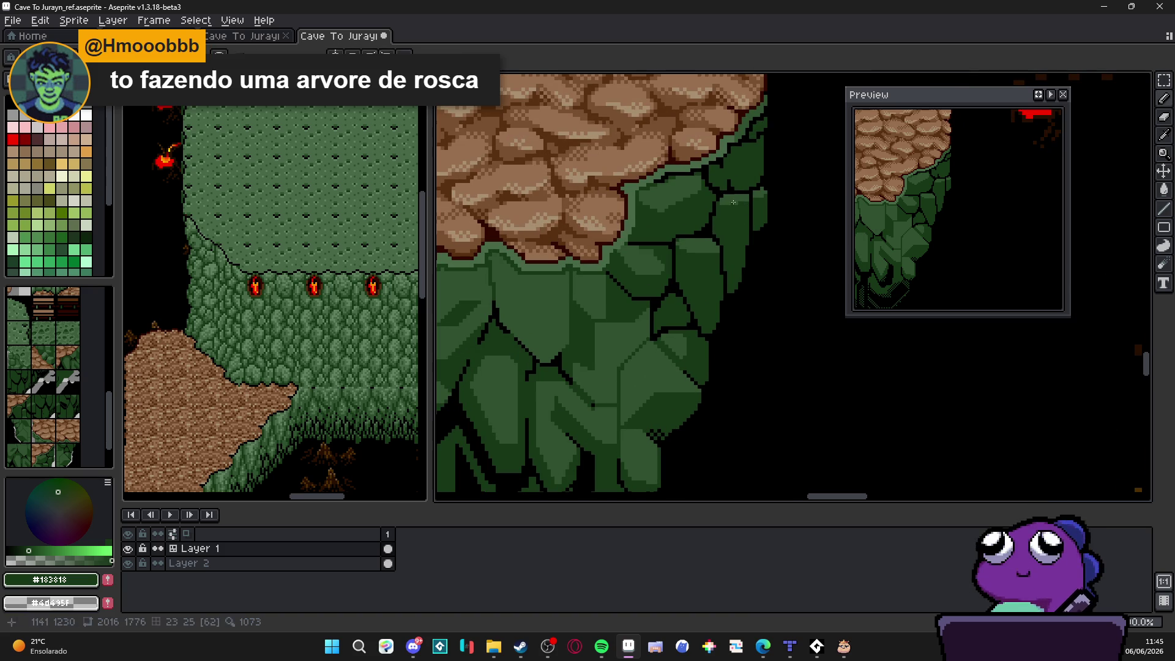
scroll(720, 243, "down", 1)
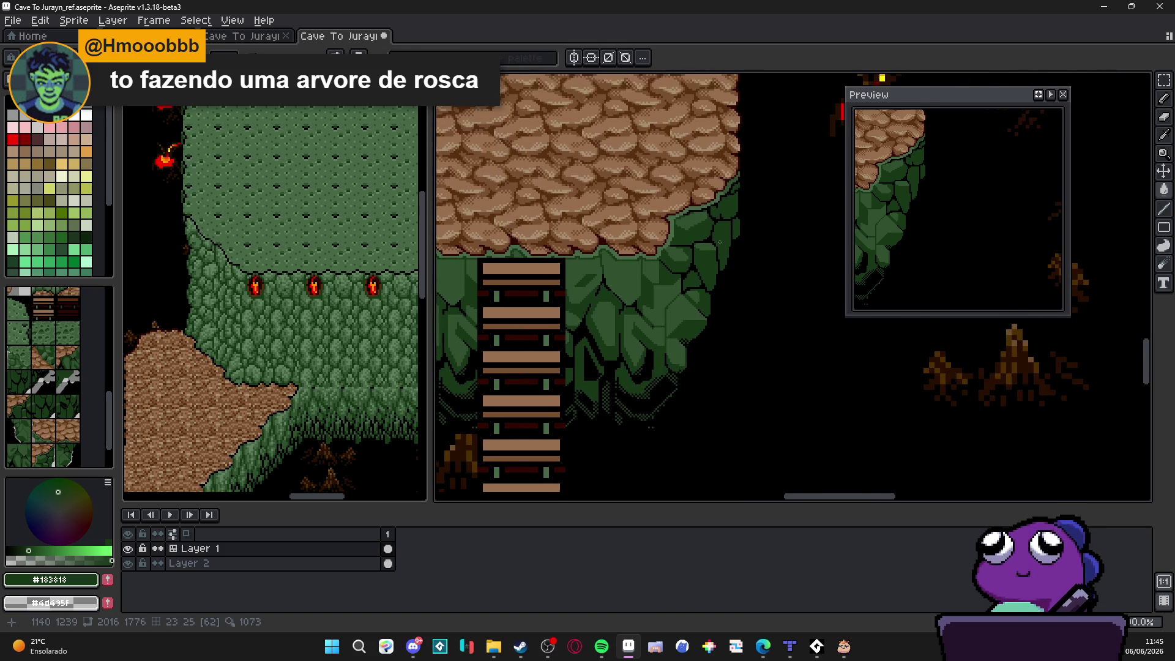
scroll(710, 257, "up", 1)
scroll(695, 276, "down", 1)
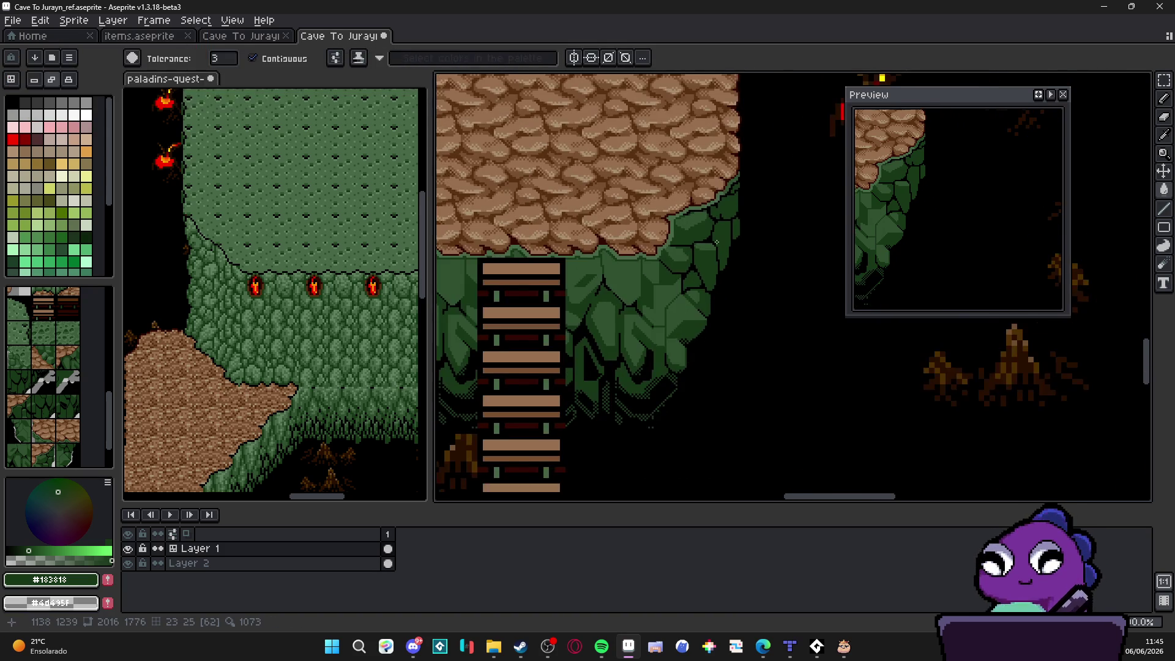
scroll(690, 282, "up", 3)
Step: With the pencil, draw a checkered dark dither line along the foliage edge
key("m")
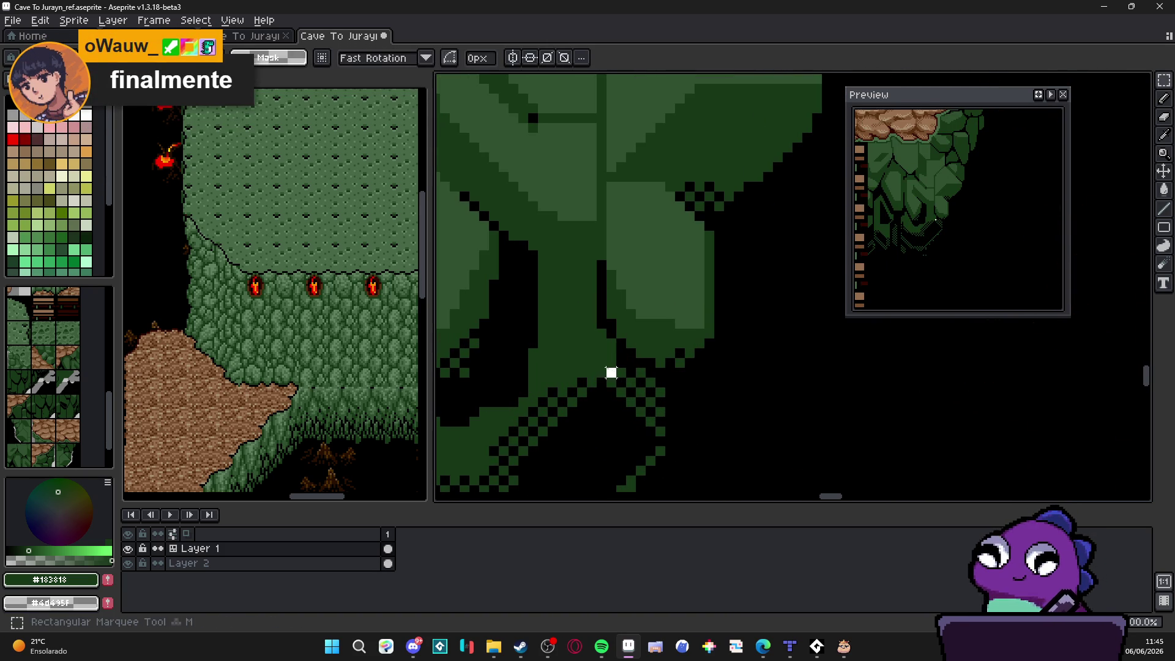
key("b")
scroll(610, 373, "up", 2)
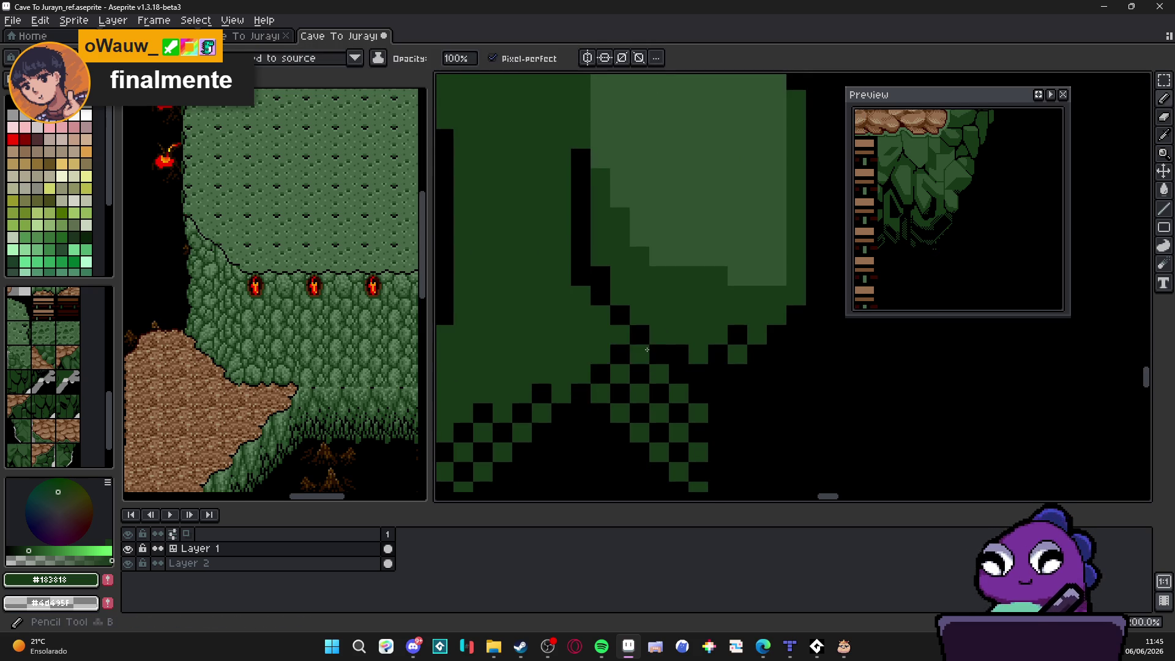
scroll(610, 424, "down", 3)
mouse_move(610, 424)
left_mouse_down()
mouse_move(612, 349)
mouse_move(648, 243)
left_mouse_up()
key("w")
key("b")
scroll(646, 269, "up", 1)
mouse_move(642, 190)
left_mouse_down()
mouse_move(641, 294)
mouse_move(641, 241)
mouse_move(578, 260)
mouse_move(590, 312)
left_mouse_up()
Step: Scatter dark dither pixels into the foliage
left_click(599, 262)
left_click(569, 292)
left_click(608, 292)
left_click(610, 310)
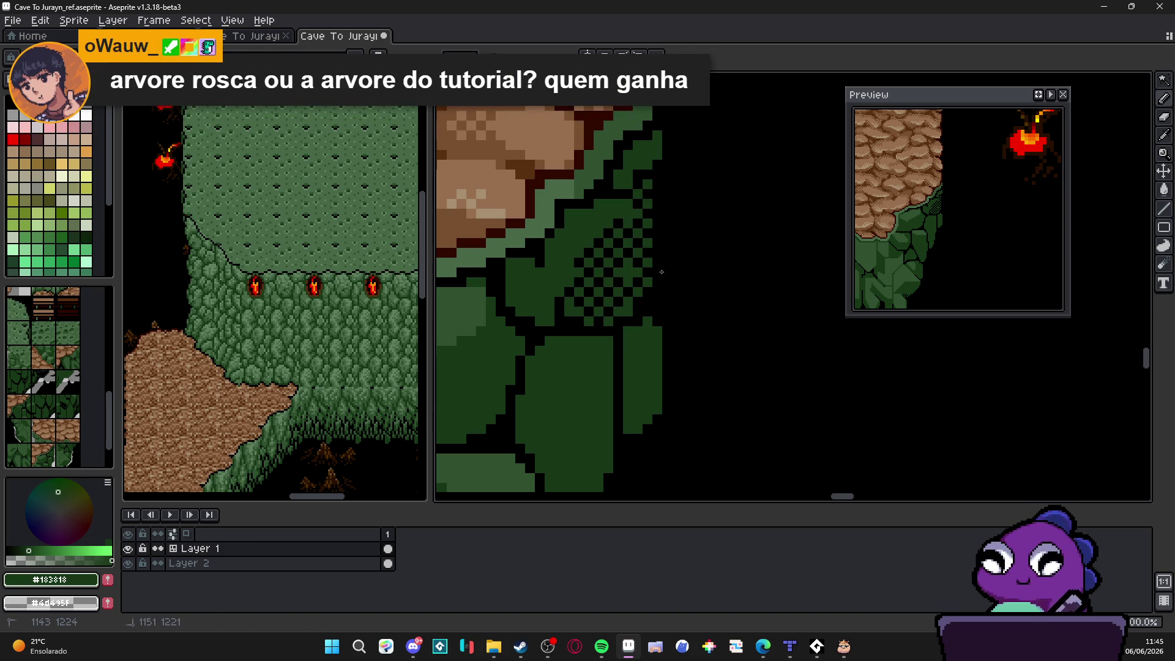
left_click(569, 253)
left_click(565, 267)
left_click(560, 283)
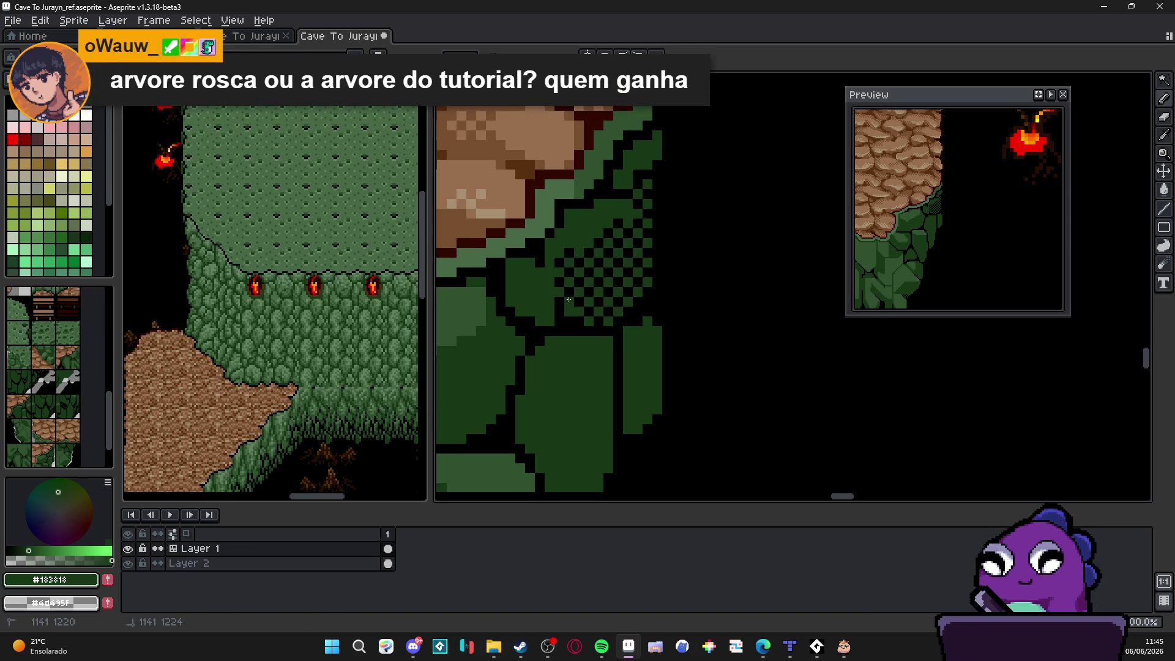
scroll(600, 316, "down", 2)
scroll(600, 316, "up", 2)
Step: Extend the dark dither along further stretches of the foliage edge
left_click_drag(608, 364, 630, 345)
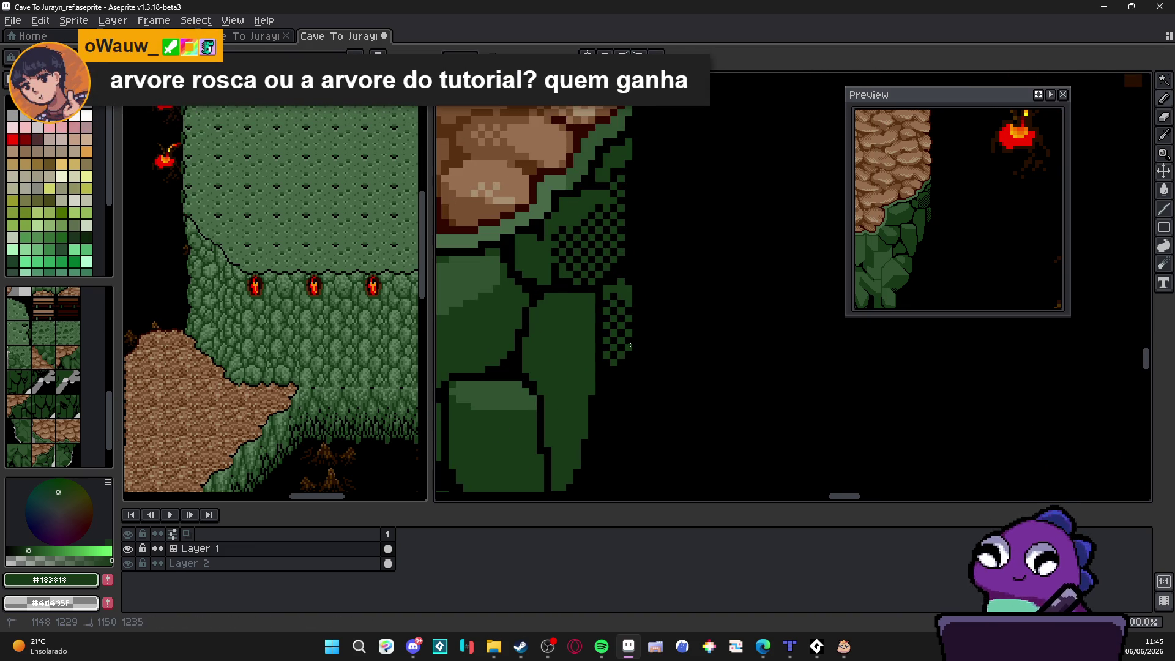
left_click(624, 153)
left_click(605, 172)
left_click(609, 158)
left_click(614, 171)
left_click(562, 319)
left_click_drag(568, 325, 604, 260)
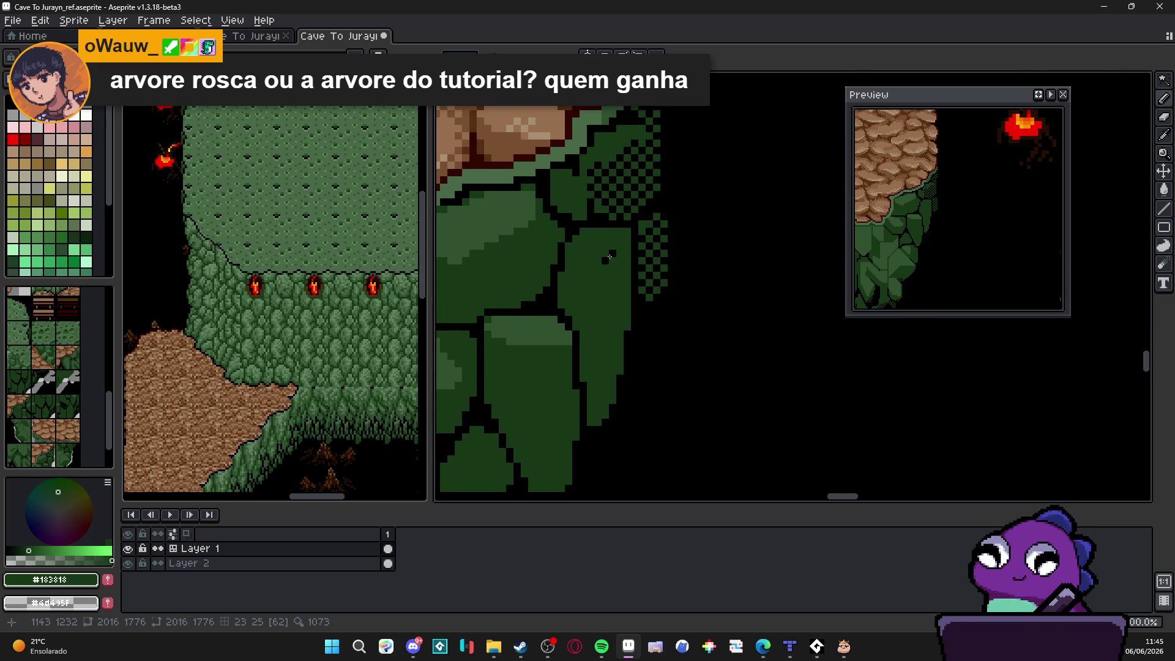
Step: Draw a dark diagonal line across the rock face and extend dither along the leaf edge
mouse_move(624, 240)
left_mouse_down()
mouse_move(576, 302)
mouse_move(587, 276)
mouse_move(566, 294)
mouse_move(593, 394)
mouse_move(596, 288)
mouse_move(618, 251)
mouse_move(618, 346)
mouse_move(601, 406)
left_mouse_up()
left_click_drag(608, 294, 580, 295)
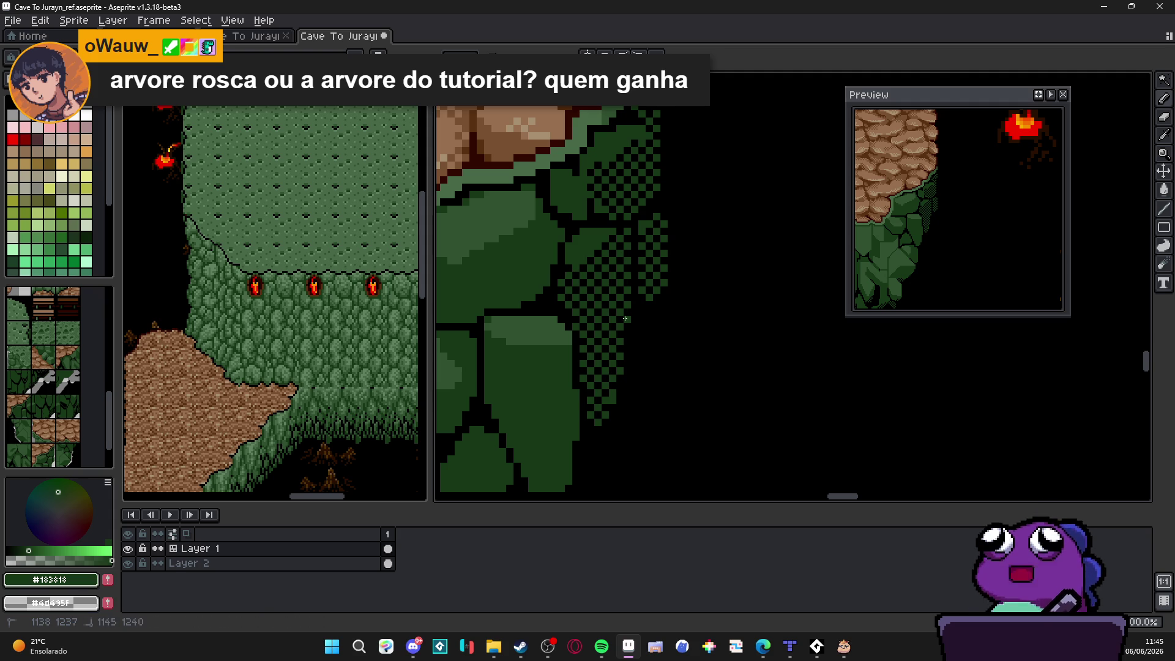
scroll(621, 312, "down", 2)
scroll(615, 300, "up", 1)
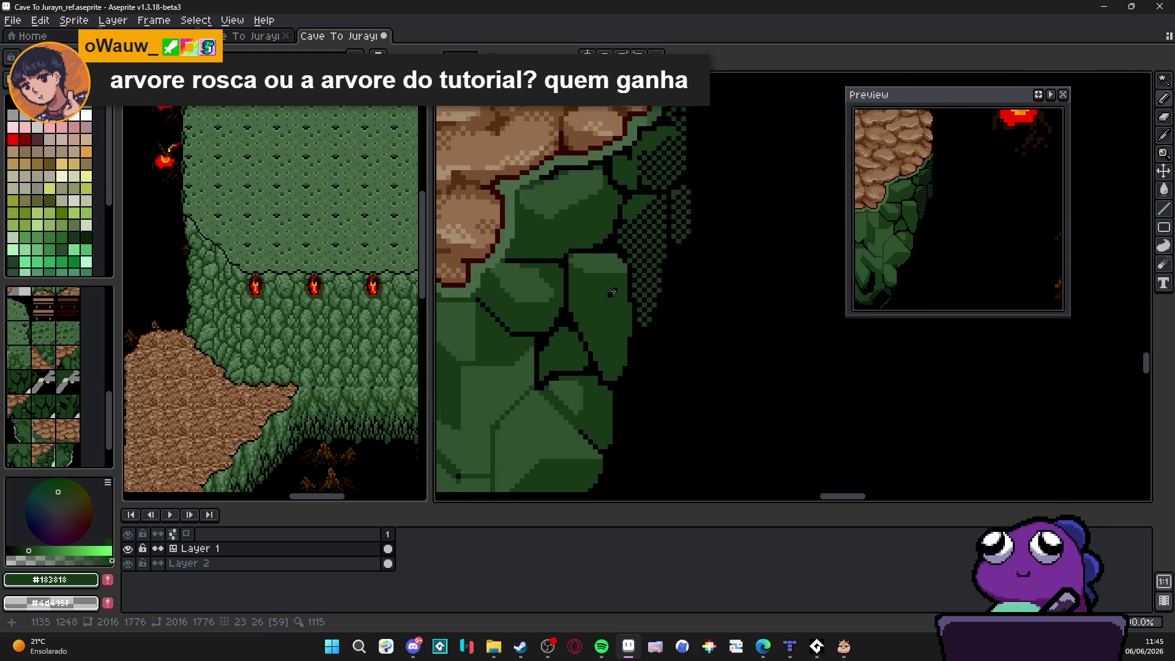
Step: Darken the rock face's right and lower edge with dark dither pixels
left_click_drag(617, 279, 615, 375)
left_click_drag(628, 325, 623, 280)
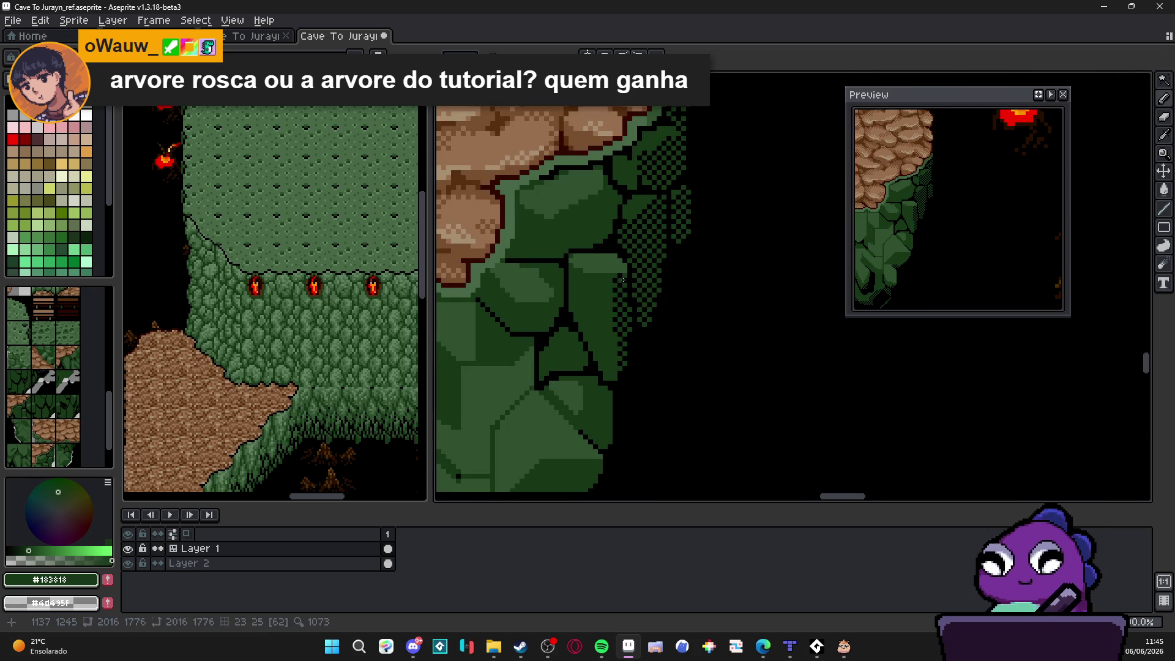
left_click(615, 378)
left_click(611, 367)
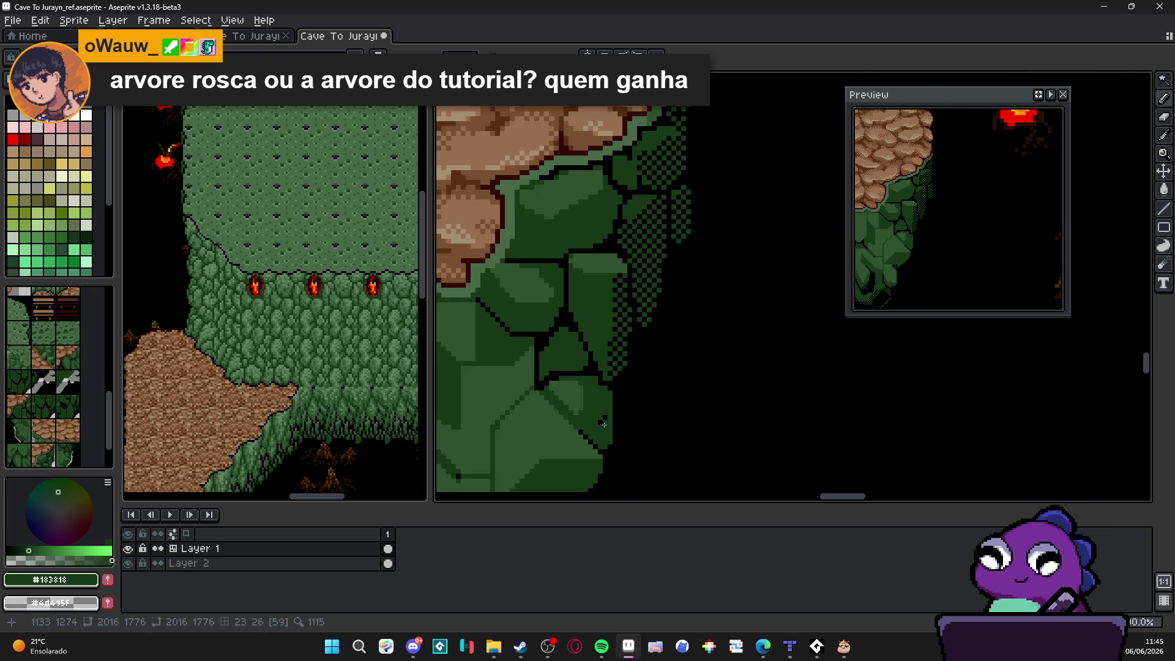
left_click_drag(606, 405, 609, 431)
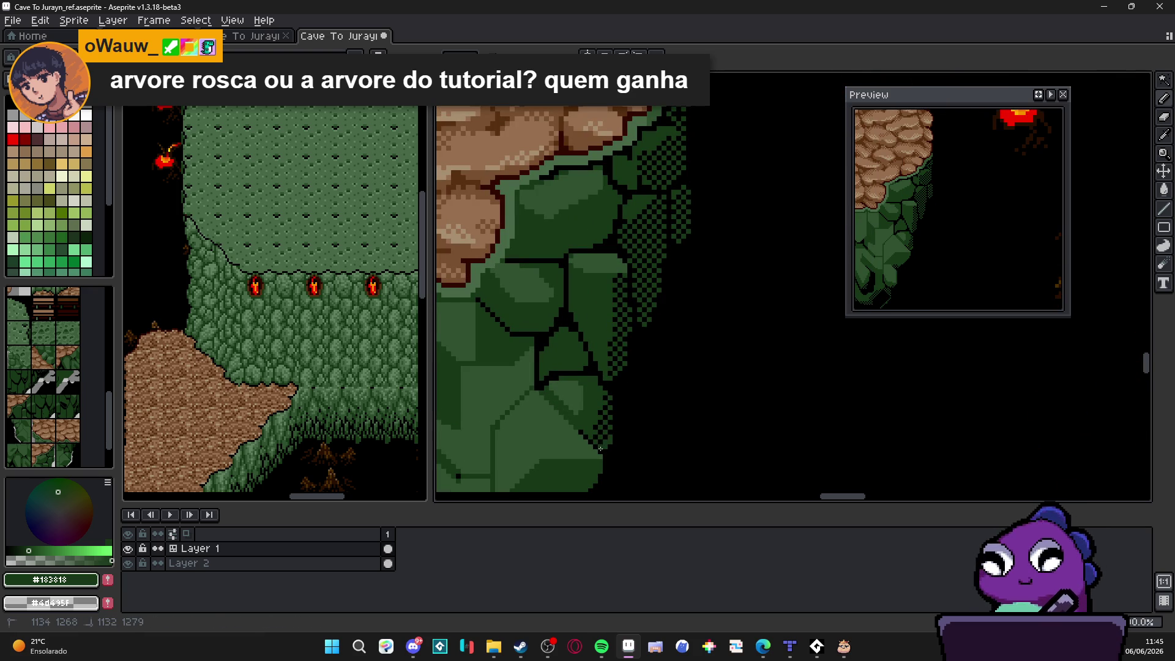
scroll(630, 400, "down", 2)
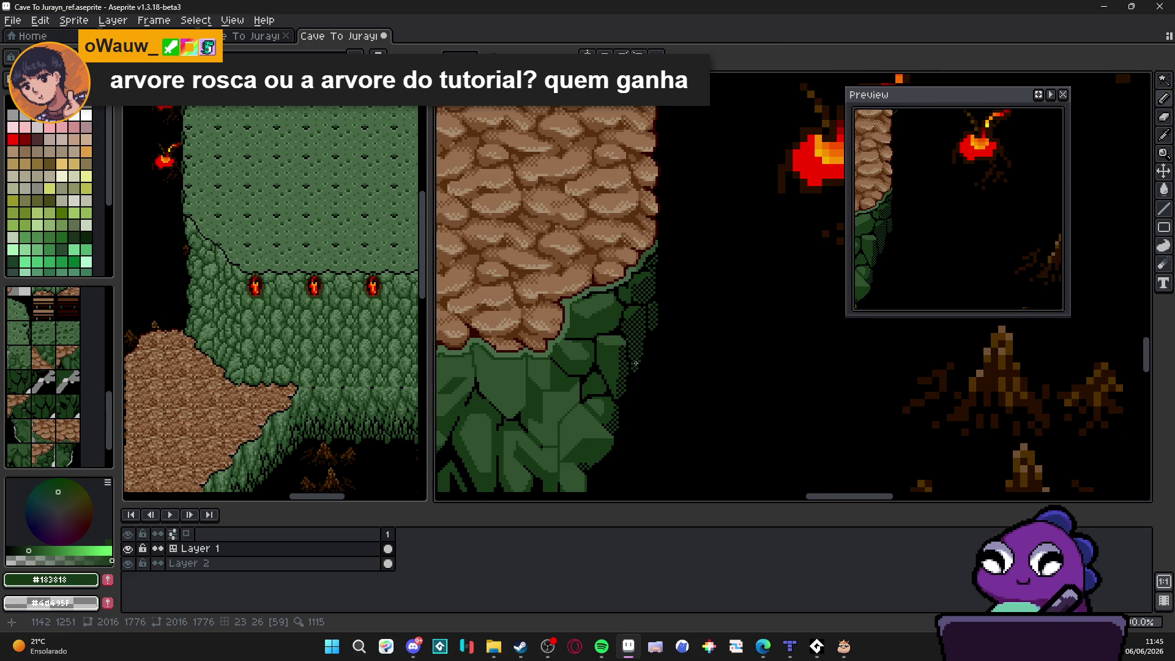
scroll(636, 358, "up", 2)
Step: Draw a dark diagonal outline running up-right on the lower rock face
mouse_move(608, 277)
left_mouse_down()
mouse_move(570, 308)
mouse_move(587, 297)
mouse_move(583, 315)
left_mouse_up()
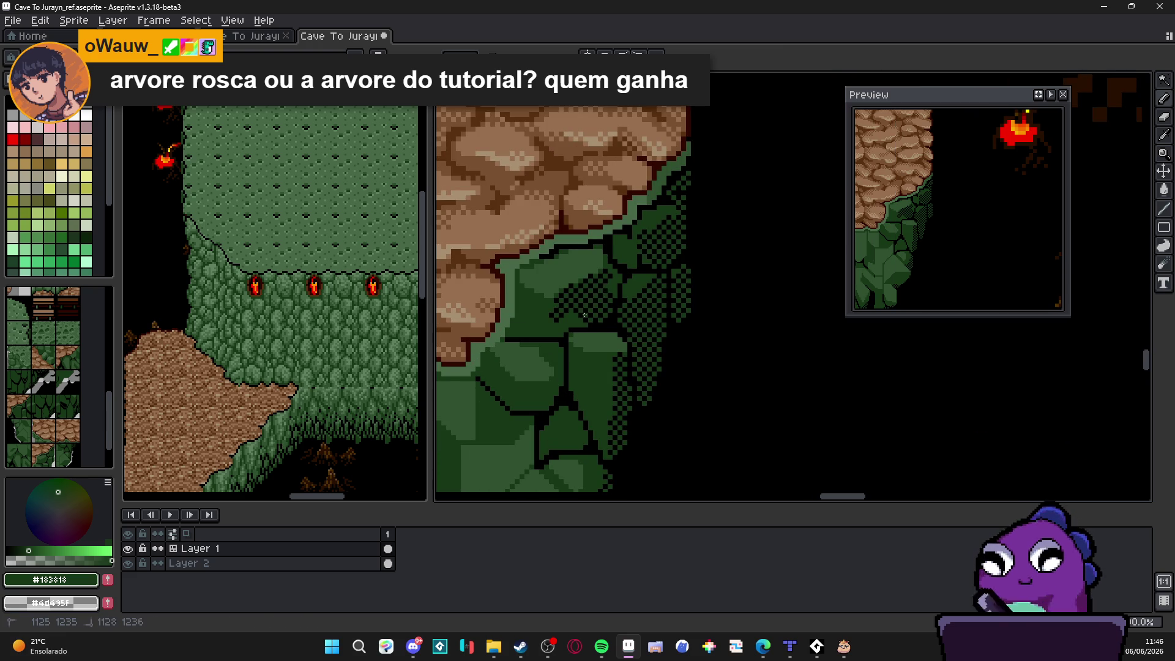
scroll(603, 286, "down", 2)
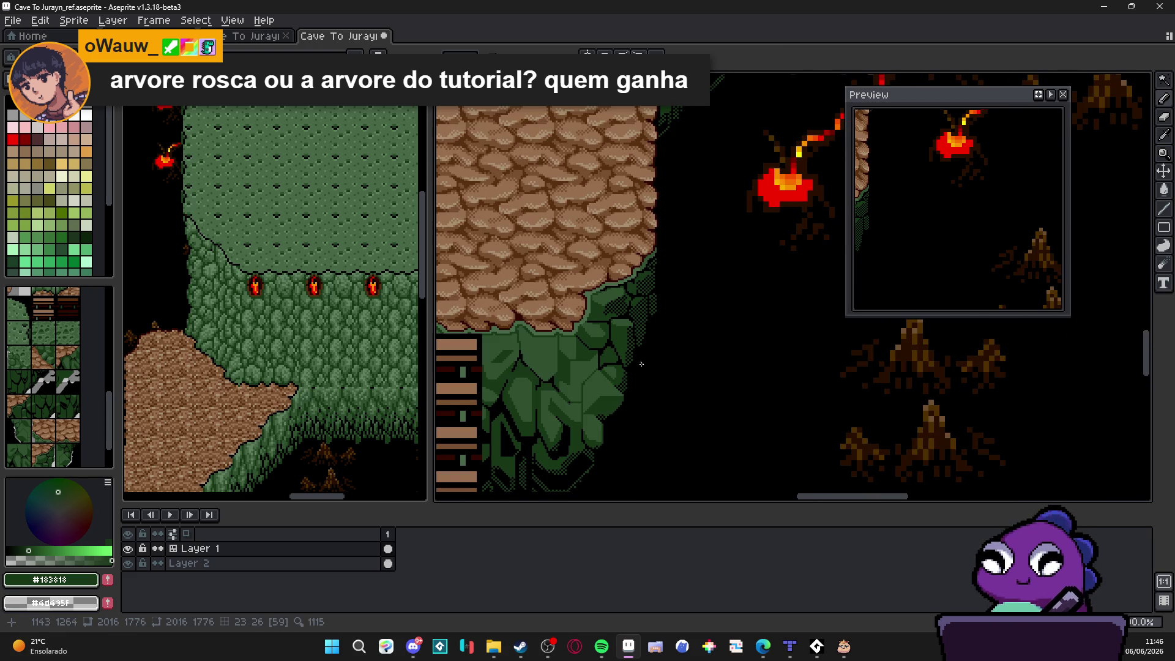
scroll(641, 364, "up", 3)
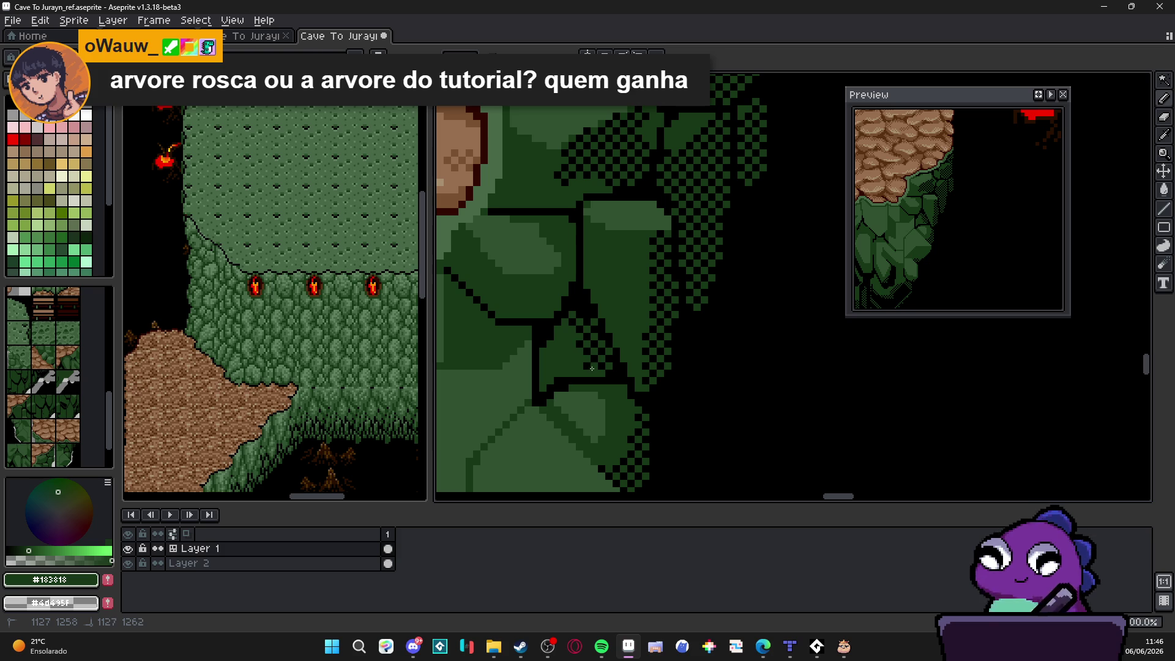
scroll(605, 356, "down", 1)
scroll(606, 356, "up", 2)
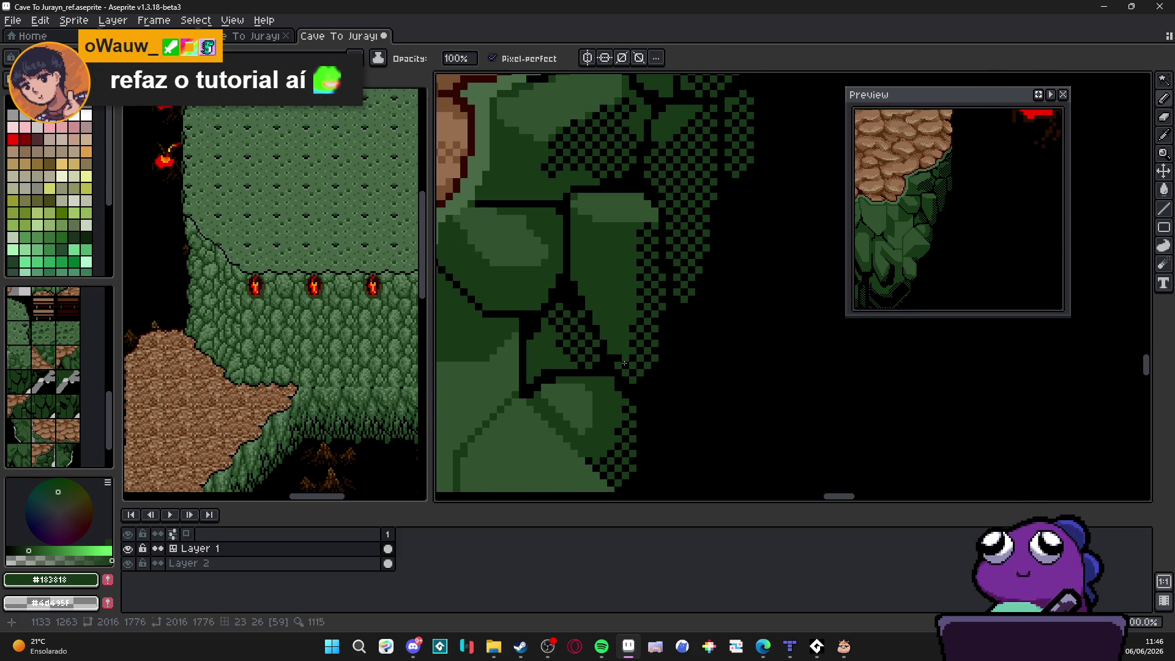
scroll(632, 353, "down", 2)
scroll(632, 353, "down", 2)
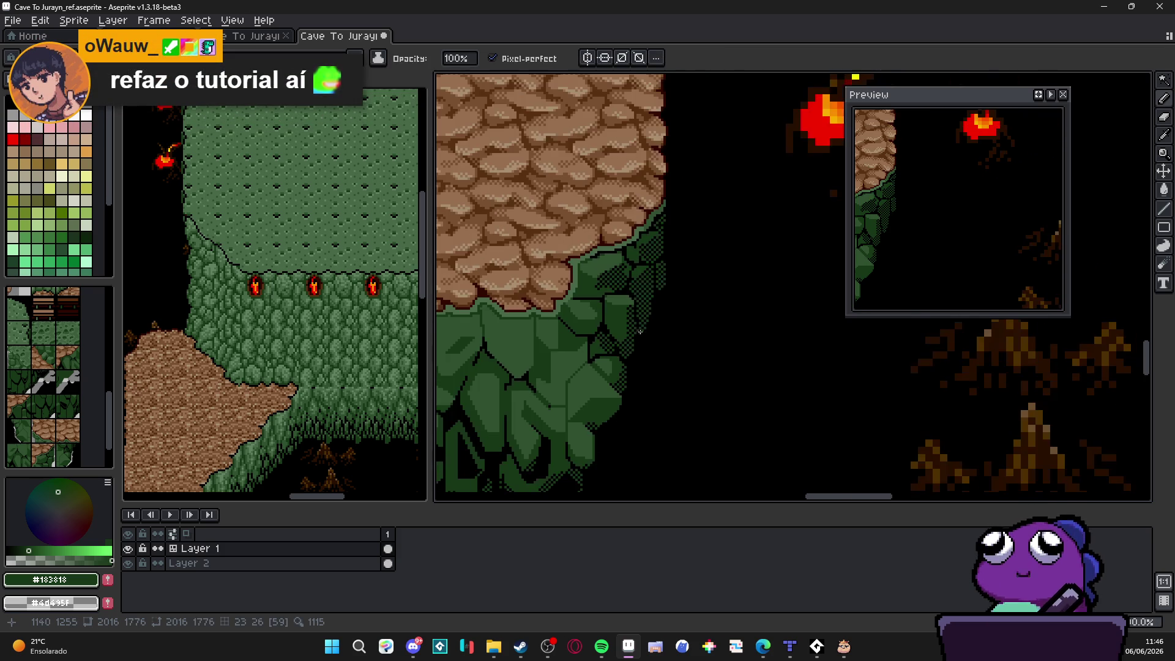
scroll(642, 330, "up", 5)
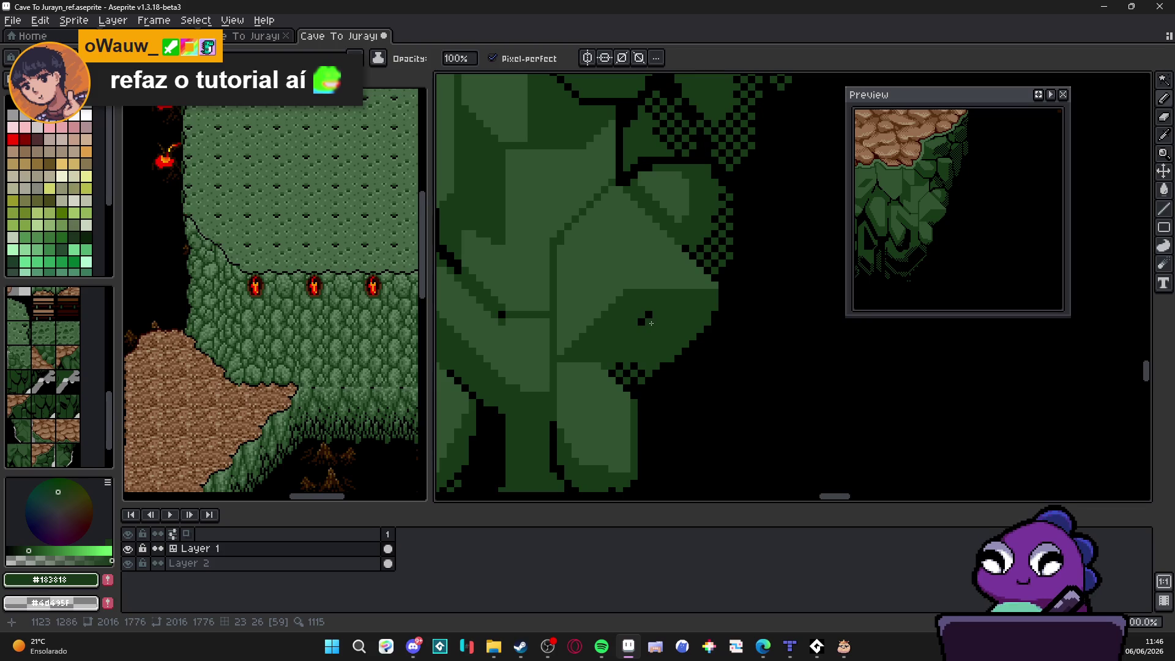
Step: Paint checkered dither across the rock face plus a row along its left and upper edges
mouse_move(704, 306)
left_mouse_down()
mouse_move(615, 309)
mouse_move(619, 323)
mouse_move(686, 335)
mouse_move(652, 355)
mouse_move(589, 342)
left_mouse_up()
left_click(591, 343)
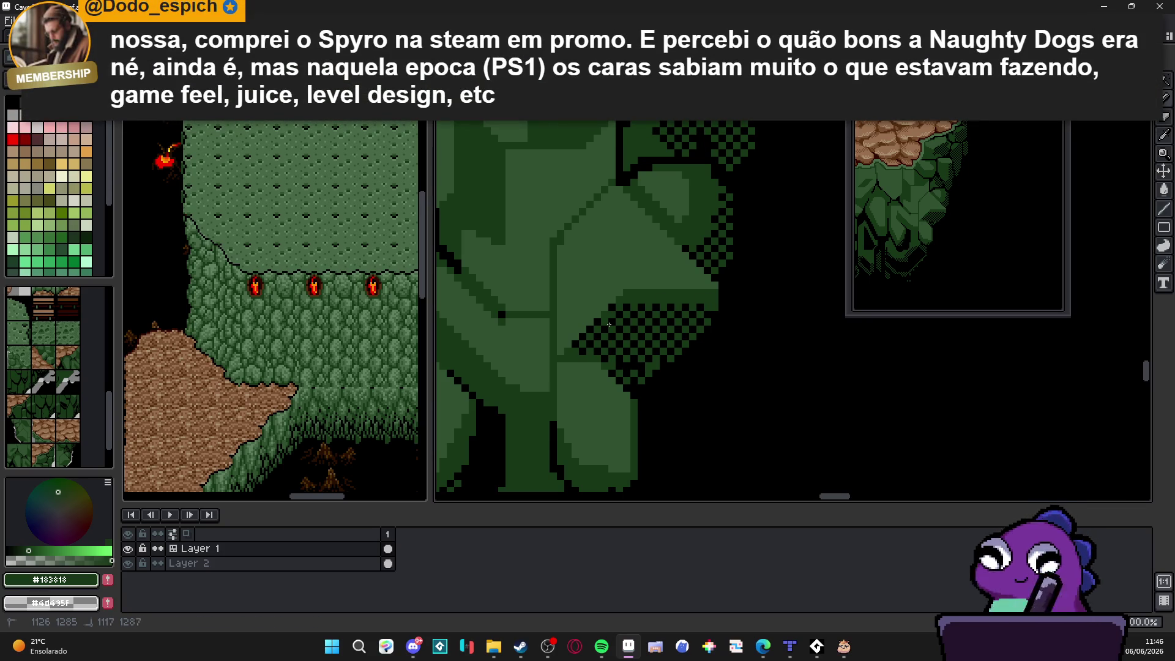
left_click_drag(621, 303, 717, 304)
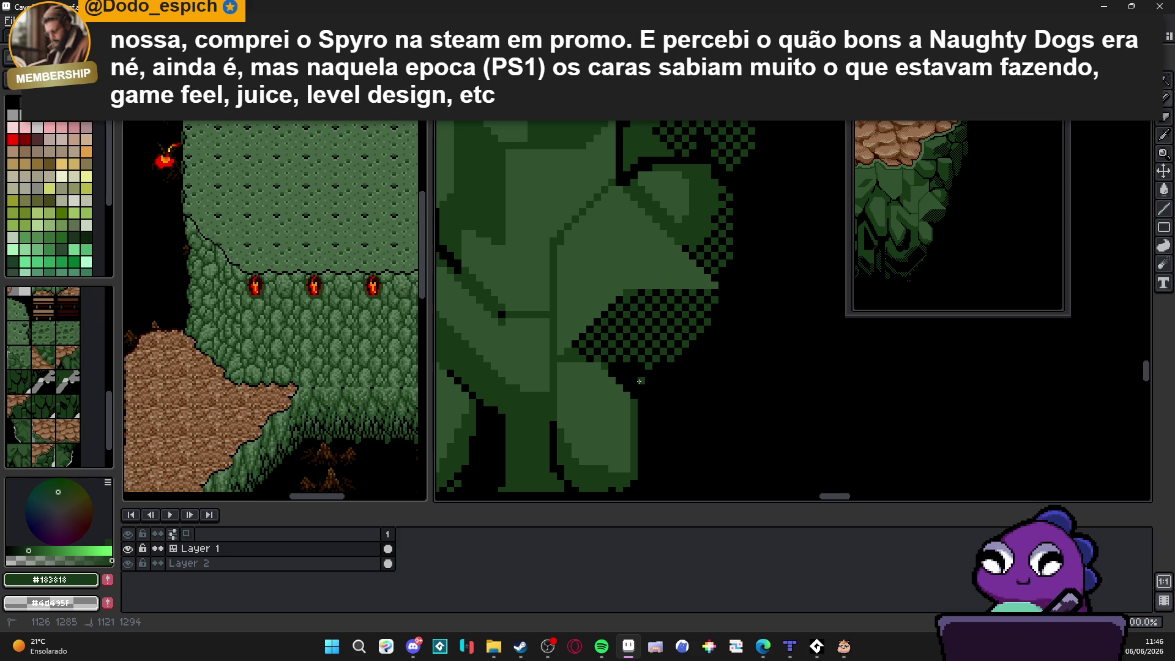
scroll(681, 363, "down", 1)
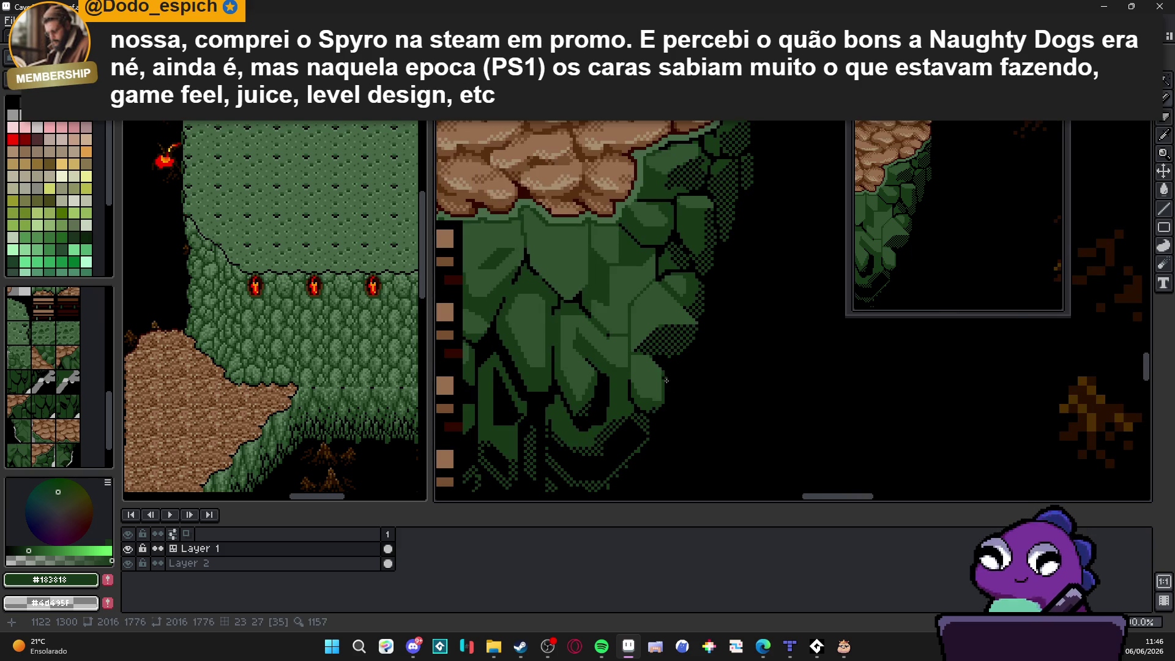
scroll(685, 374, "down", 3)
scroll(689, 390, "up", 1)
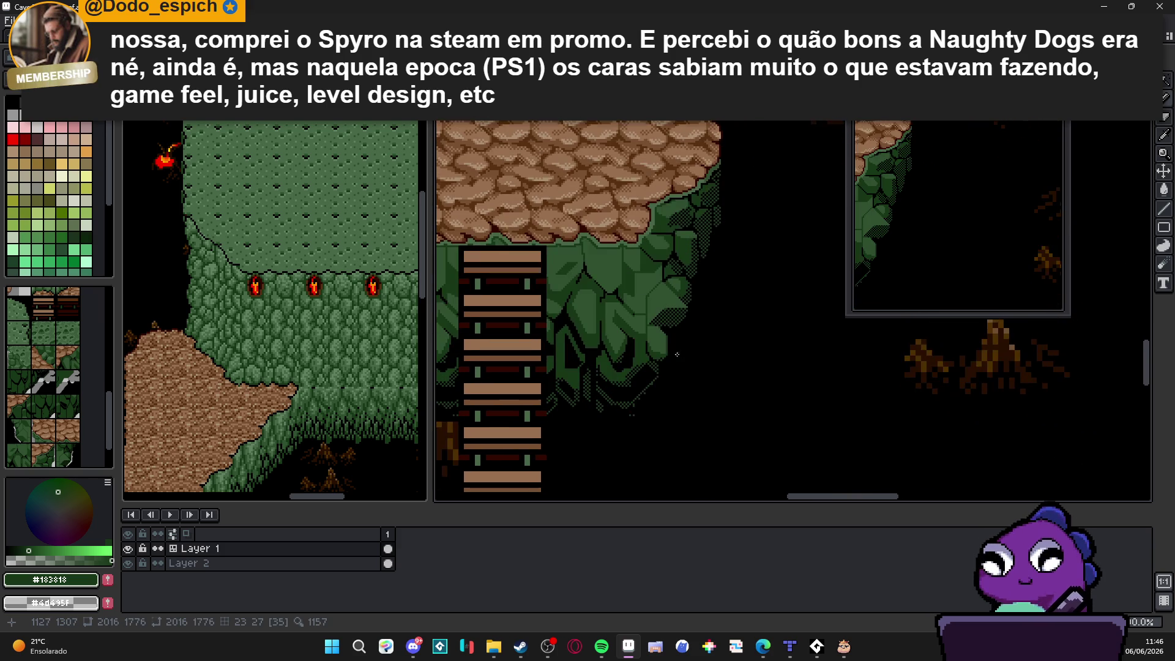
Step: Zoom around the cliff and sample black #000000 from an outline pixel
scroll(647, 405, "up", 2)
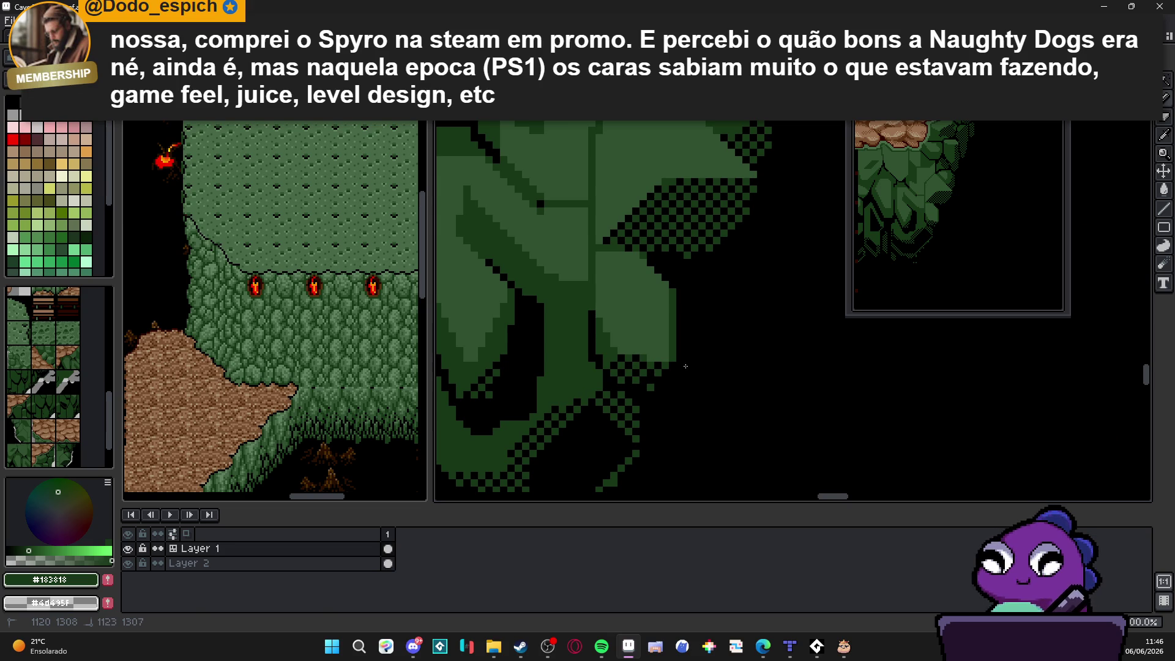
scroll(681, 360, "down", 1)
scroll(630, 319, "up", 1)
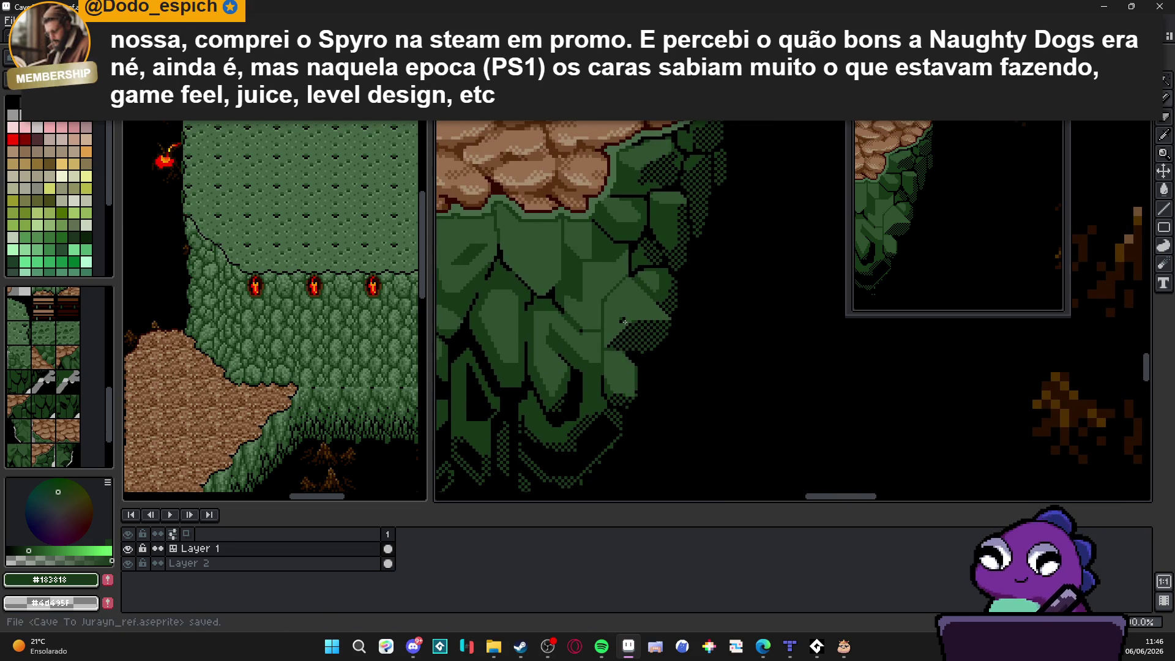
scroll(630, 320, "up", 1)
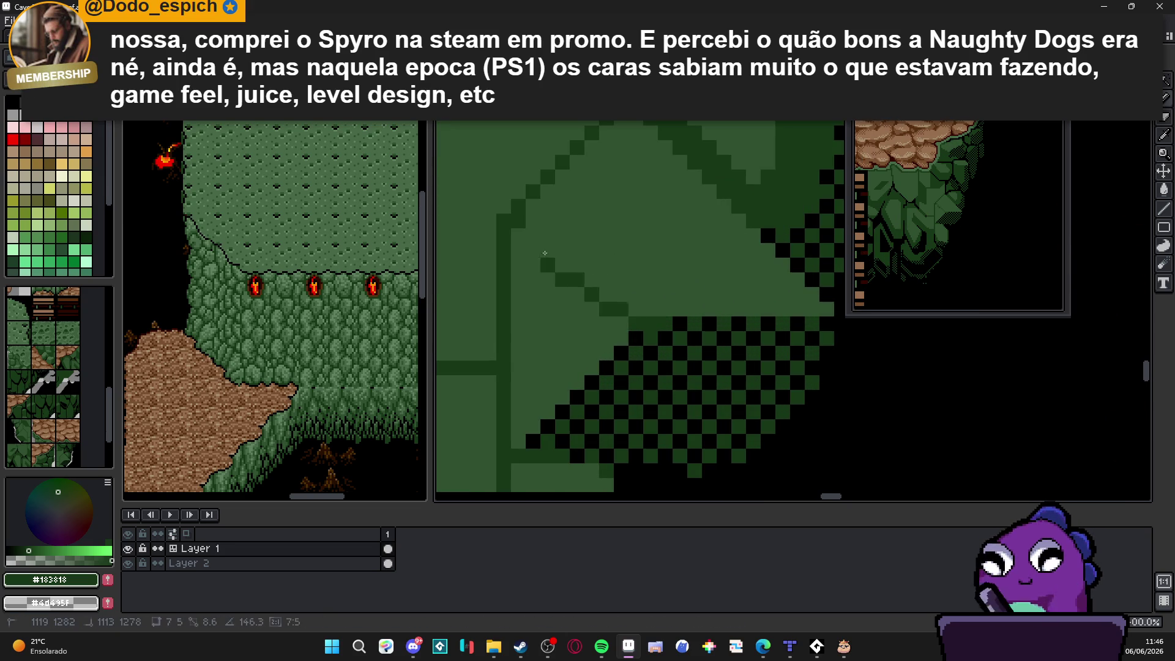
scroll(588, 370, "down", 2)
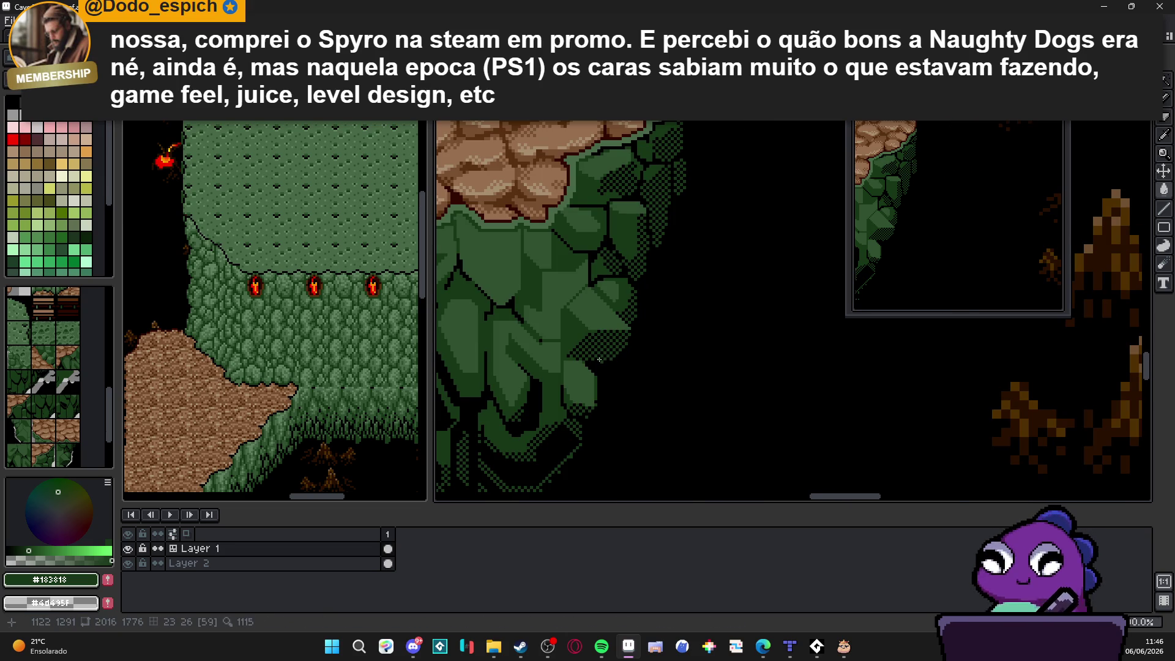
scroll(588, 370, "down", 1)
scroll(590, 380, "down", 1)
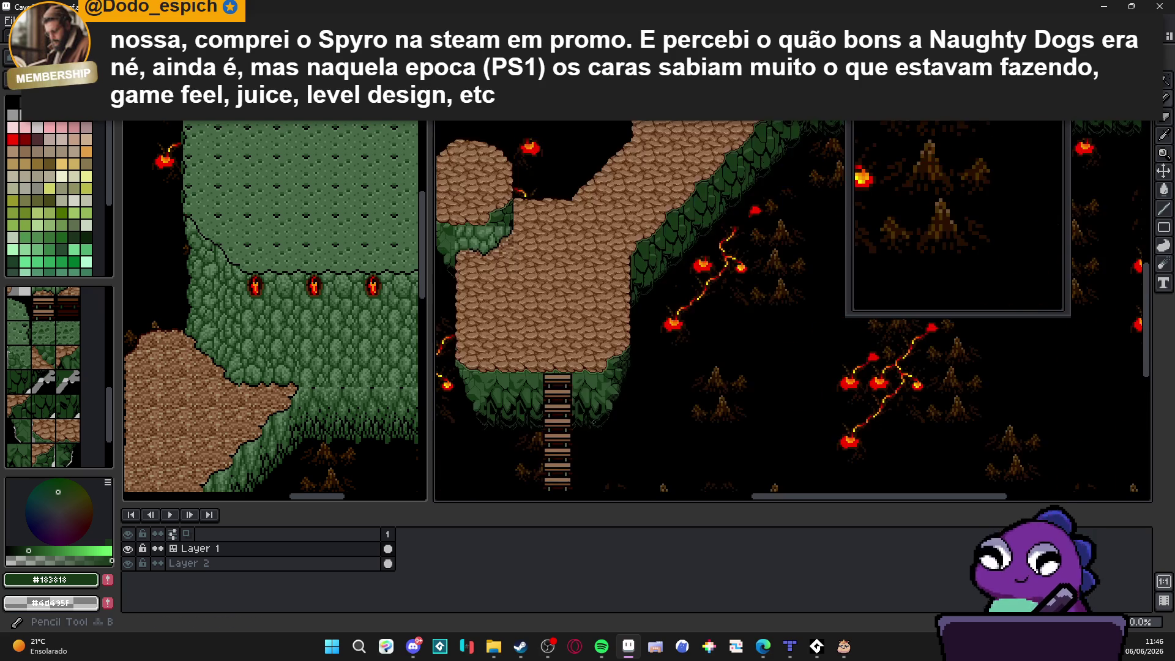
scroll(597, 411, "up", 2)
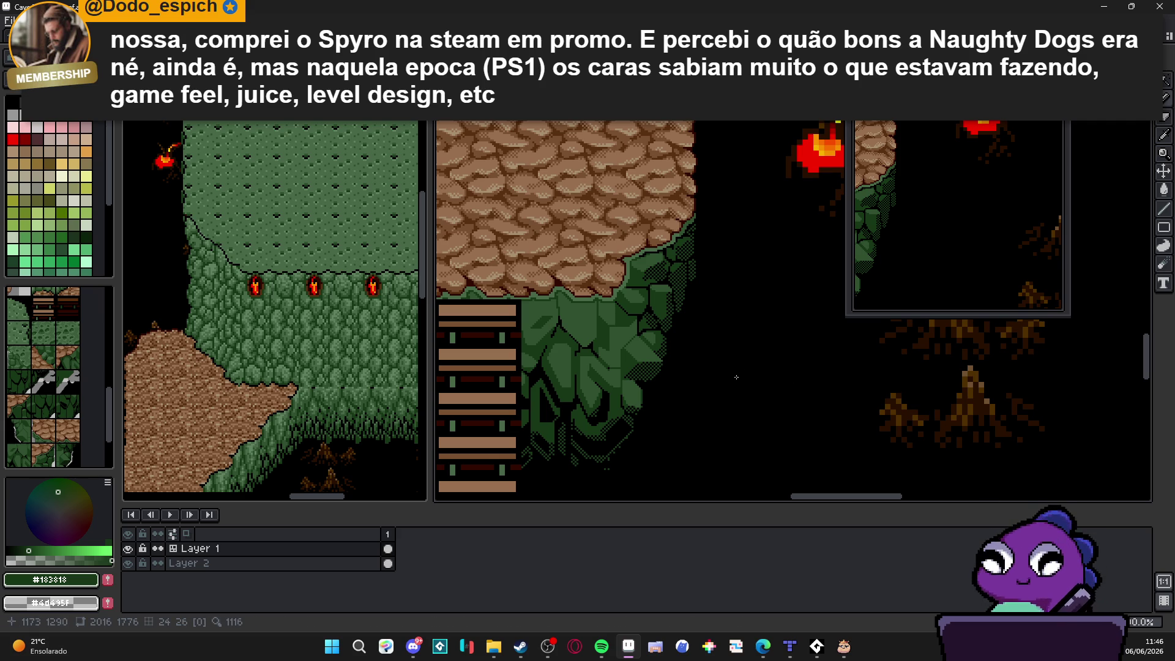
scroll(553, 270, "up", 4)
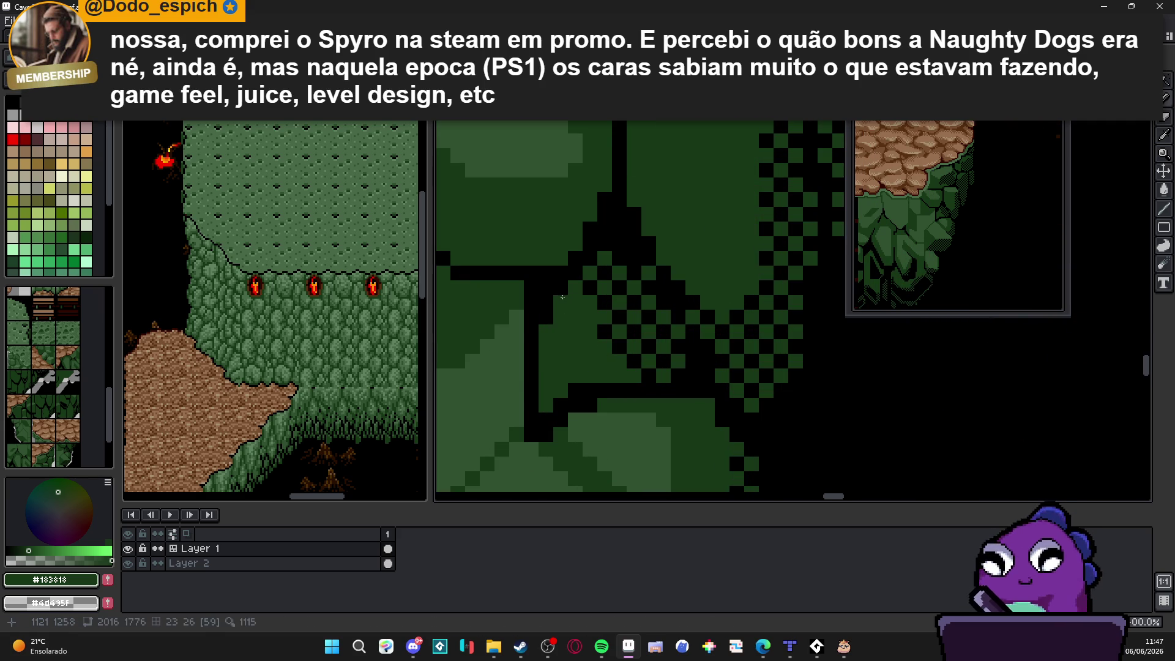
scroll(562, 297, "down", 3)
scroll(610, 340, "up", 1)
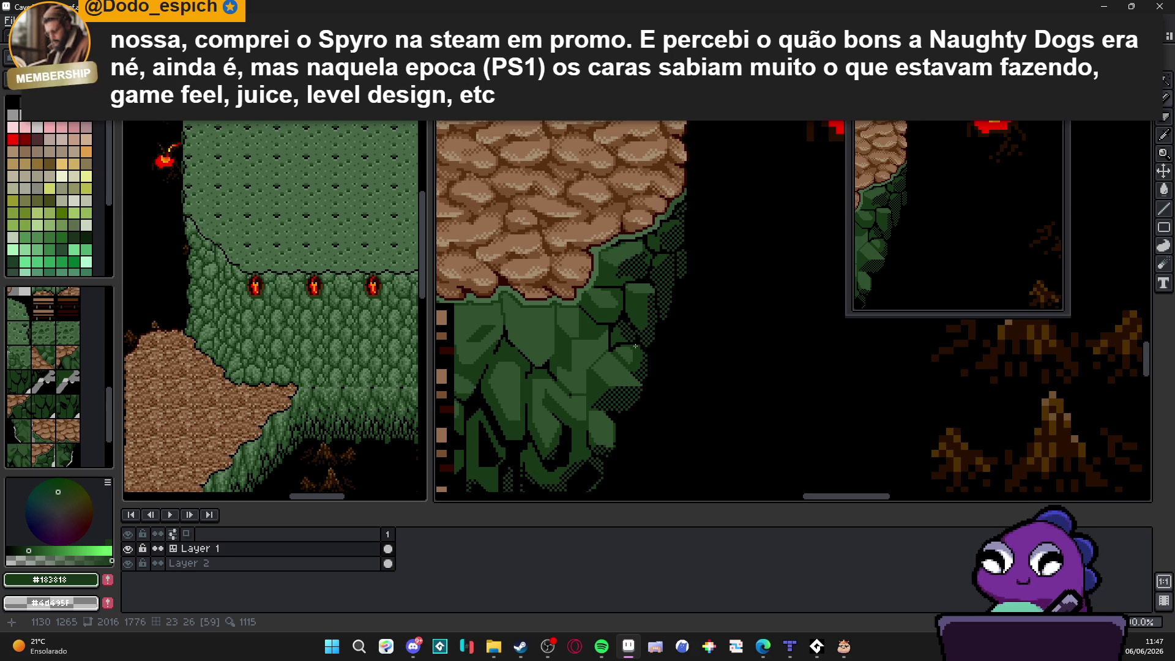
scroll(652, 264, "up", 3)
scroll(664, 295, "down", 2)
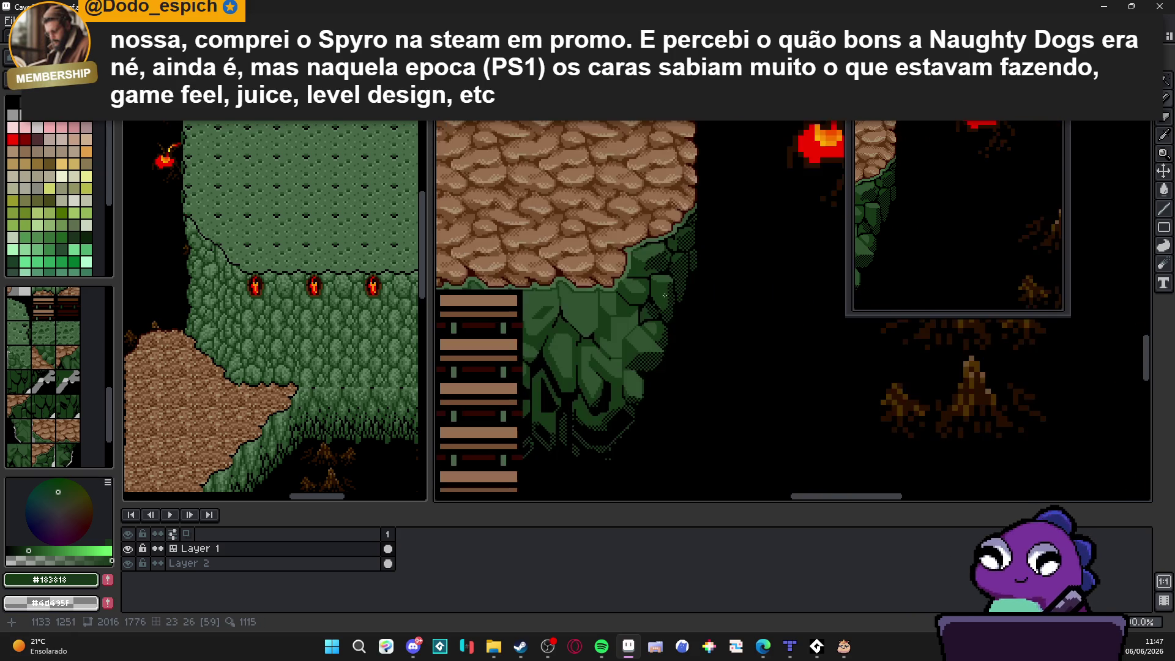
scroll(650, 276, "up", 2)
left_click(658, 294, "alt")
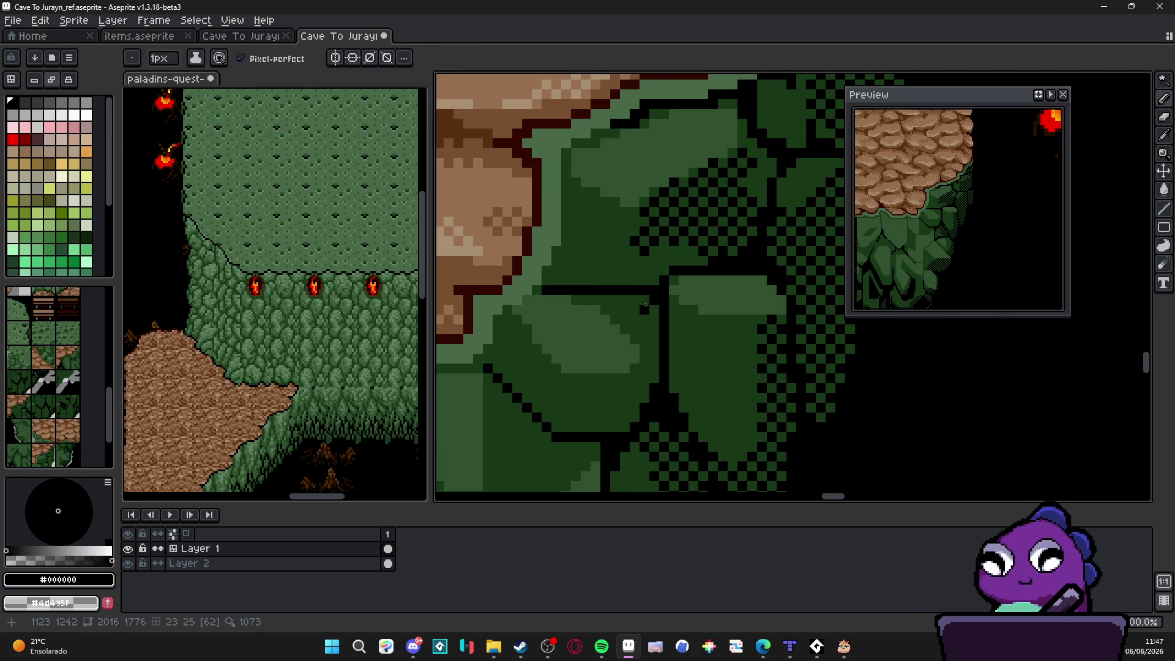
Step: Save the cave map file
scroll(643, 306, "down", 2)
scroll(651, 311, "up", 2)
scroll(651, 311, "up", 1)
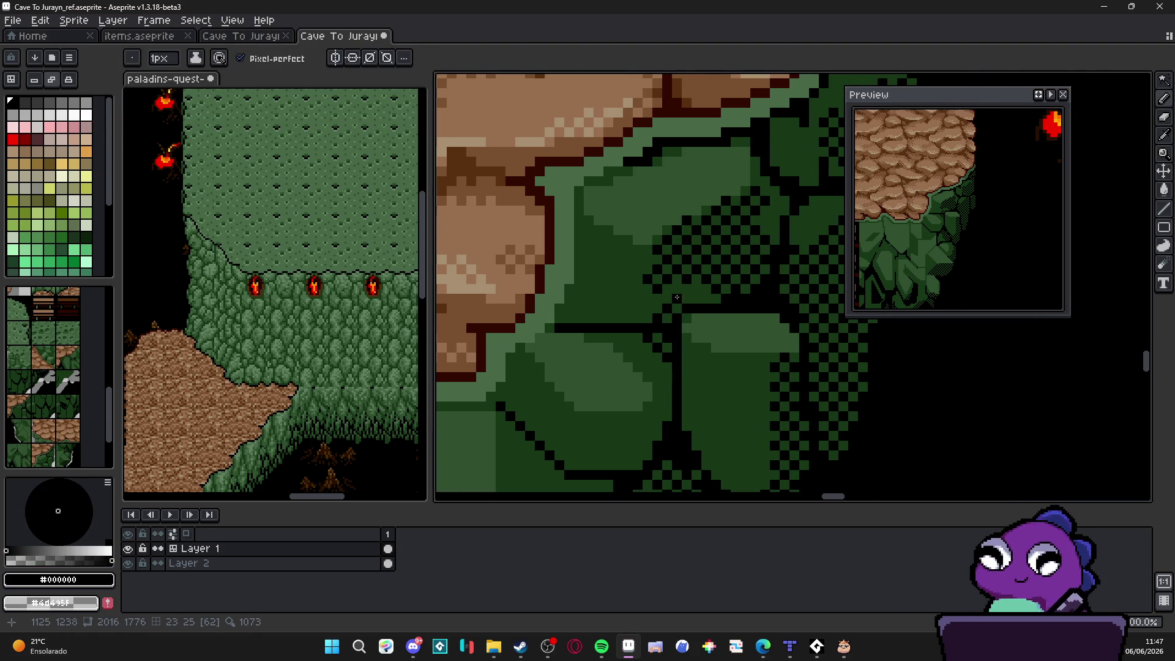
scroll(679, 293, "down", 1)
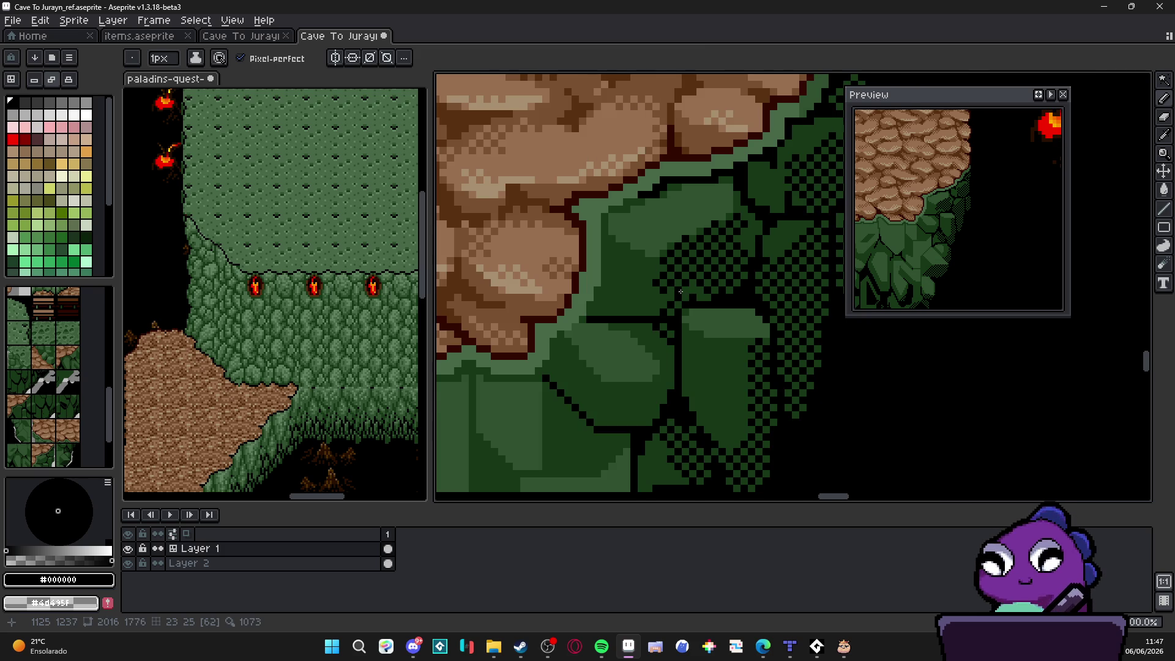
scroll(681, 290, "down", 2)
scroll(683, 339, "down", 1)
key("ctrl+s")
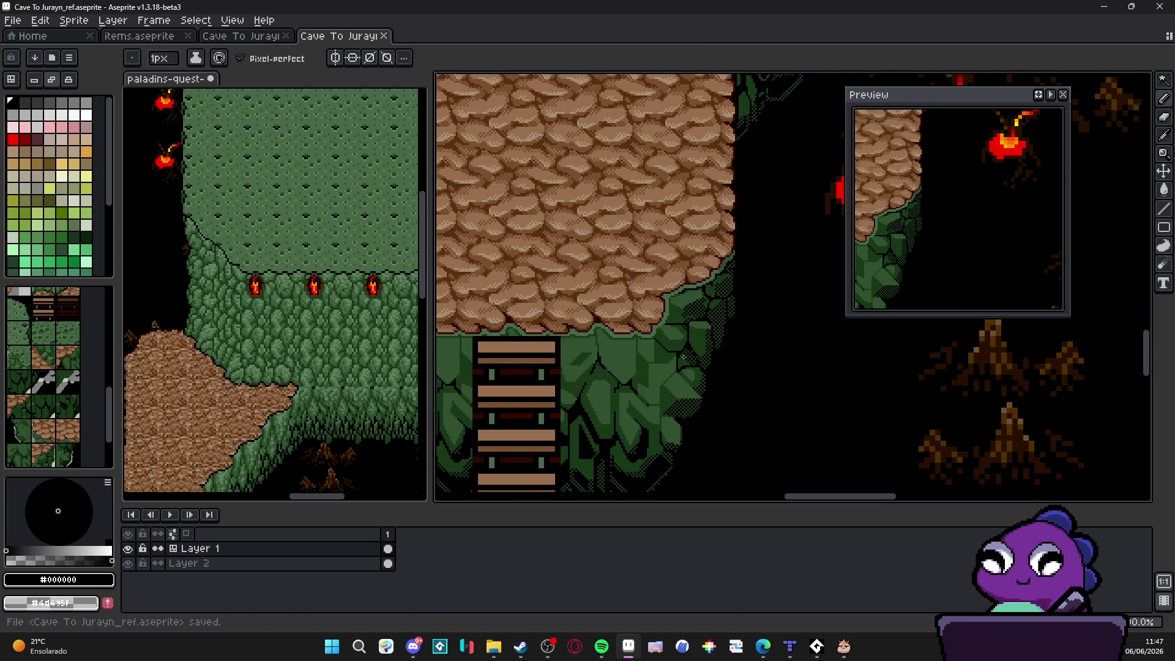
Step: Sample dark green #183818, paint a rock pixel, and turn a checkered dither patch into a pattern brush
scroll(688, 357, "down", 1)
scroll(681, 352, "down", 1)
left_click_drag(690, 384, 710, 340)
scroll(704, 333, "up", 3)
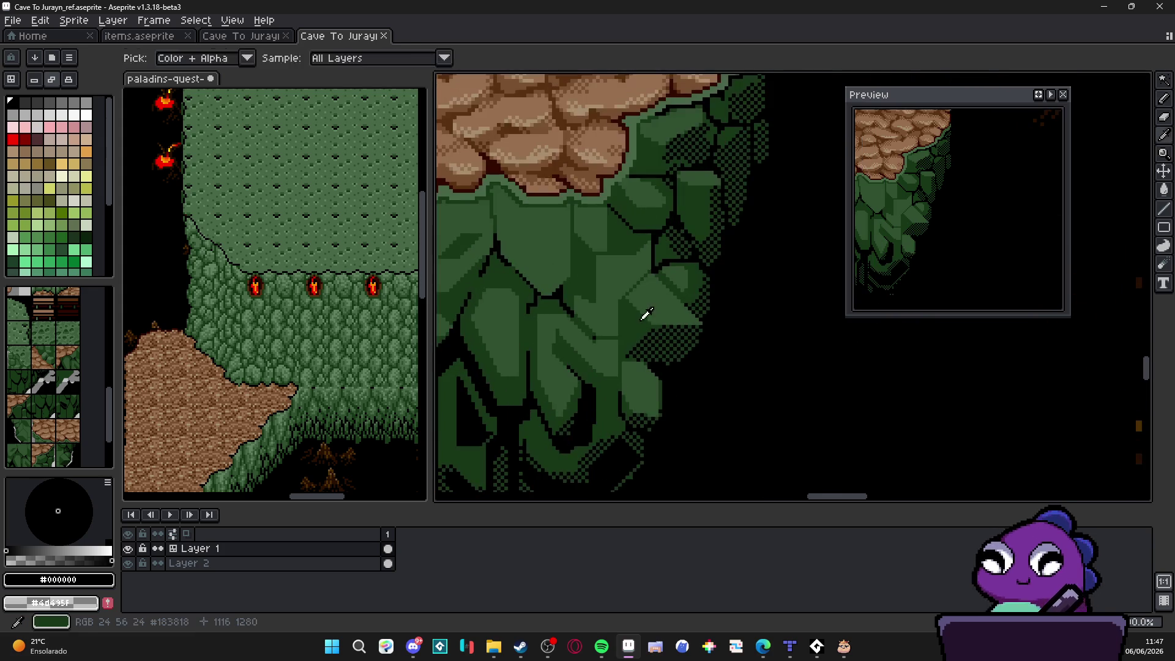
left_click(647, 313, "alt")
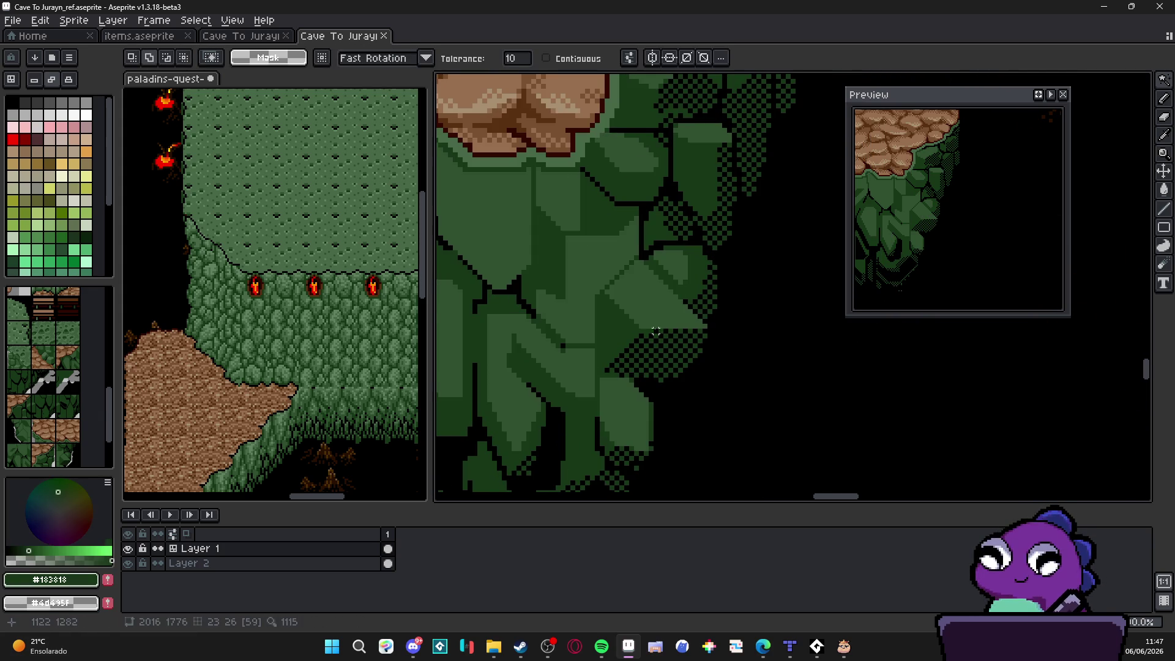
scroll(676, 324, "up", 2)
left_click(674, 323)
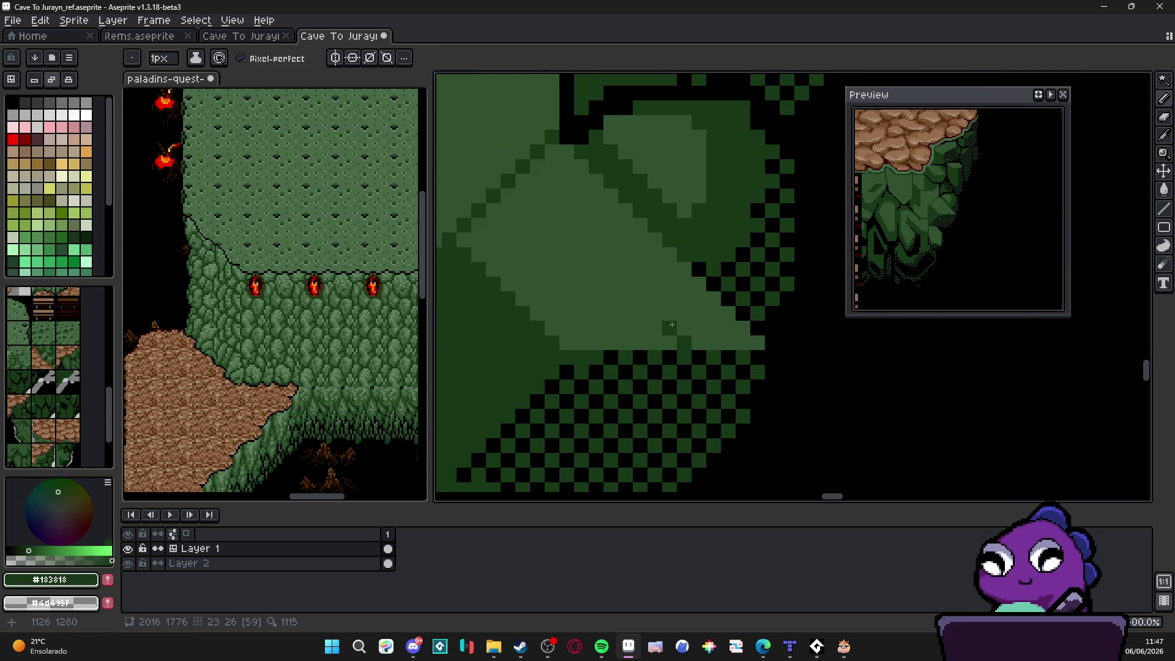
key("m")
mouse_move(672, 324)
left_mouse_down()
mouse_move(690, 335)
mouse_move(697, 321)
mouse_move(722, 345)
mouse_move(663, 307)
mouse_move(567, 343)
mouse_move(640, 322)
left_mouse_up()
key("ctrl+b")
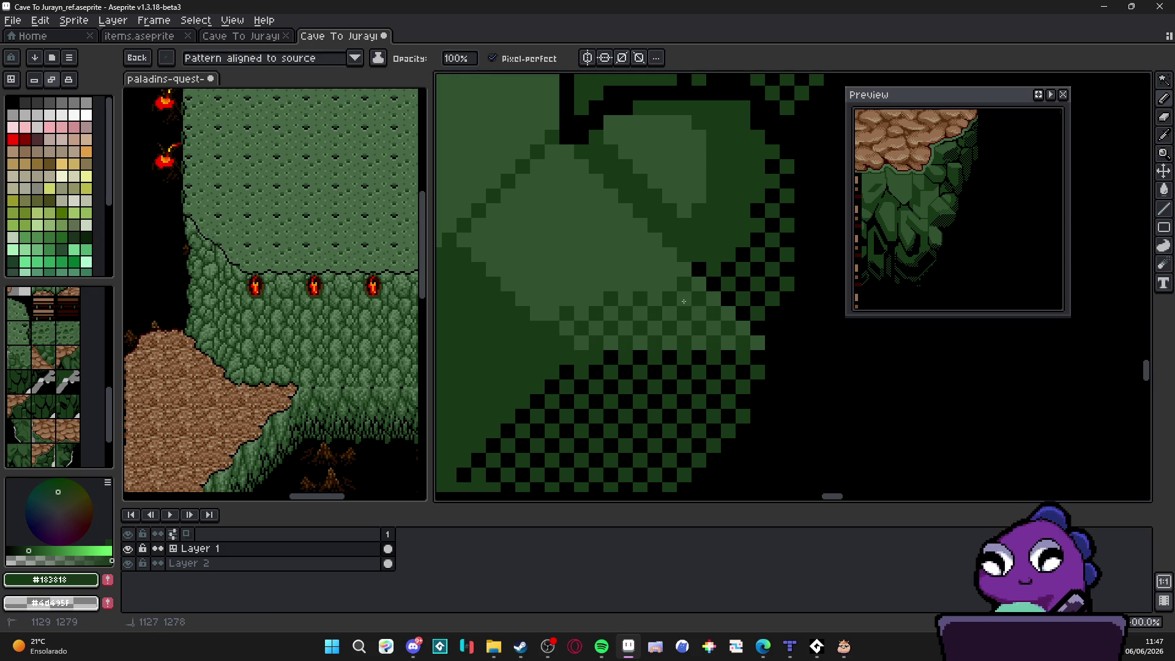
Step: Paint dithered dark-green shading on a cliff rock face, redoing the first stroke
scroll(668, 349, "down", 4)
scroll(642, 360, "down", 3)
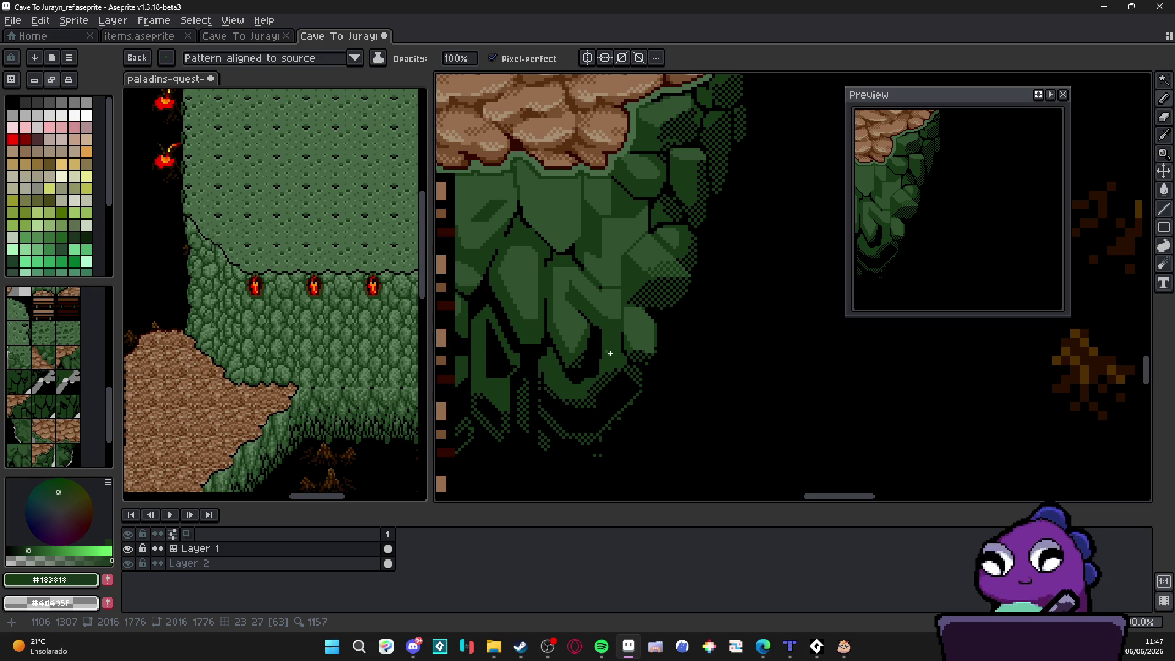
scroll(635, 268, "down", 2)
left_click_drag(636, 269, 700, 349)
scroll(700, 349, "down", 1)
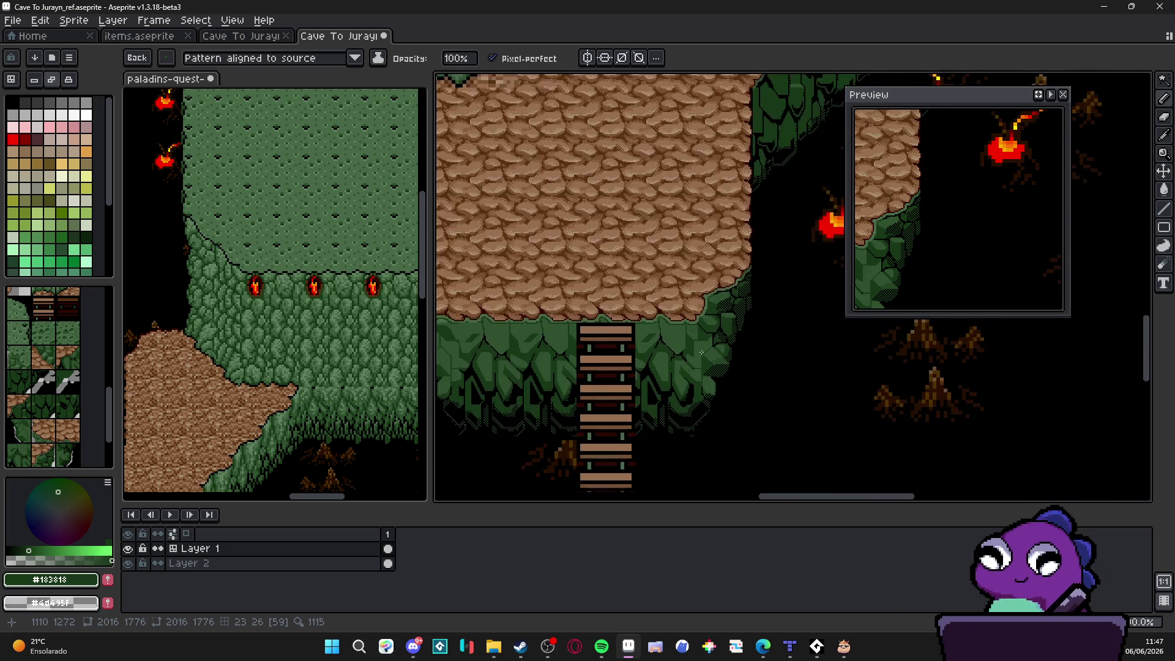
scroll(698, 351, "left", 1)
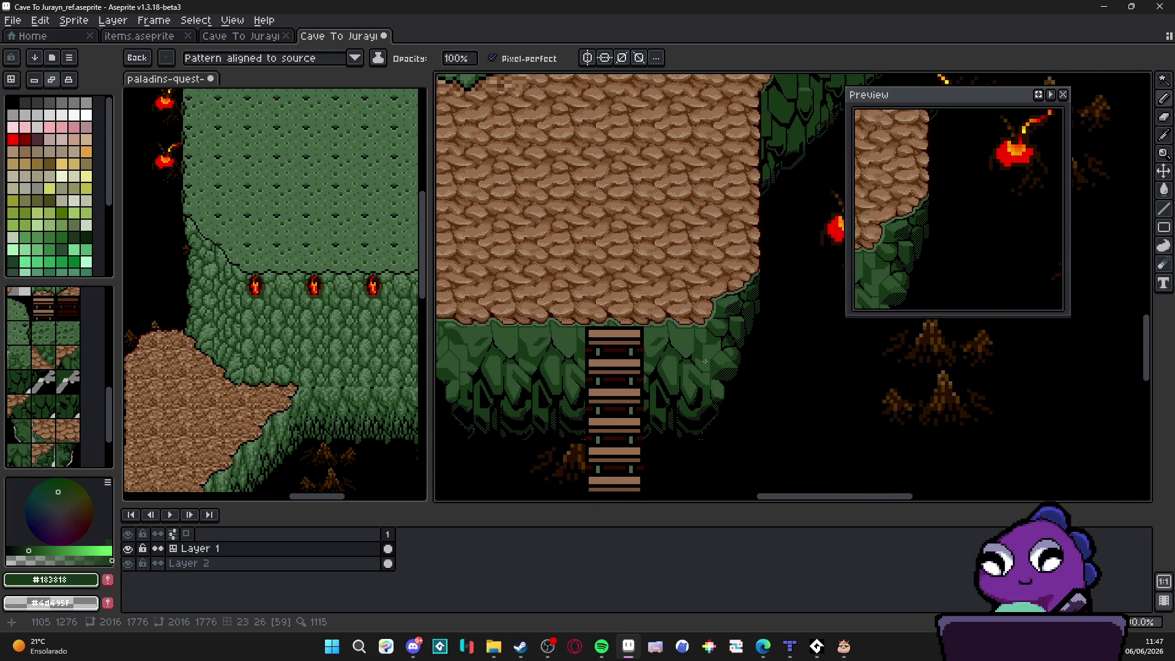
scroll(704, 361, "up", 3)
left_click_drag(760, 273, 742, 311)
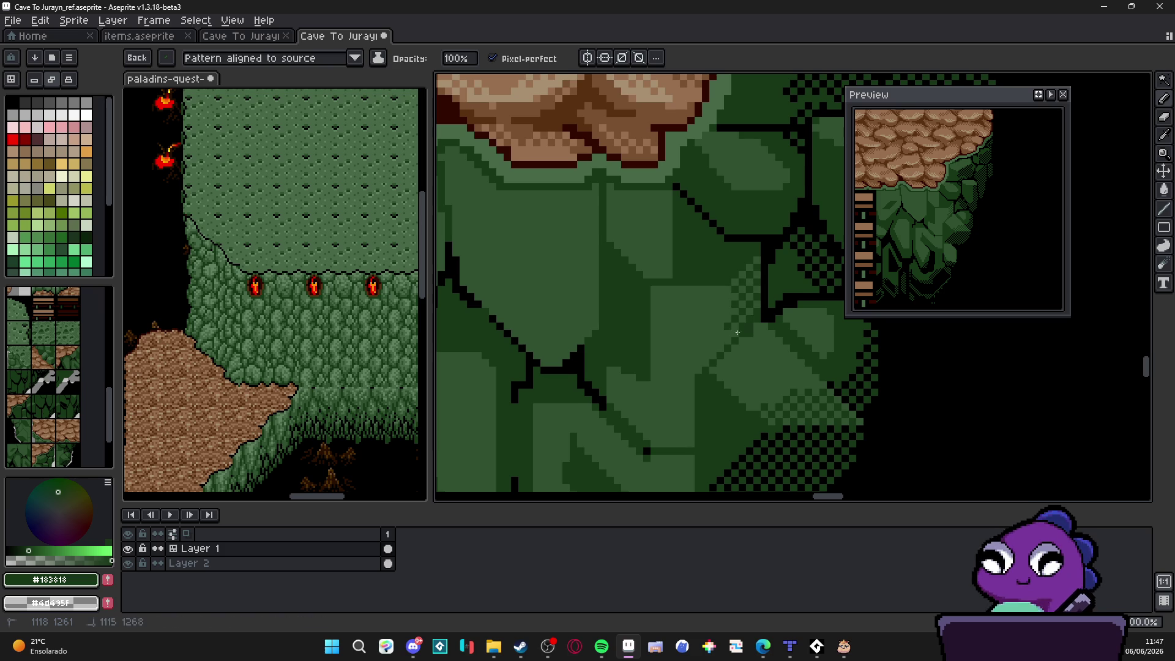
key("ctrl+z")
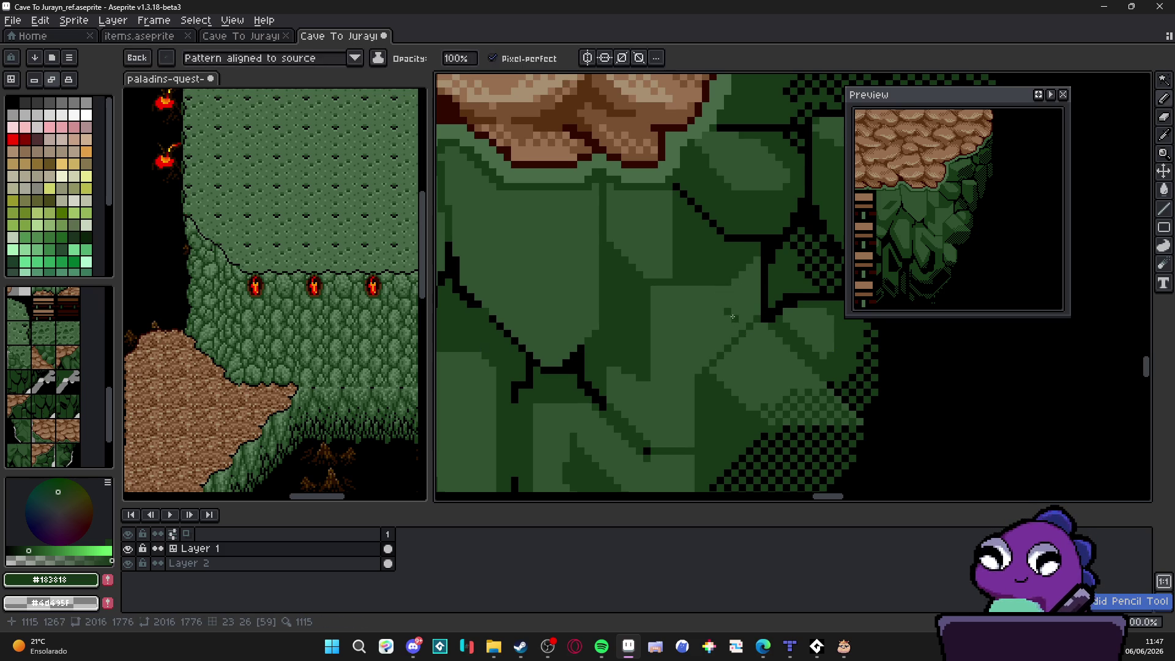
mouse_move(735, 284)
left_mouse_down()
mouse_move(729, 340)
mouse_move(754, 304)
left_mouse_up()
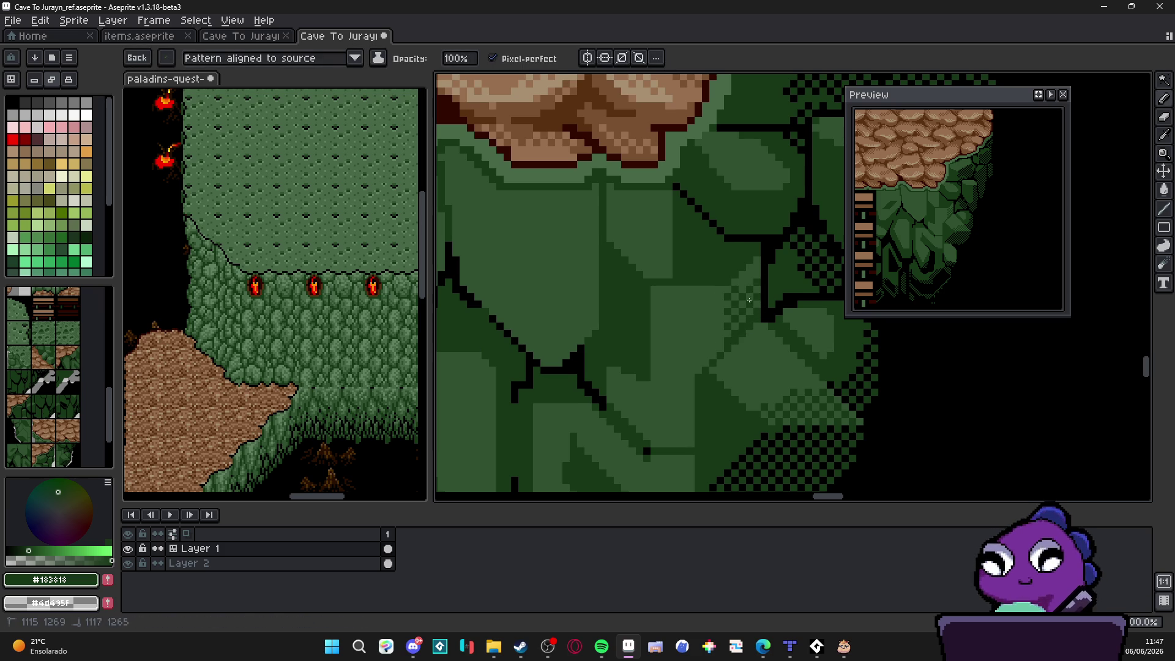
Step: Add dark accent pixels to several cliff rocks
left_click(703, 432)
scroll(703, 320, "down", 3)
scroll(714, 375, "up", 2)
left_click_drag(716, 366, 719, 377)
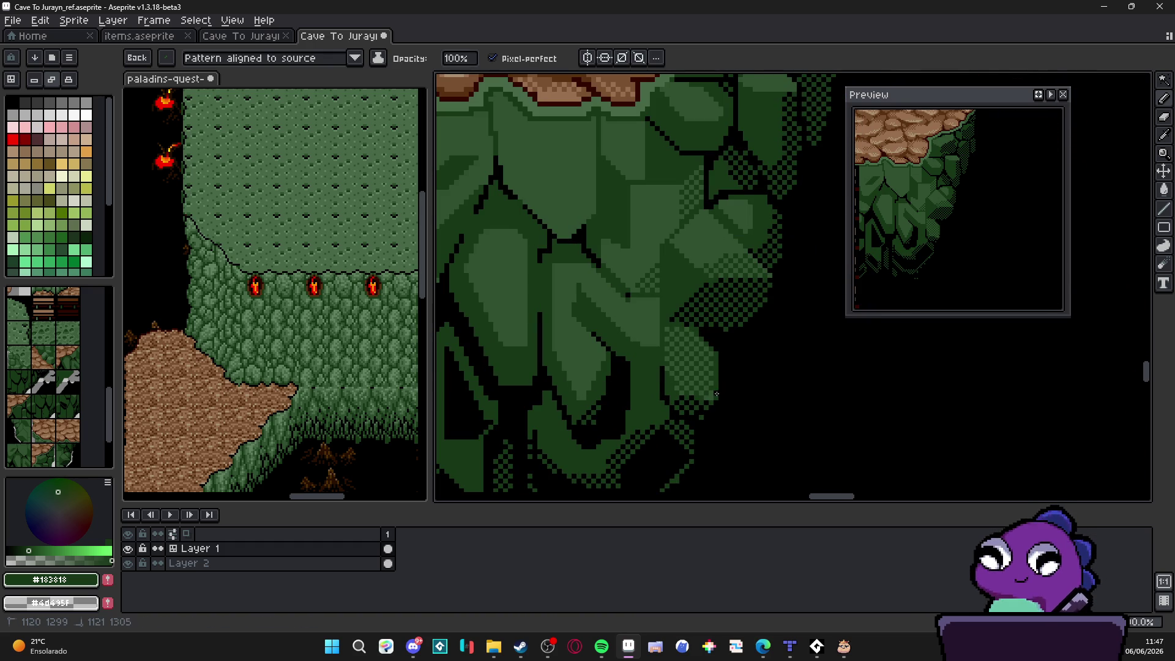
scroll(716, 393, "up", 5)
left_click_drag(704, 364, 709, 361)
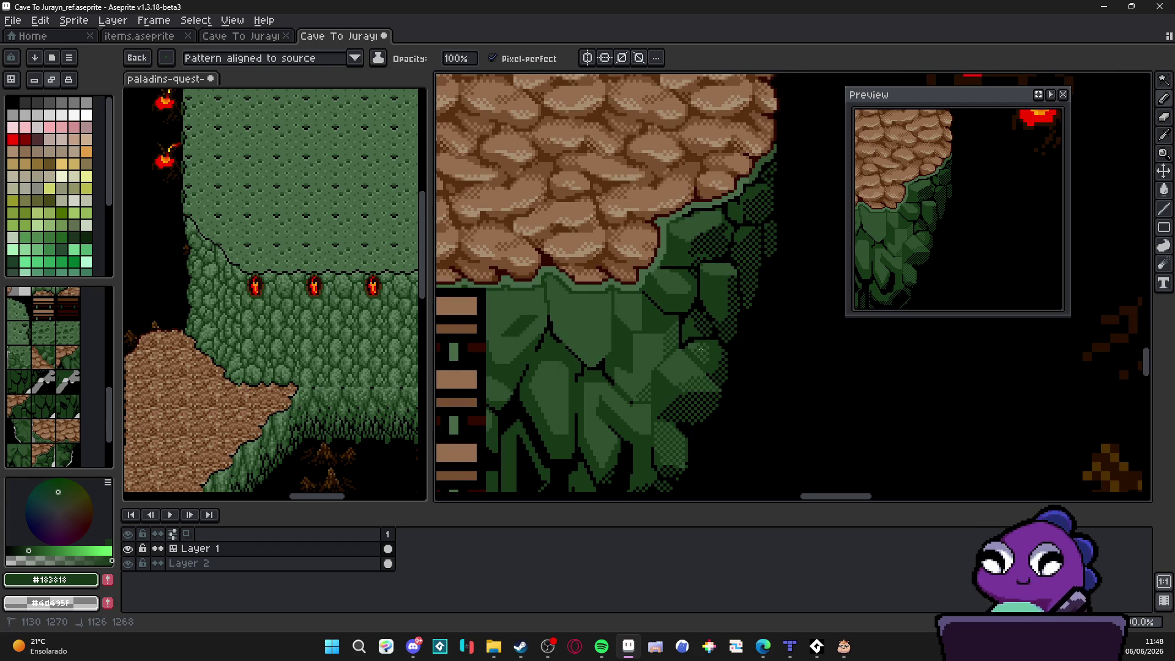
Step: Draw a short dark line on a rock face near the ladder
scroll(702, 349, "down", 2)
scroll(733, 316, "up", 2)
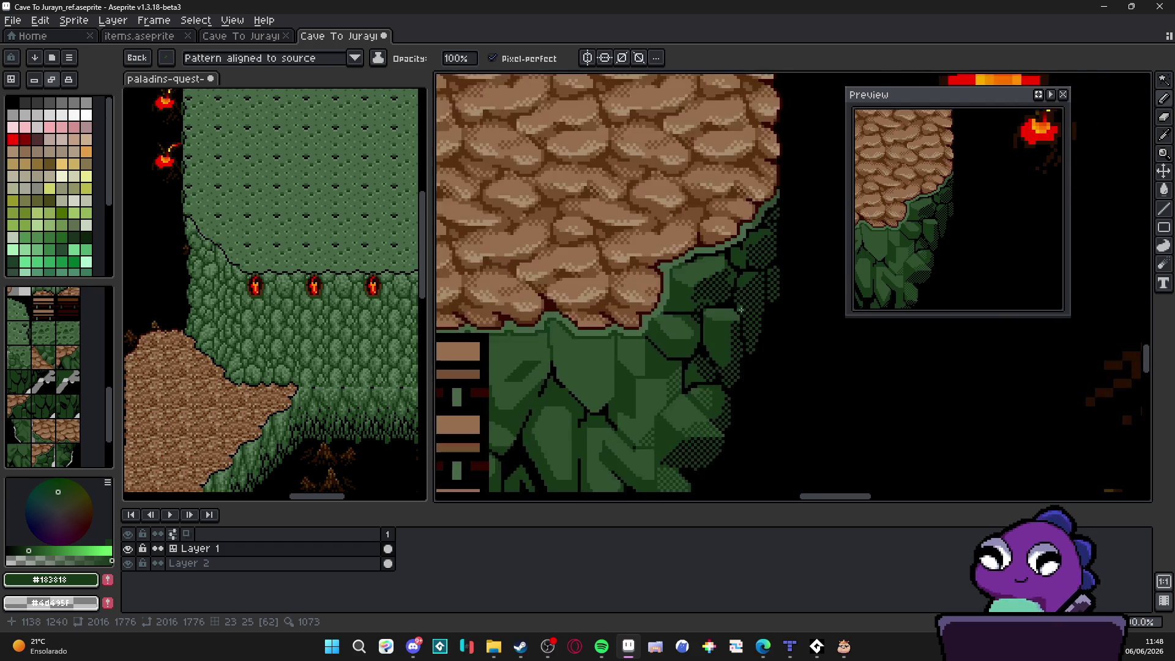
scroll(734, 315, "up", 1)
left_click_drag(738, 310, 717, 332)
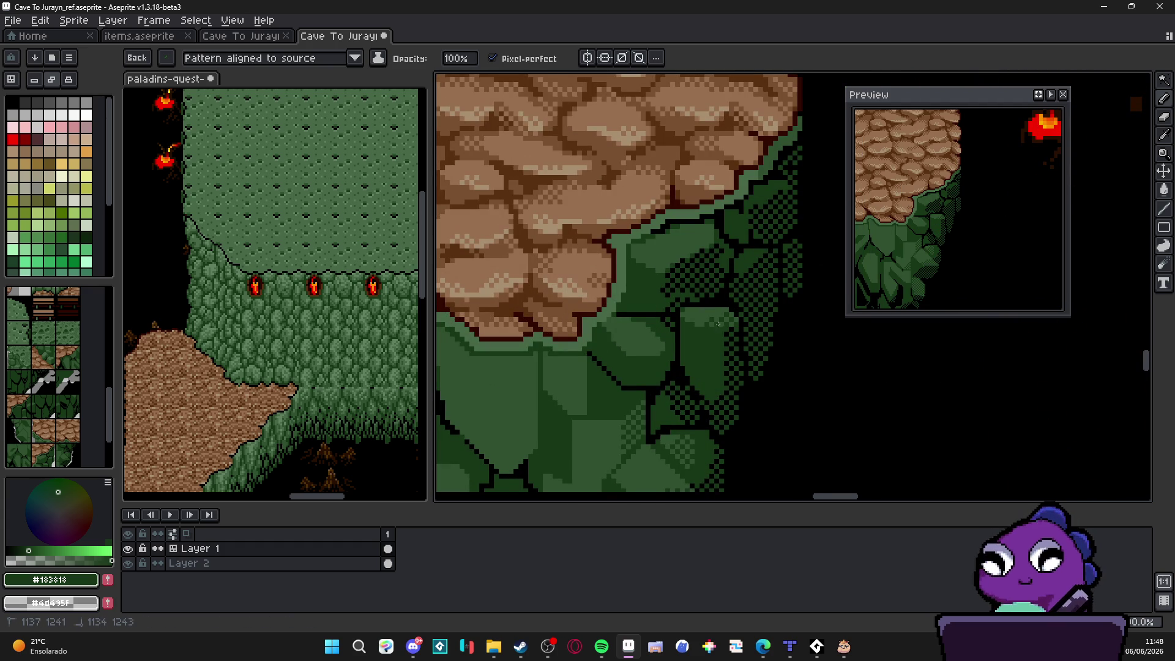
scroll(683, 315, "down", 2)
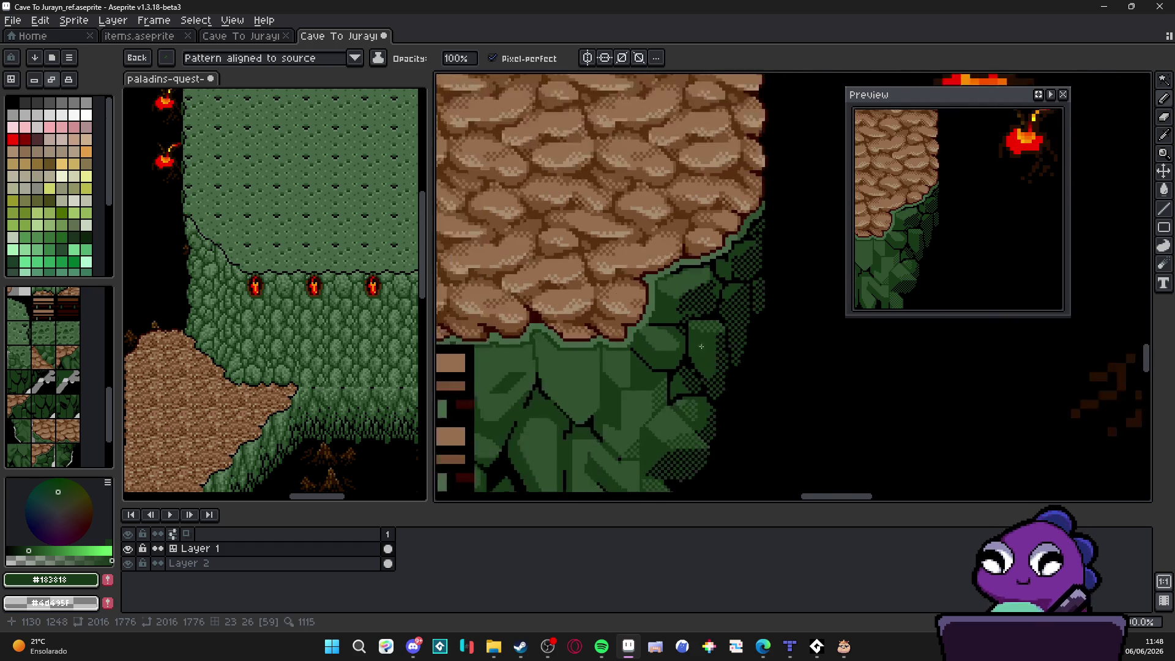
scroll(690, 390, "up", 1)
scroll(690, 390, "down", 3)
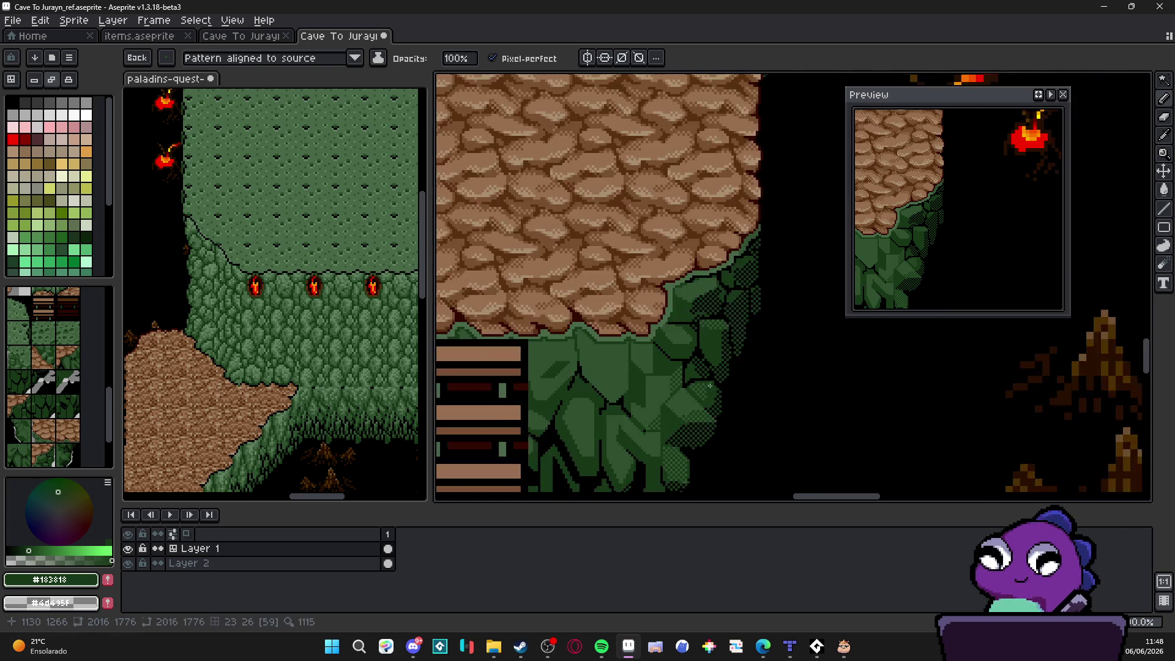
left_click_drag(687, 349, 696, 387)
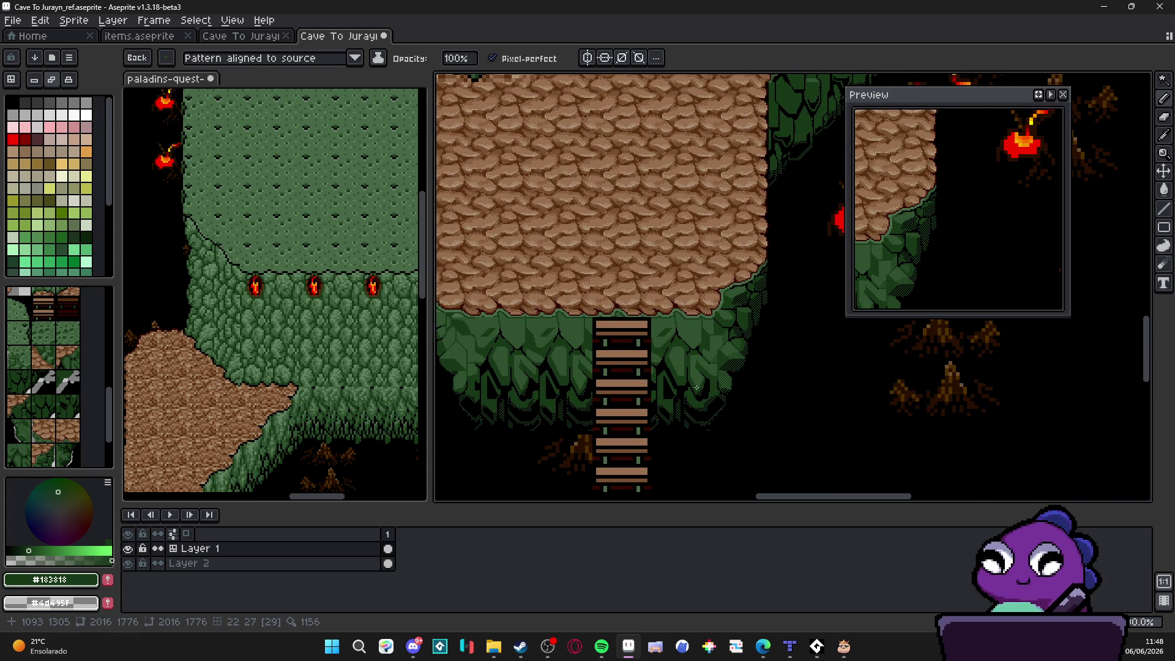
scroll(693, 367, "up", 4)
Step: Pick #305030 and draw a lighter-green highlight diagonal and short vertical line along the rock outline
scroll(693, 365, "up", 1)
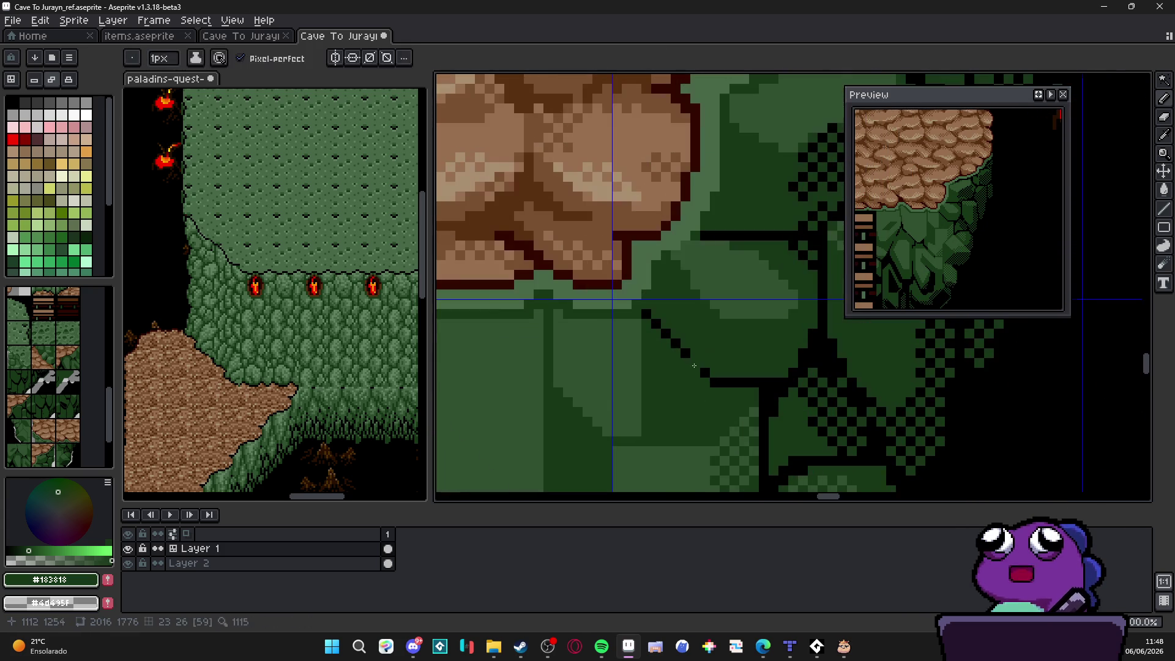
left_click(649, 349, "alt")
left_click_drag(644, 344, 703, 393)
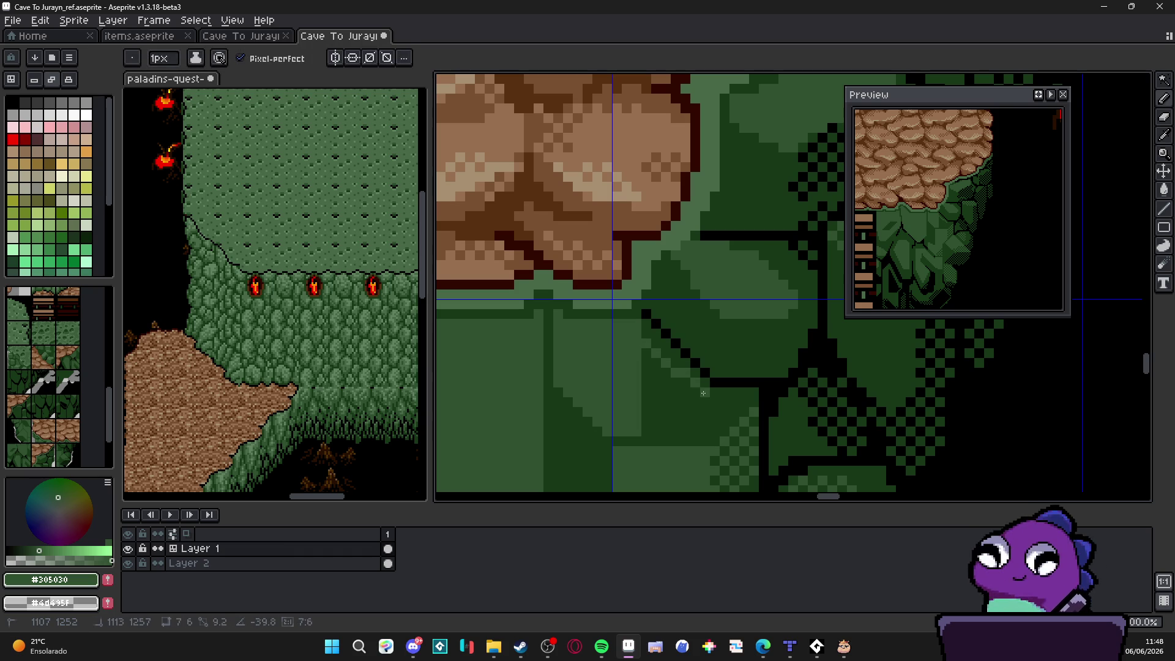
left_click(696, 416, "shift")
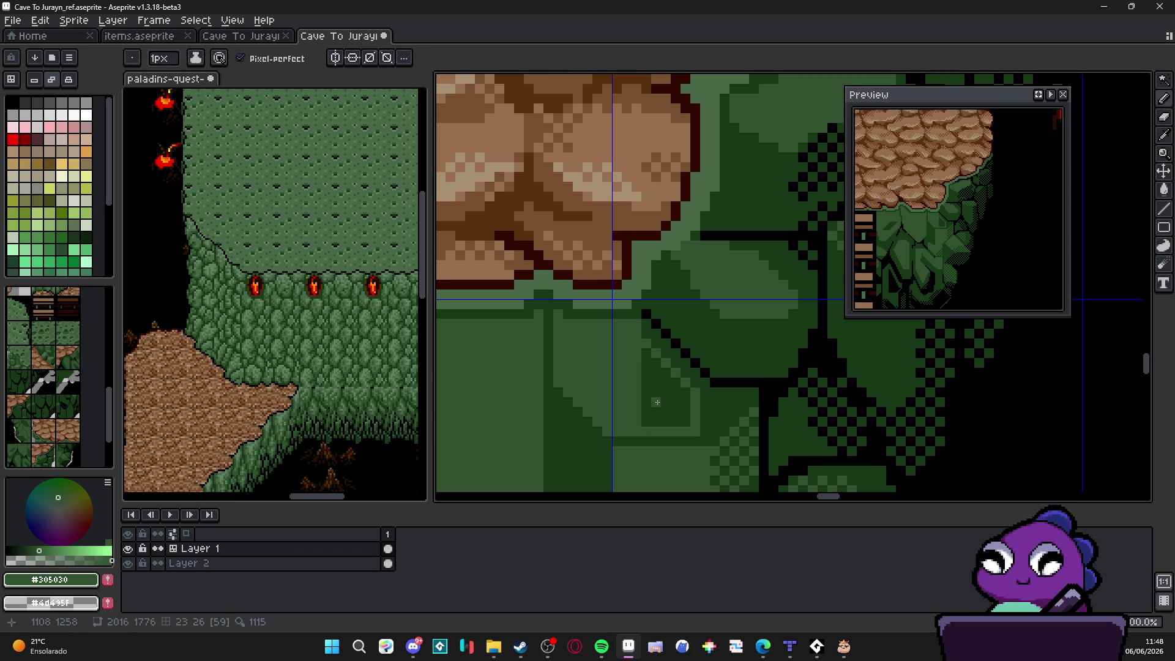
Step: Select a single foliage pixel with the selection tools, then return to the Pencil
key("w")
scroll(688, 416, "down", 4)
scroll(684, 403, "down", 1)
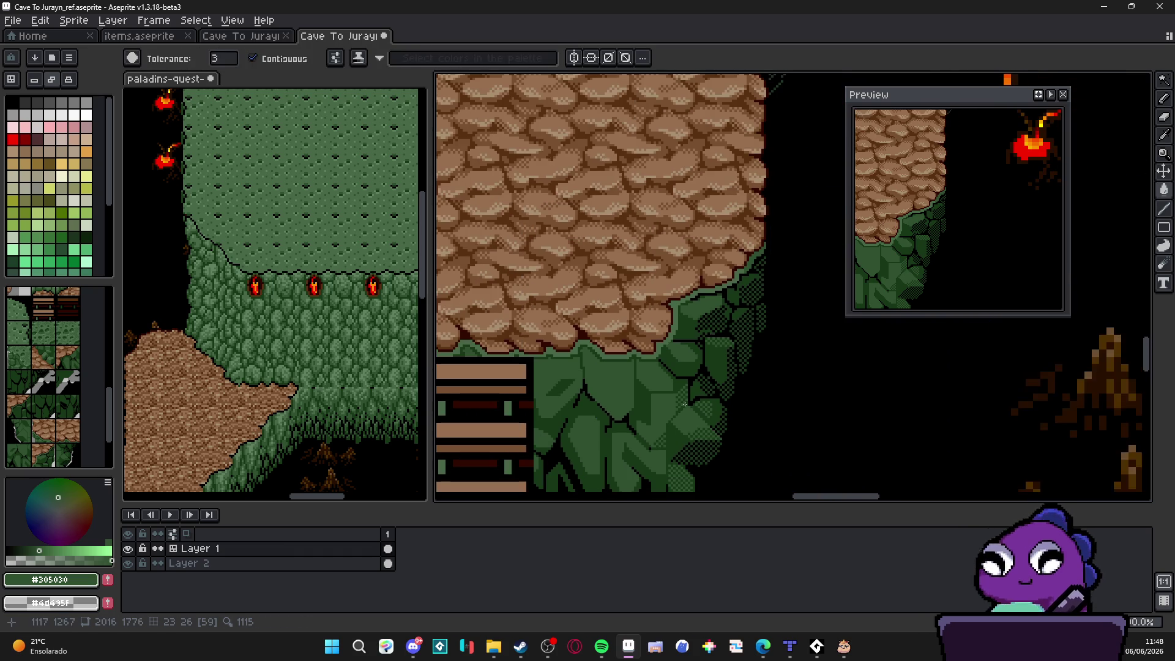
scroll(685, 404, "down", 1)
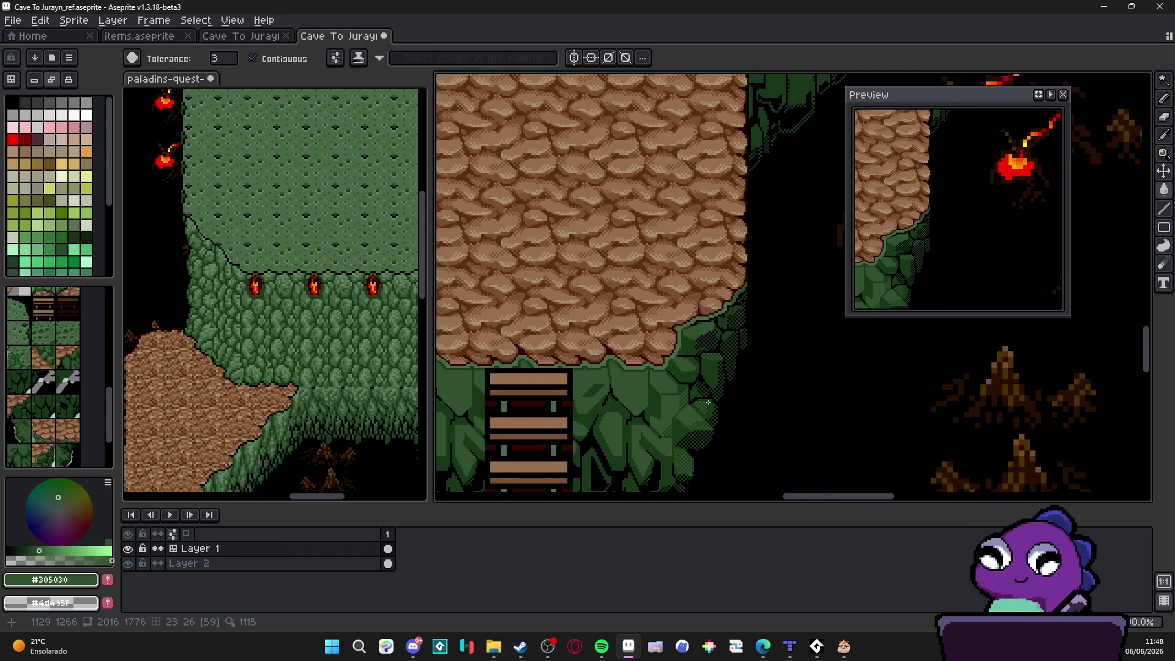
scroll(708, 402, "up", 6)
key("m")
scroll(686, 377, "up", 2)
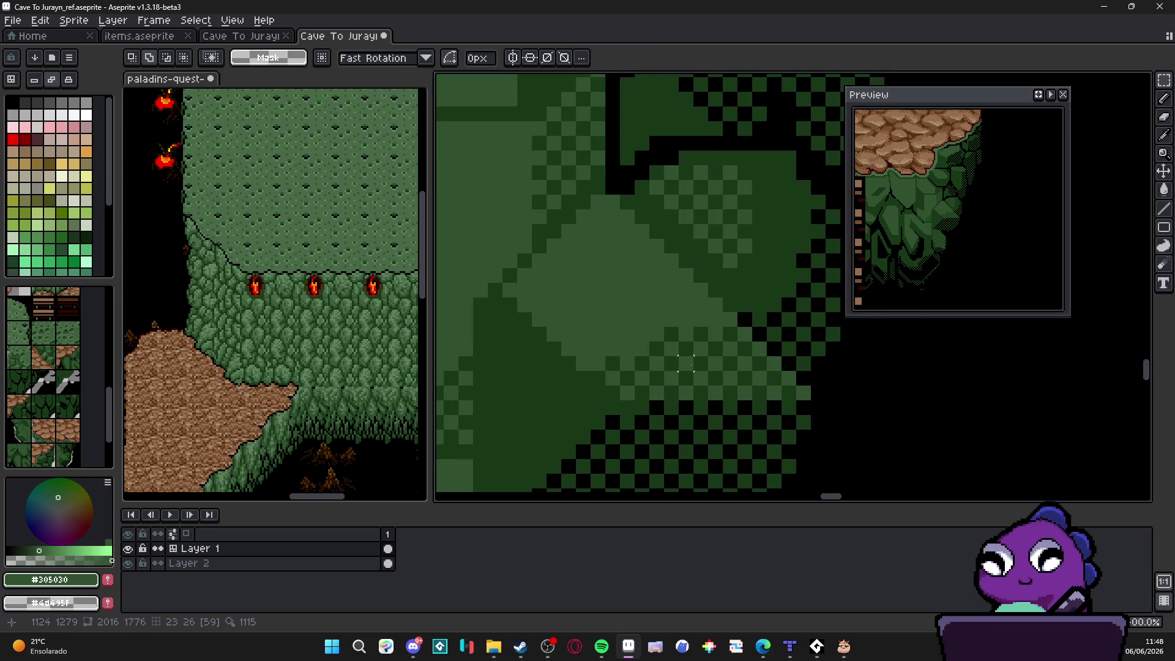
left_click(672, 334)
scroll(673, 337, "down", 3)
key("w")
scroll(636, 313, "up", 3)
key("b")
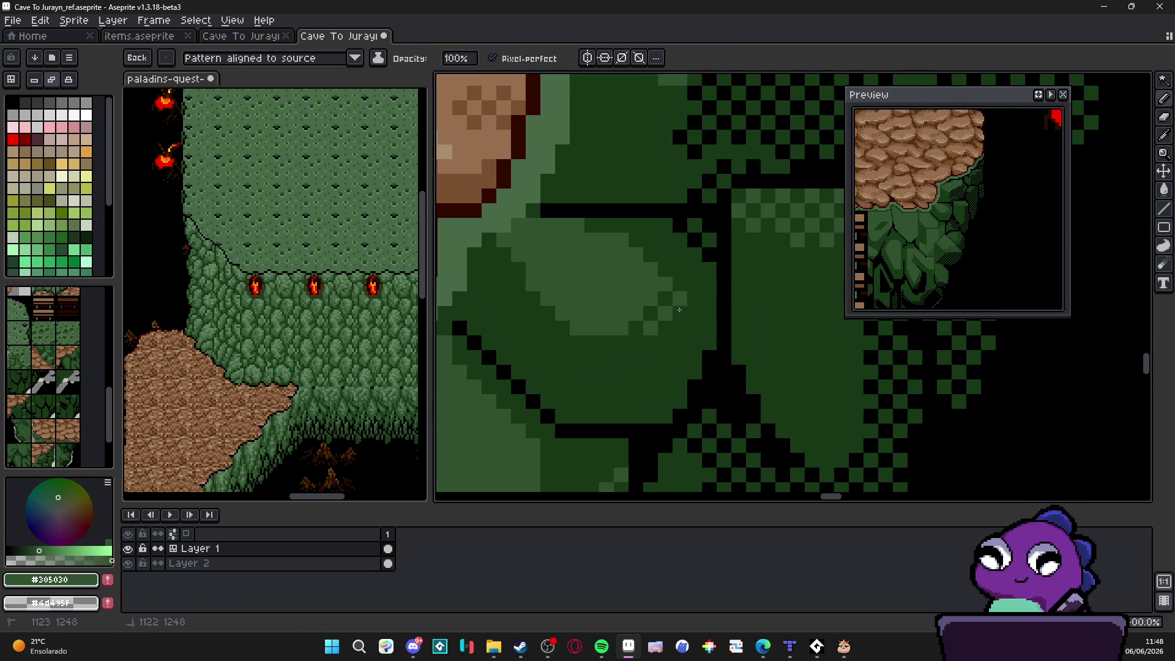
Step: Dither dark green across the light-green rock face, adding one extra dark pixel
scroll(619, 337, "down", 2)
scroll(620, 338, "up", 2)
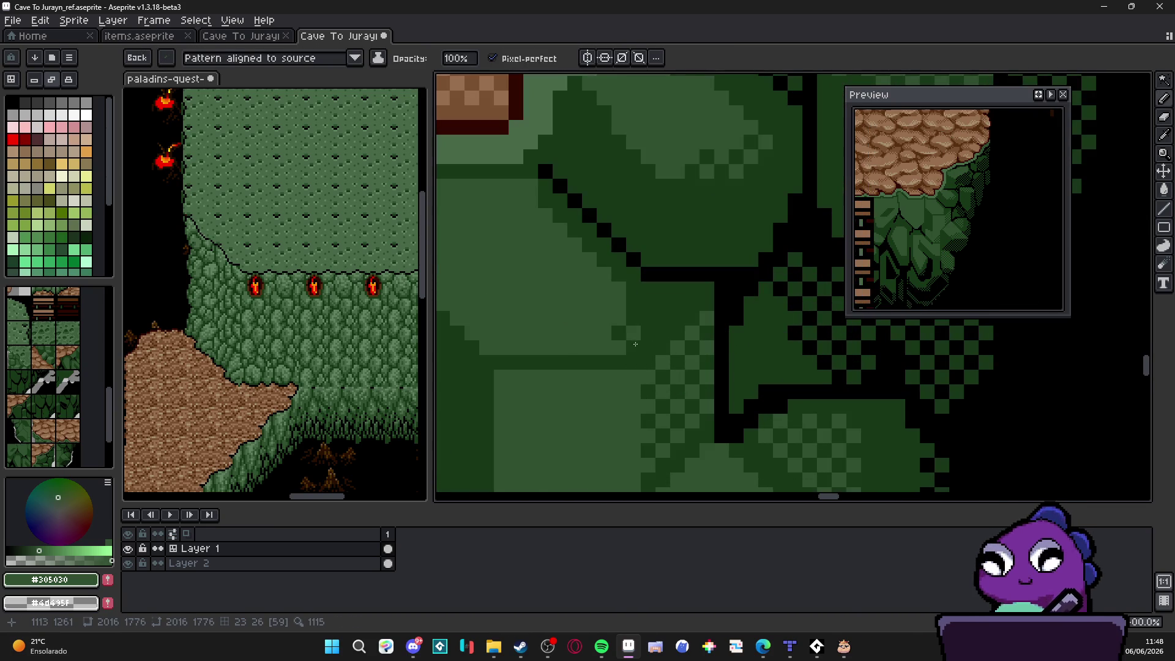
mouse_move(620, 339)
left_mouse_down()
mouse_move(538, 340)
mouse_move(581, 339)
left_mouse_up()
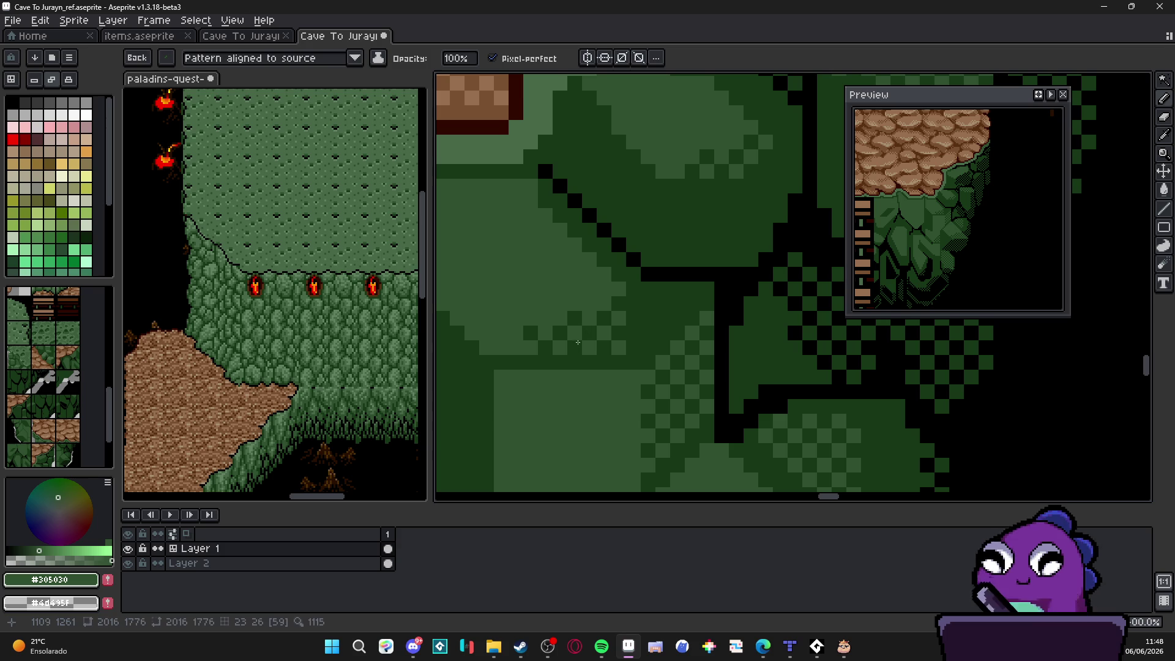
left_click(589, 303)
Step: Save the cave tile file
scroll(660, 377, "down", 3)
scroll(654, 389, "down", 2)
scroll(675, 352, "down", 1)
scroll(670, 368, "up", 3)
scroll(671, 368, "up", 2)
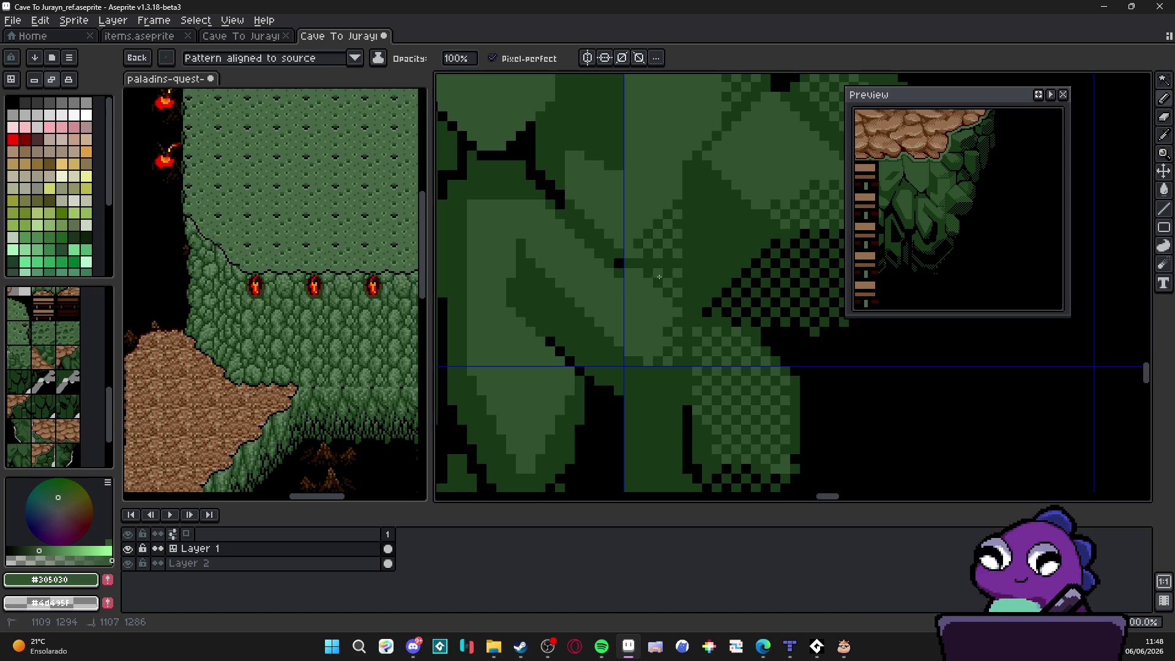
scroll(673, 361, "down", 3)
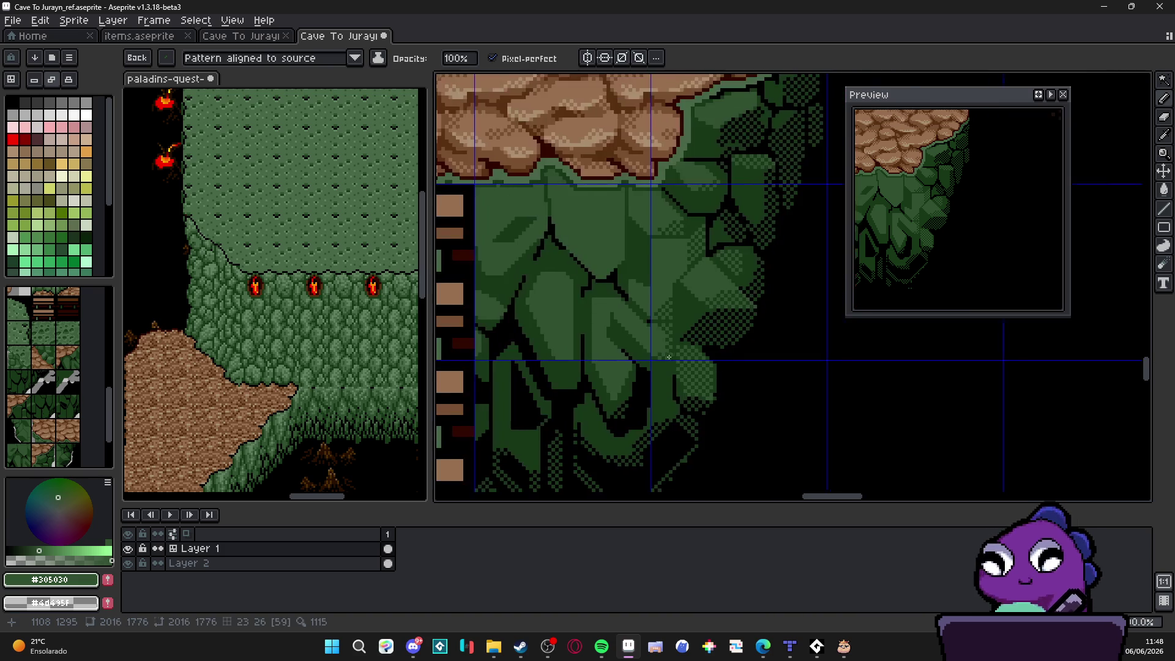
scroll(710, 355, "up", 1)
key("ctrl+s")
Step: Dither more dark-green pixels over the light cliff faces higher up
scroll(715, 353, "down", 2)
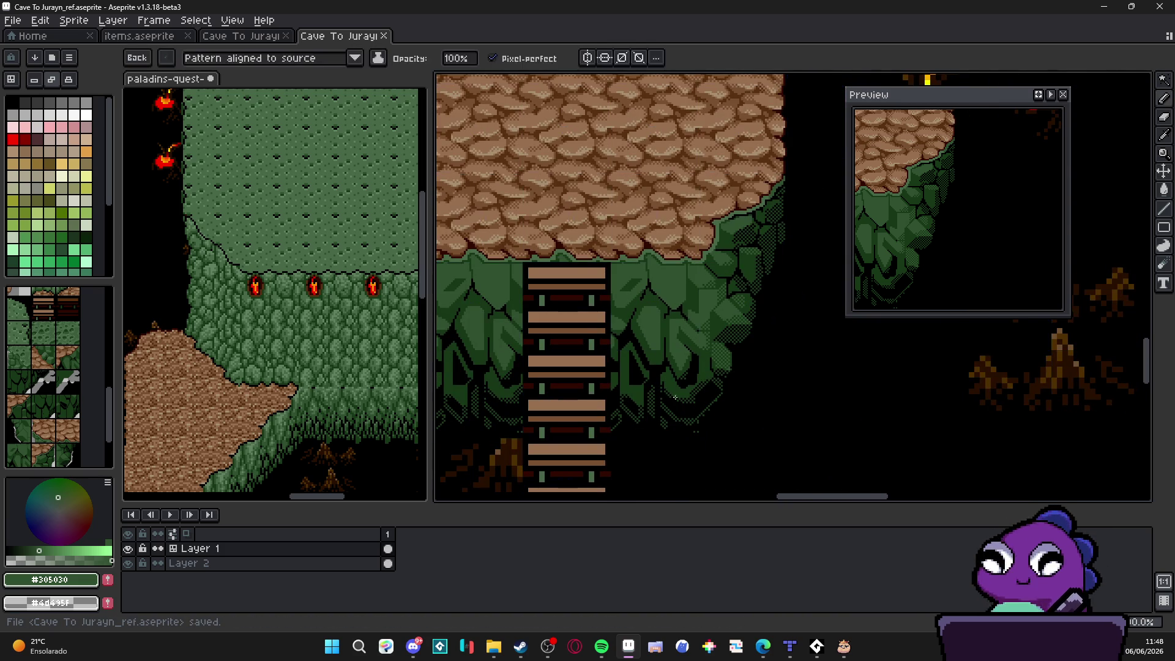
scroll(675, 397, "up", 4)
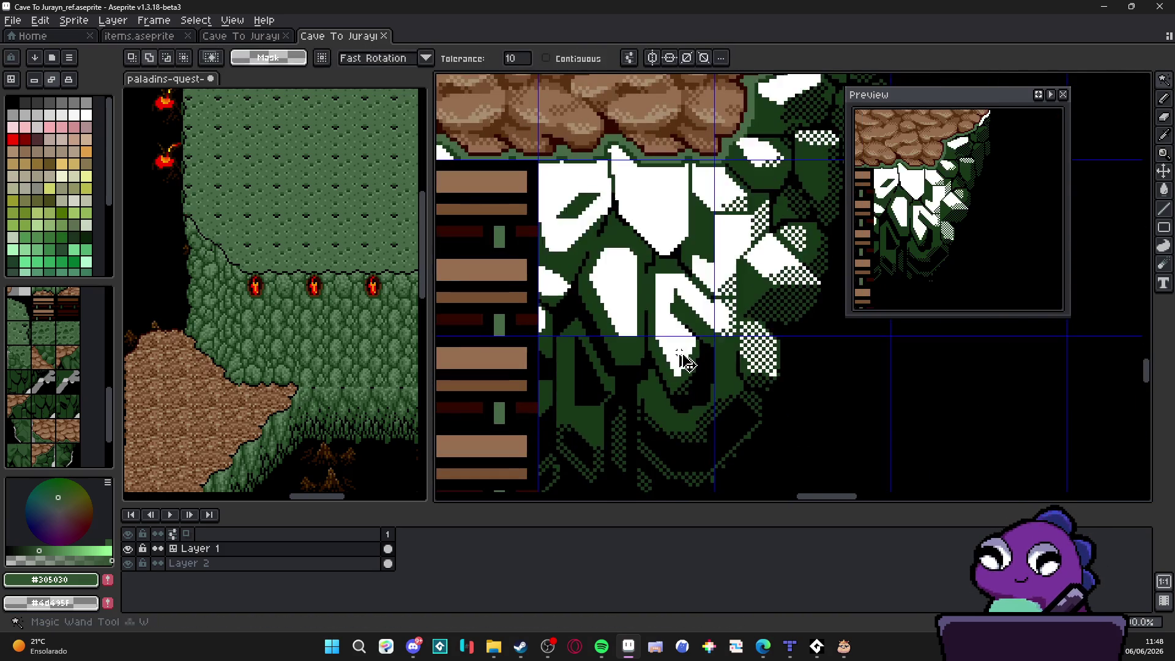
mouse_move(670, 346)
left_mouse_down()
mouse_move(709, 333)
mouse_move(723, 267)
left_mouse_up()
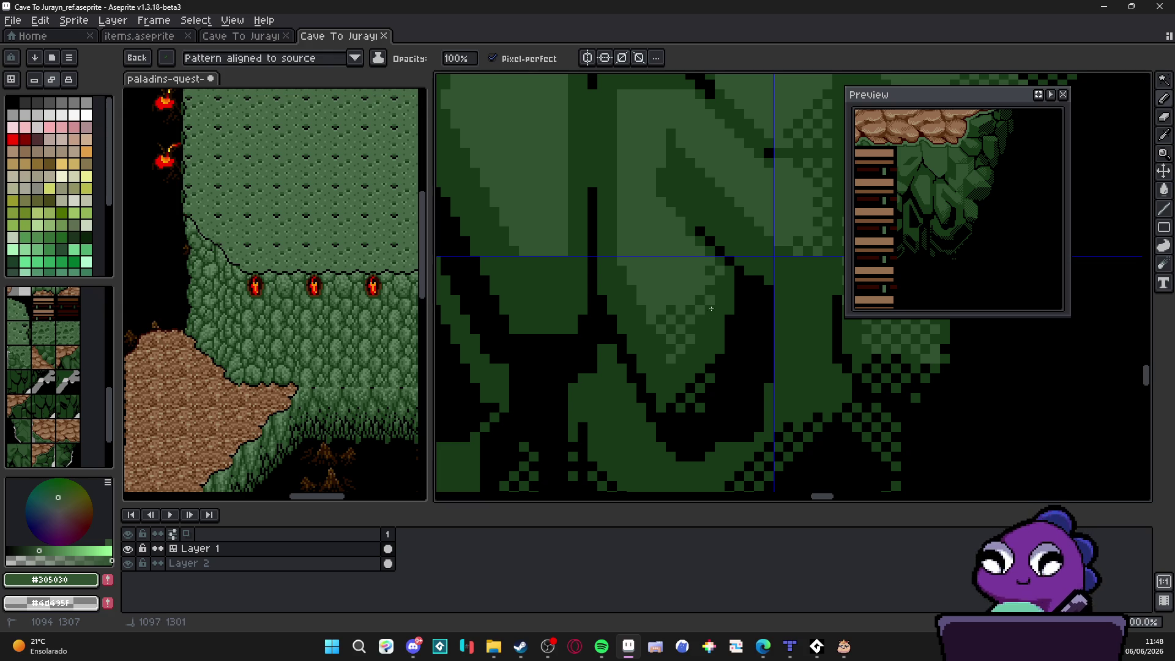
left_click(671, 198)
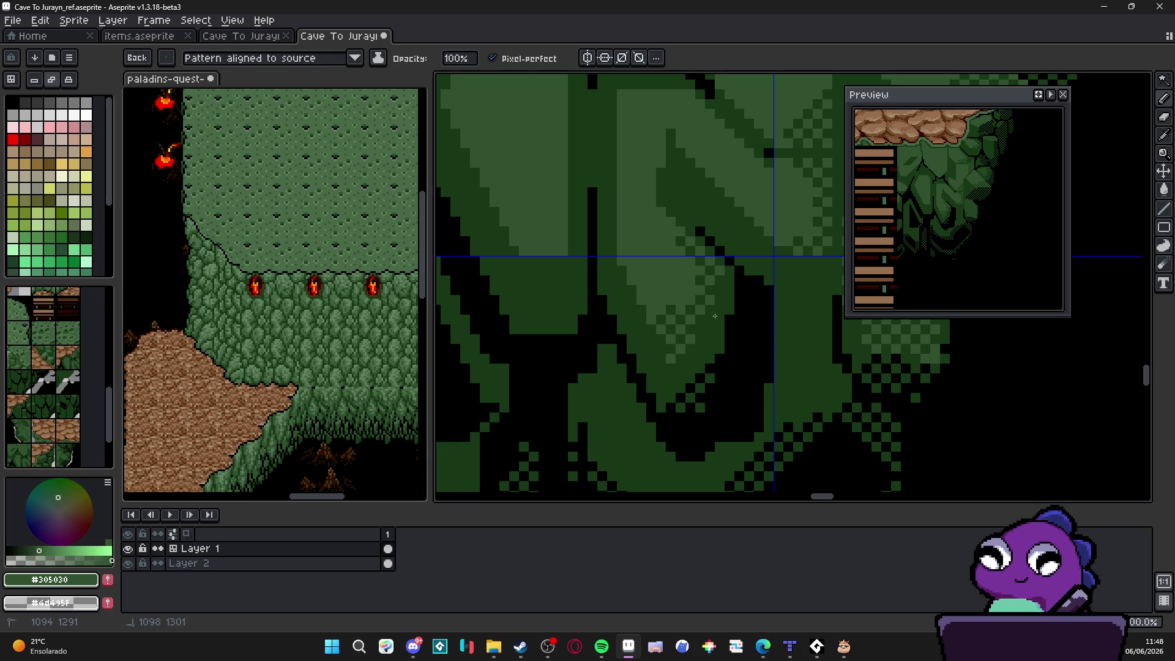
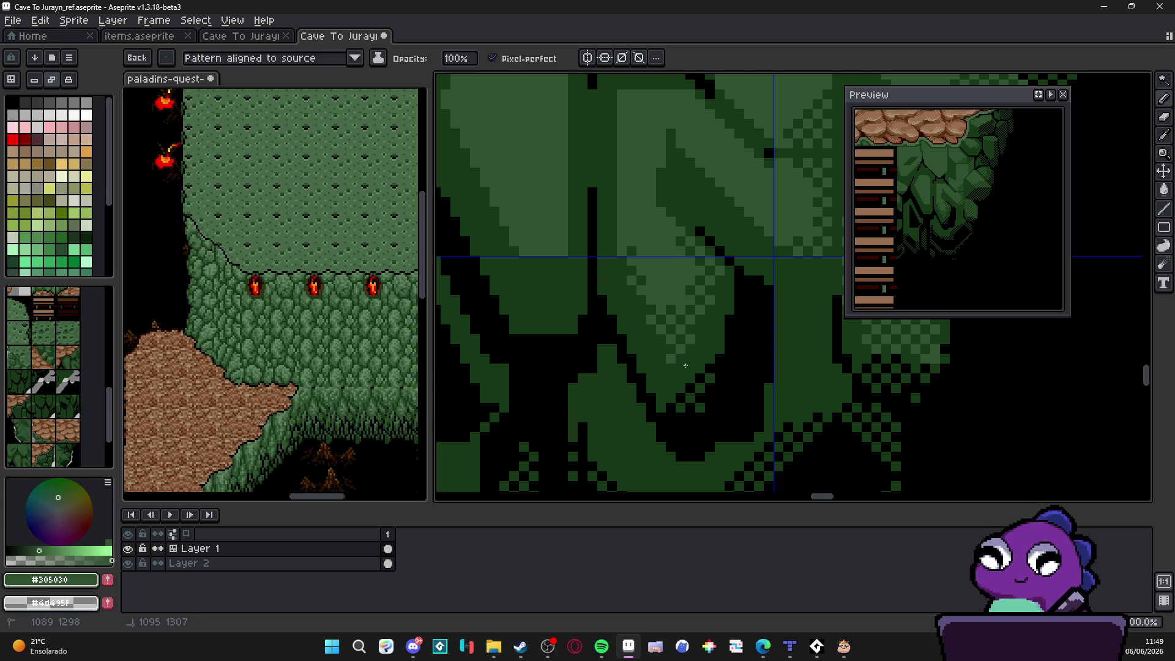
Step: Retouch the leafy green cliff face under the plateau with a short pencil stroke
scroll(686, 365, "down", 3)
scroll(704, 343, "up", 3)
scroll(709, 337, "down", 3)
scroll(673, 359, "up", 3)
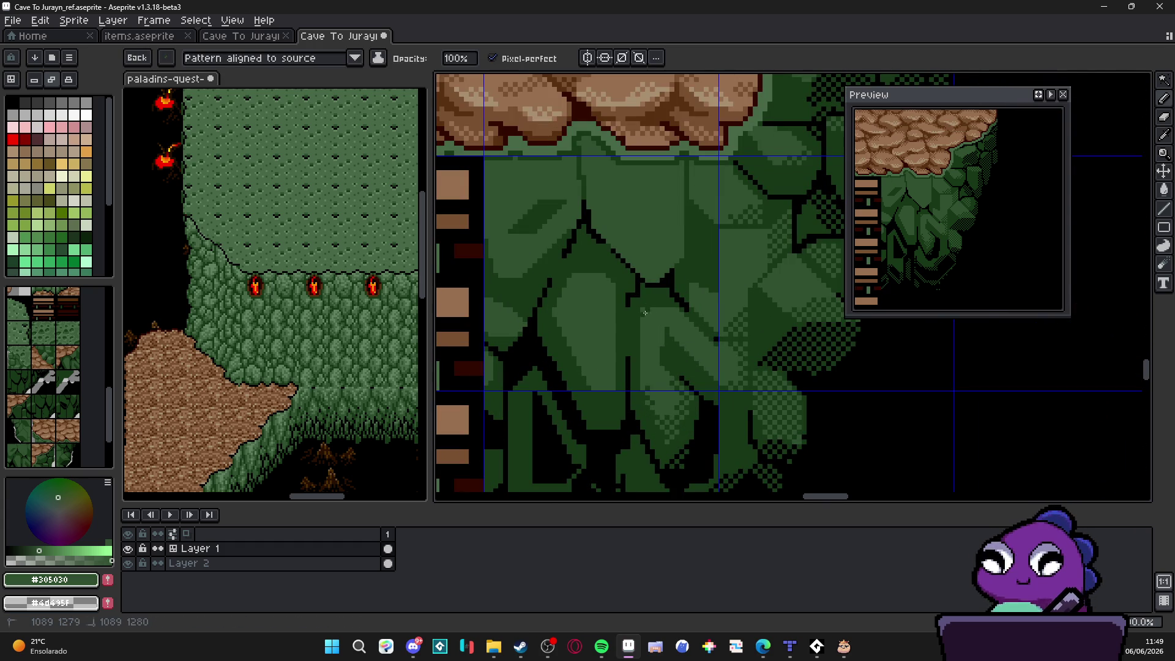
left_click_drag(679, 312, 667, 311)
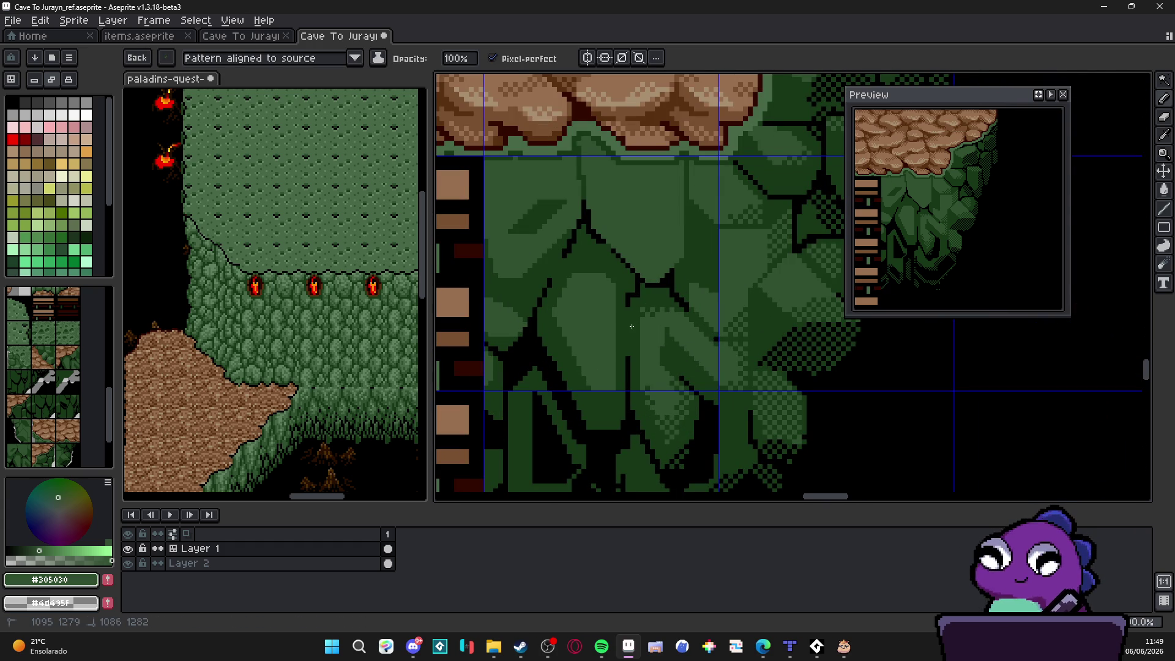
scroll(686, 311, "down", 2)
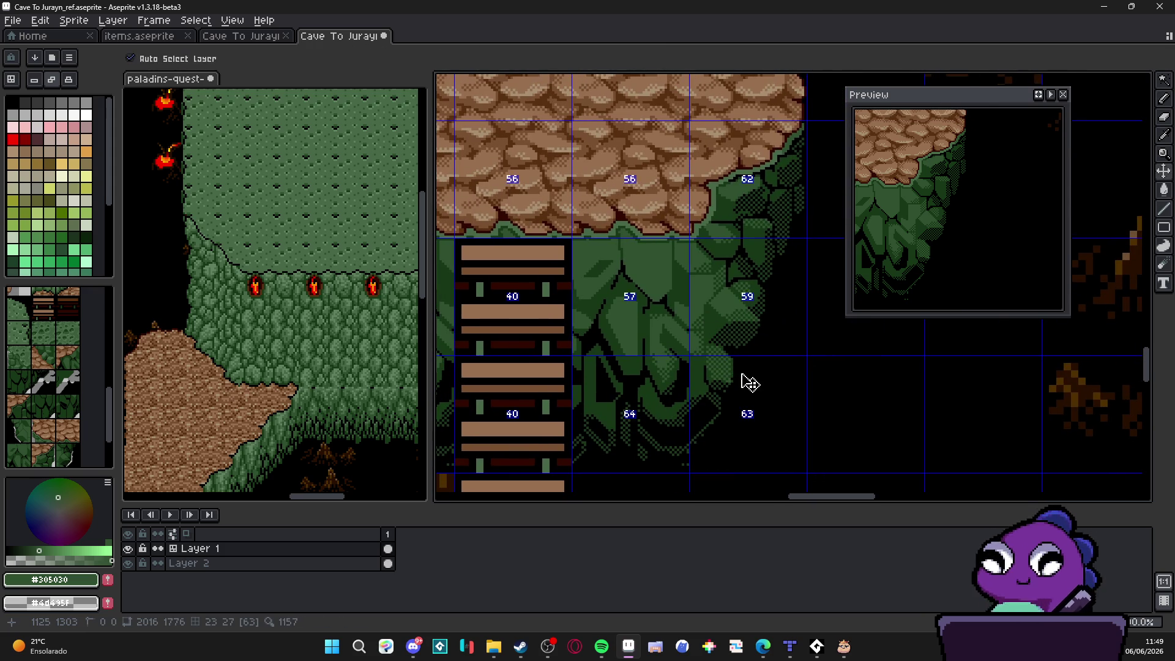
Step: With the tile grid shown, stamp a leafy cliff tile from the tileset onto the cliff base
scroll(739, 375, "down", 2)
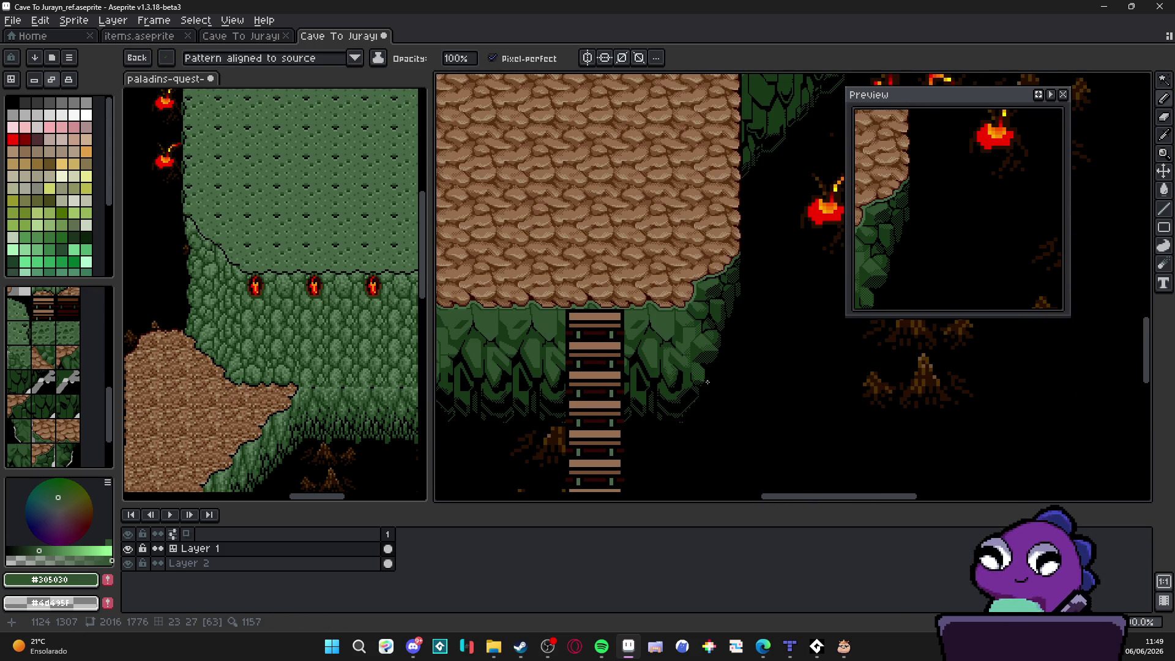
key("ctrl+apostrophe")
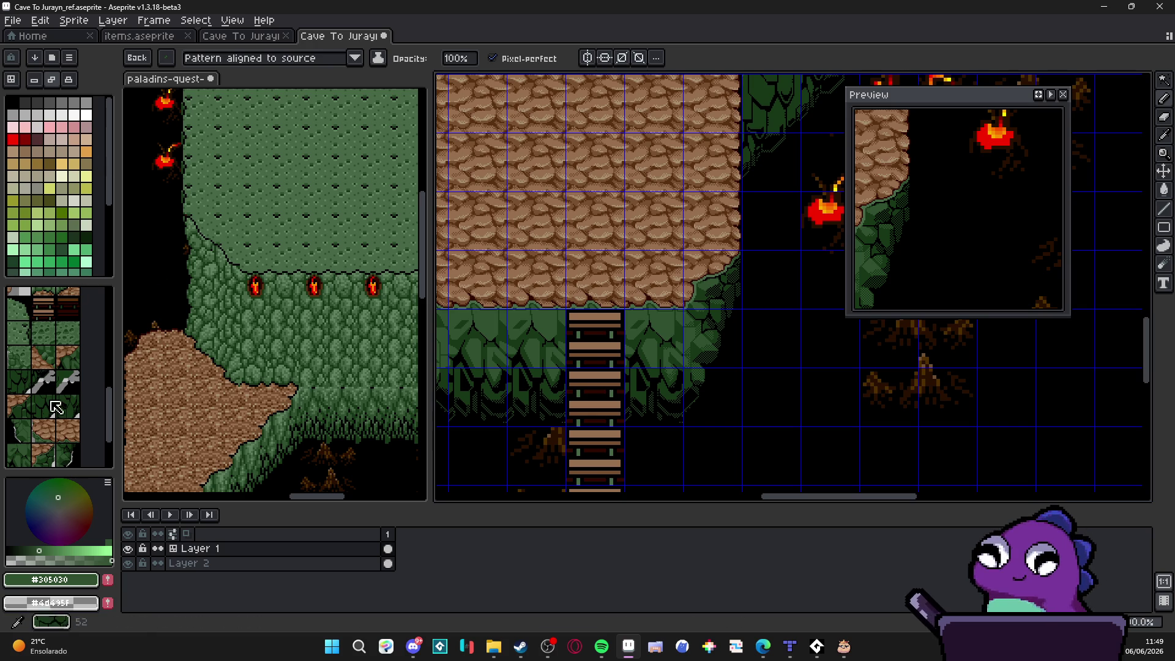
left_click(74, 224)
key("Tab")
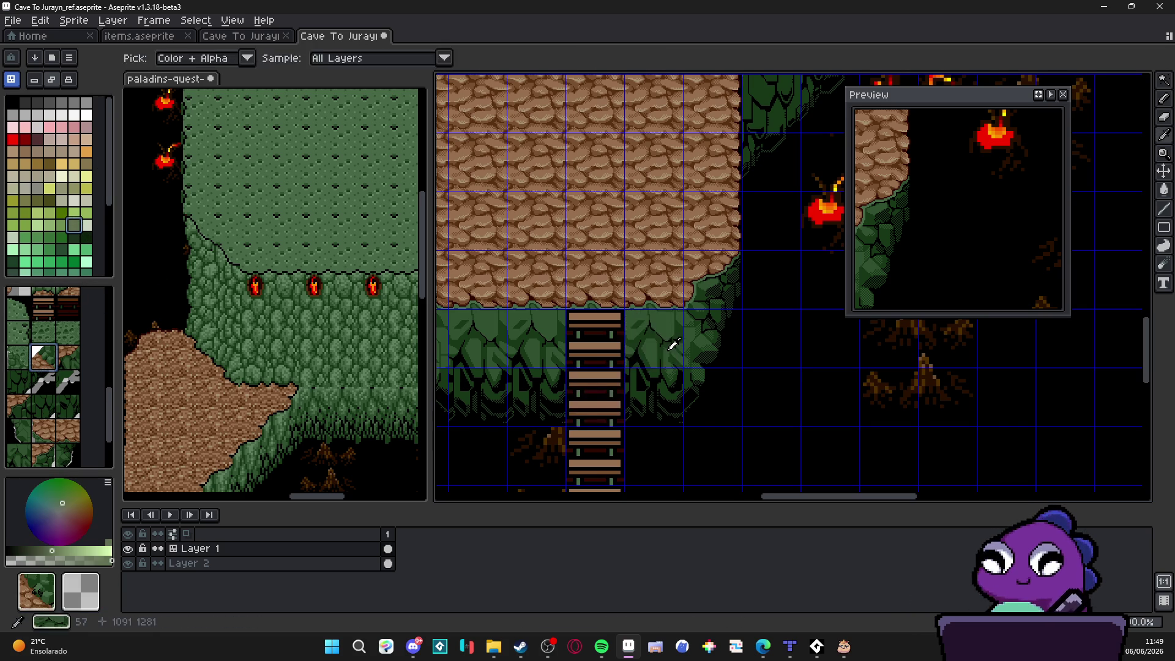
left_click(669, 336, "alt")
mouse_move(542, 342)
left_mouse_down()
mouse_move(706, 318)
mouse_move(577, 353)
mouse_move(499, 392)
left_mouse_up()
left_click(591, 384, "alt")
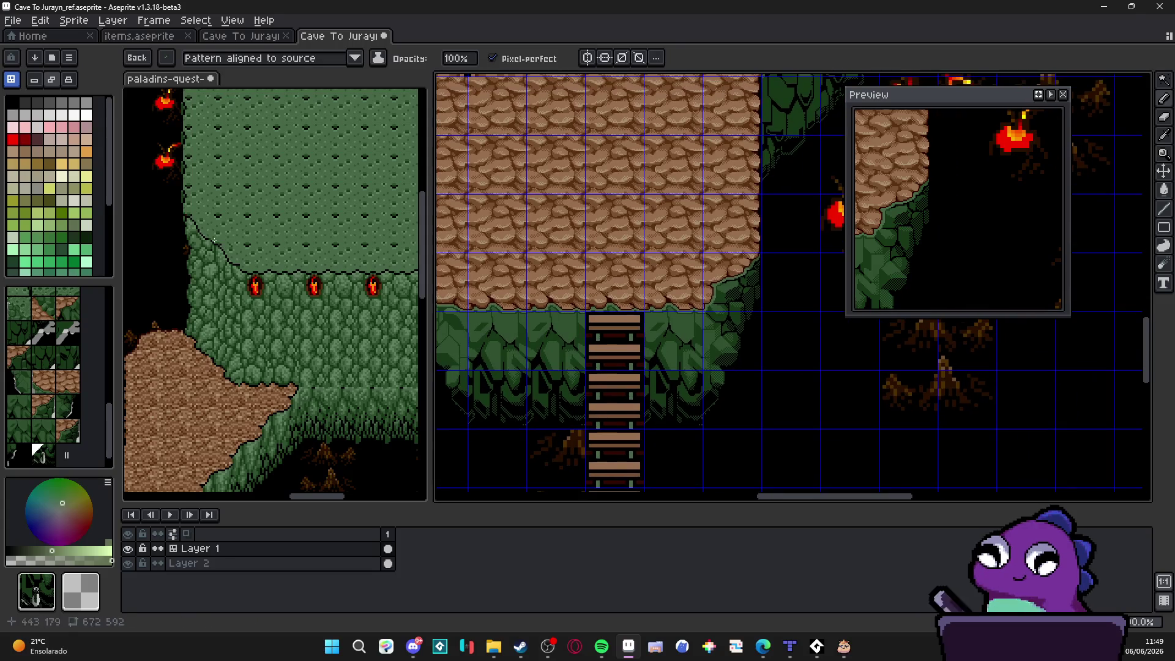
Step: Return to pixel editing and save Cave To Jurayn_ref.aseprite with the tile grid visible
key("Tab")
key("ctrl")
scroll(680, 379, "up", 1)
scroll(660, 333, "up", 2)
key("ctrl+s")
scroll(696, 334, "down", 1)
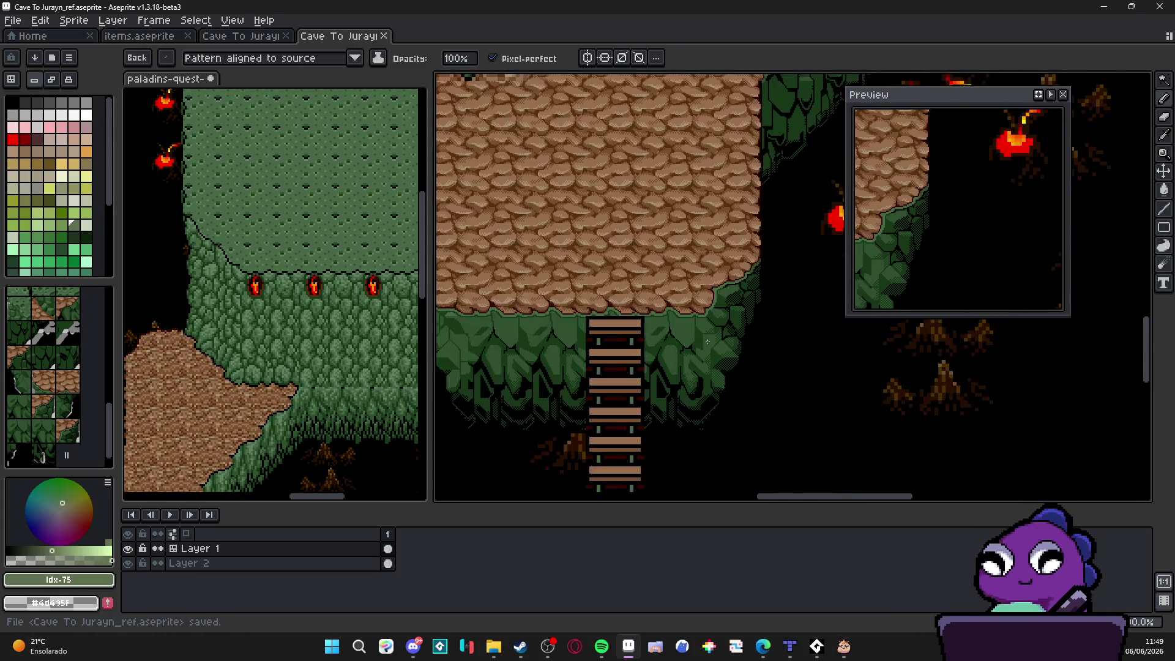
scroll(709, 354, "up", 2)
key("ctrl+apostrophe")
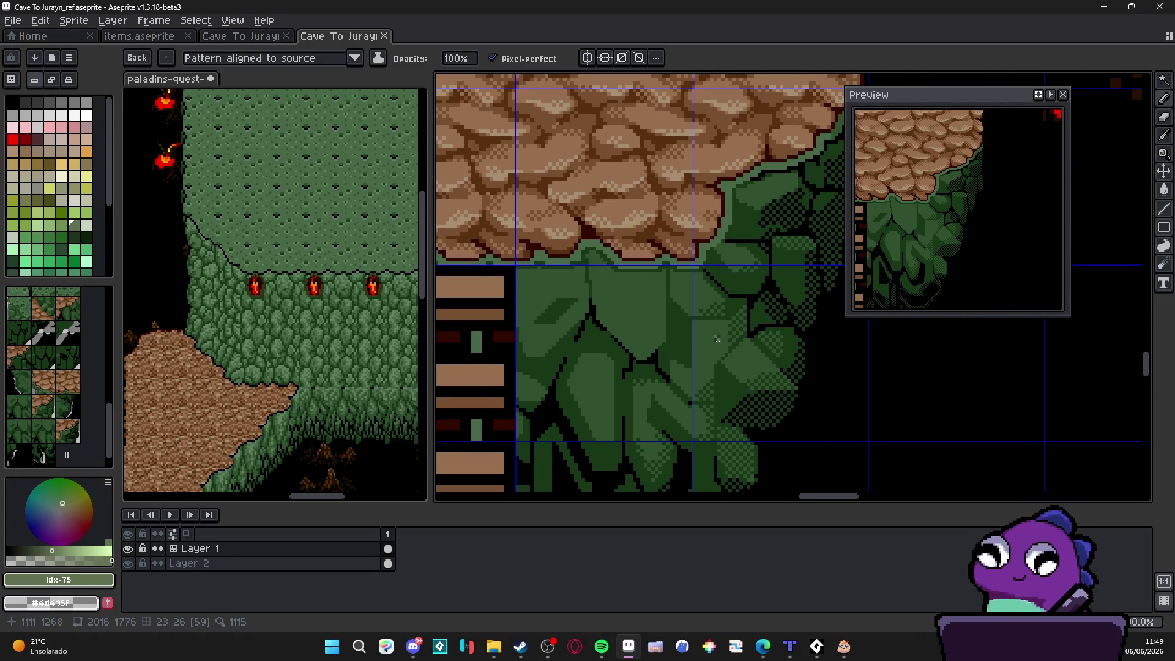
scroll(695, 340, "up", 1)
Step: Flood-fill a foliage patch under the plateau with the darkest green #183818
key("b")
scroll(696, 325, "down", 2)
scroll(693, 331, "up", 2)
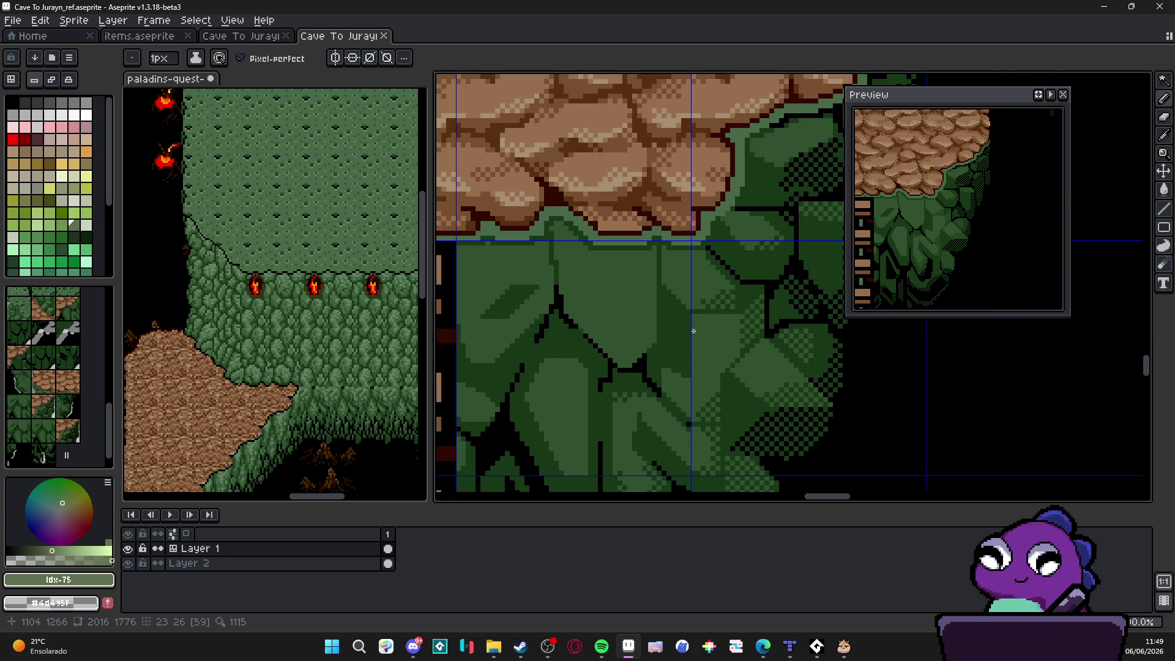
left_click(691, 369, "alt")
scroll(695, 371, "up", 1)
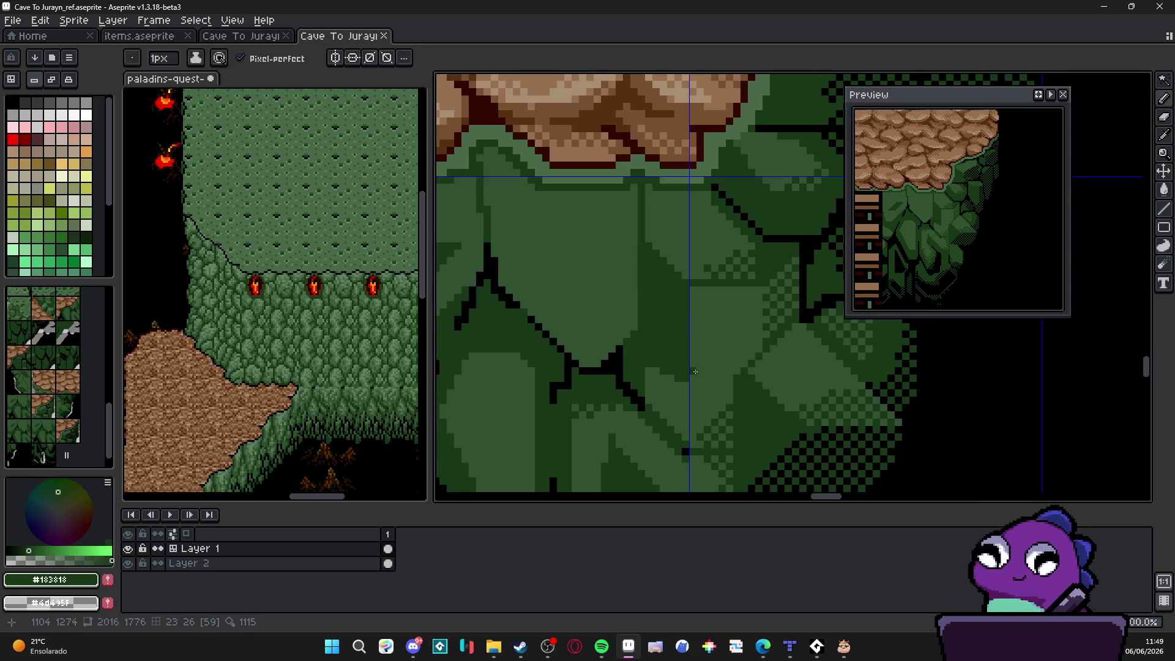
left_click_drag(692, 372, 633, 389)
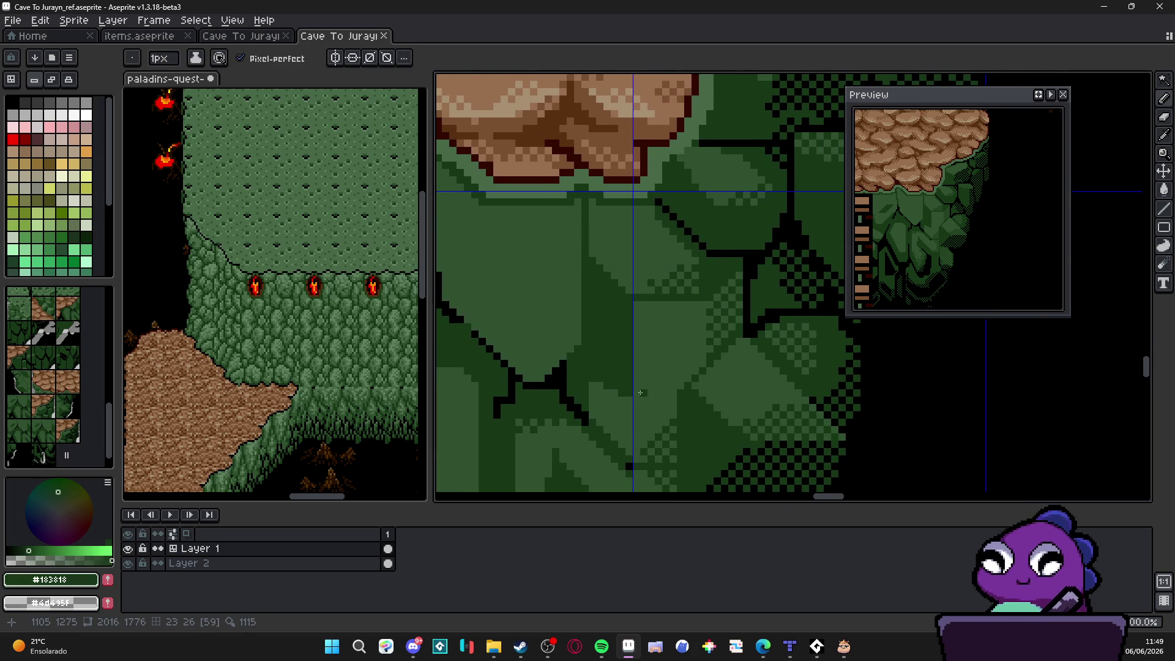
key("g")
left_click(682, 351)
scroll(683, 351, "down", 3)
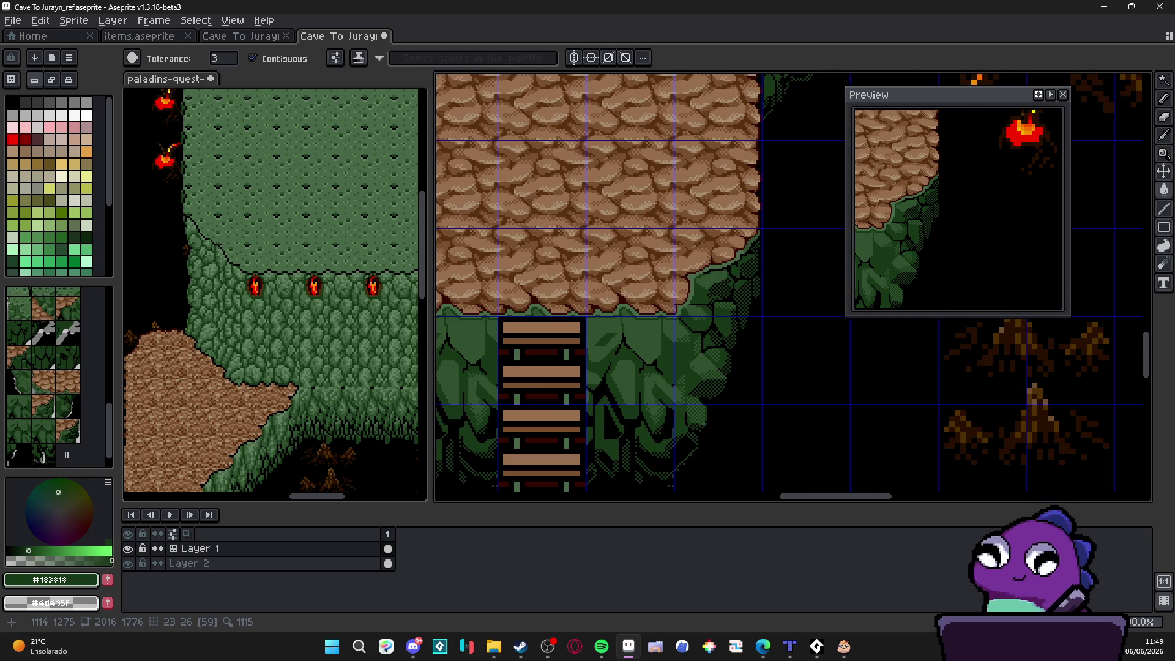
scroll(692, 366, "down", 1)
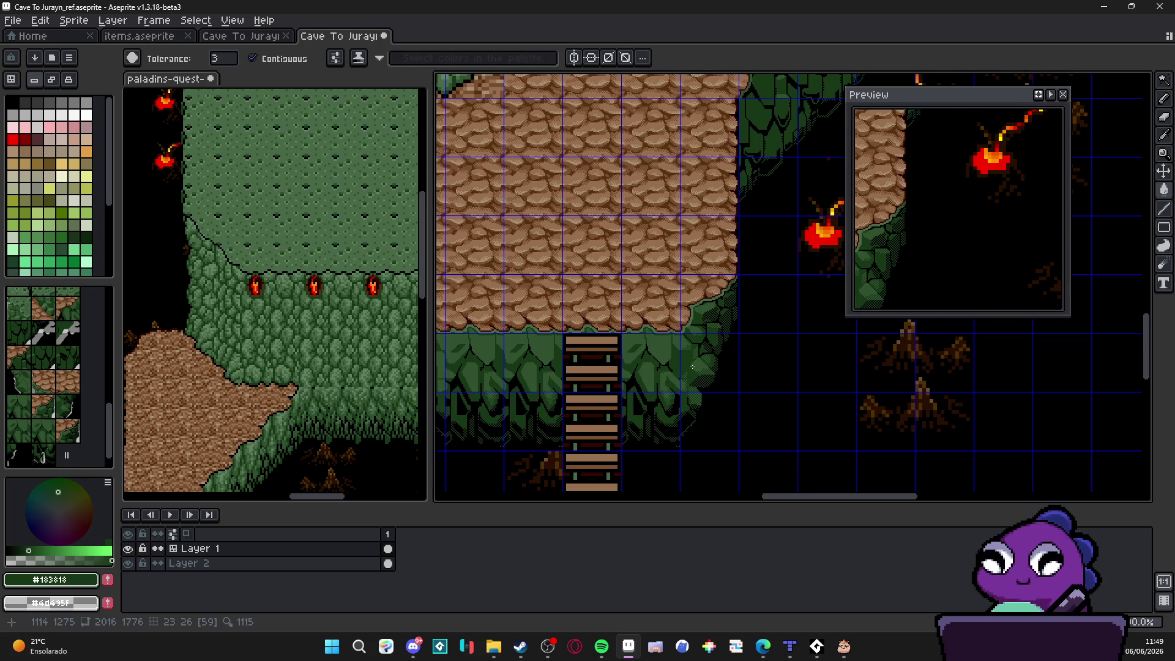
key("ctrl+apostrophe")
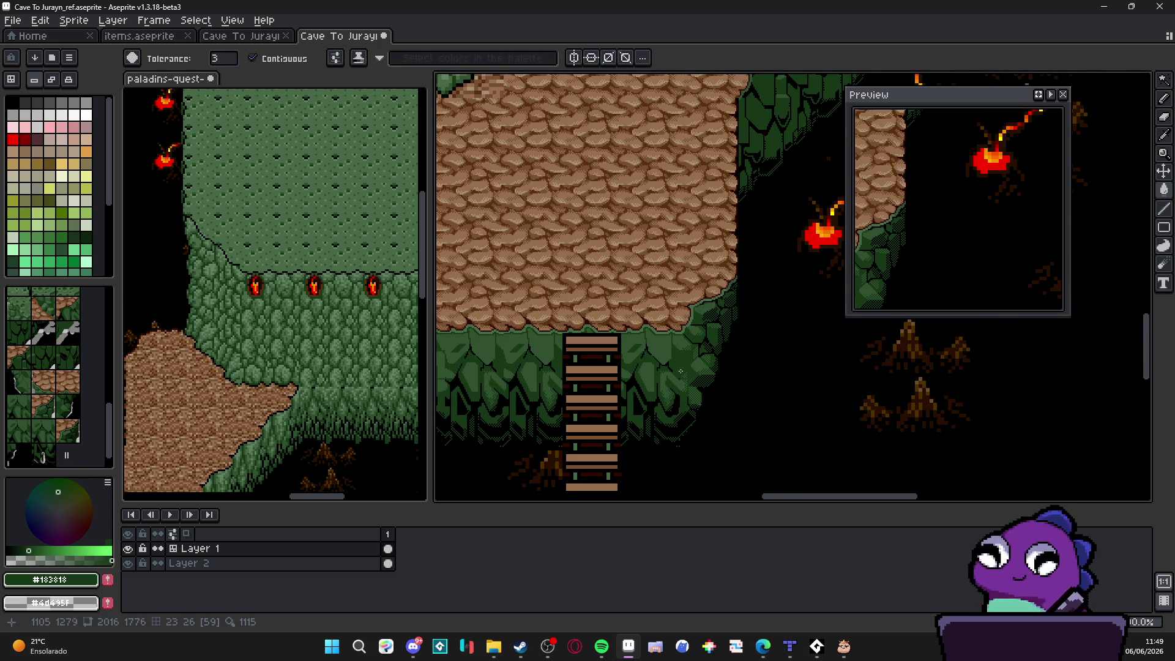
scroll(689, 377, "up", 3)
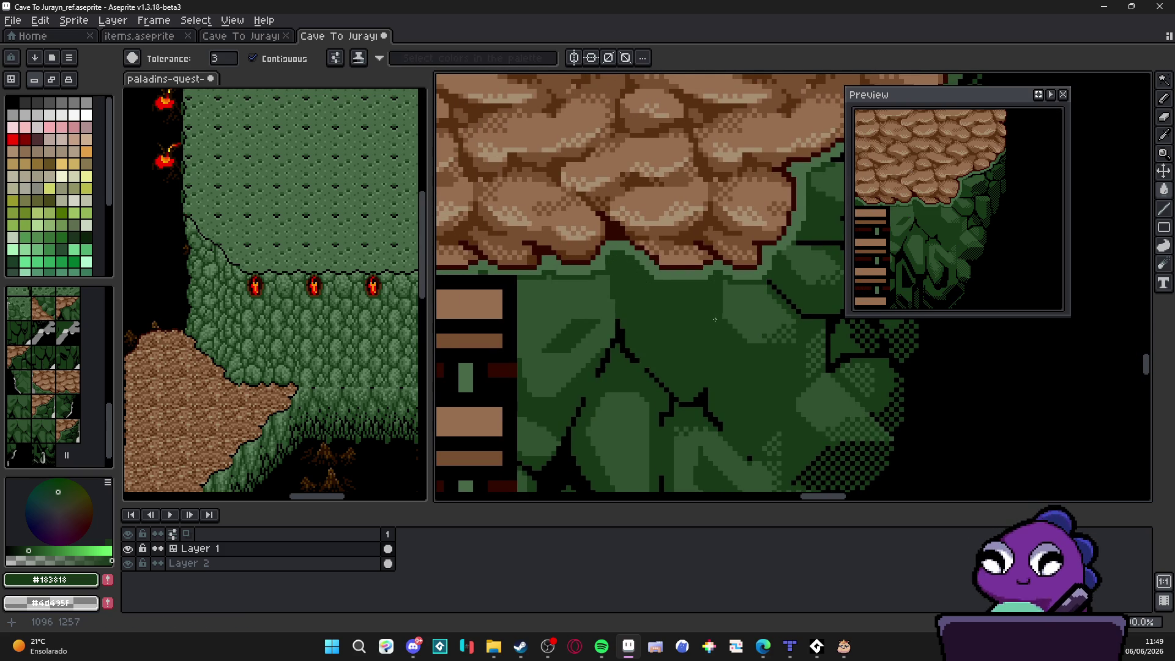
Step: Draw a straight dark line across the foliage and a mid-green #305030 highlight segment
key("b")
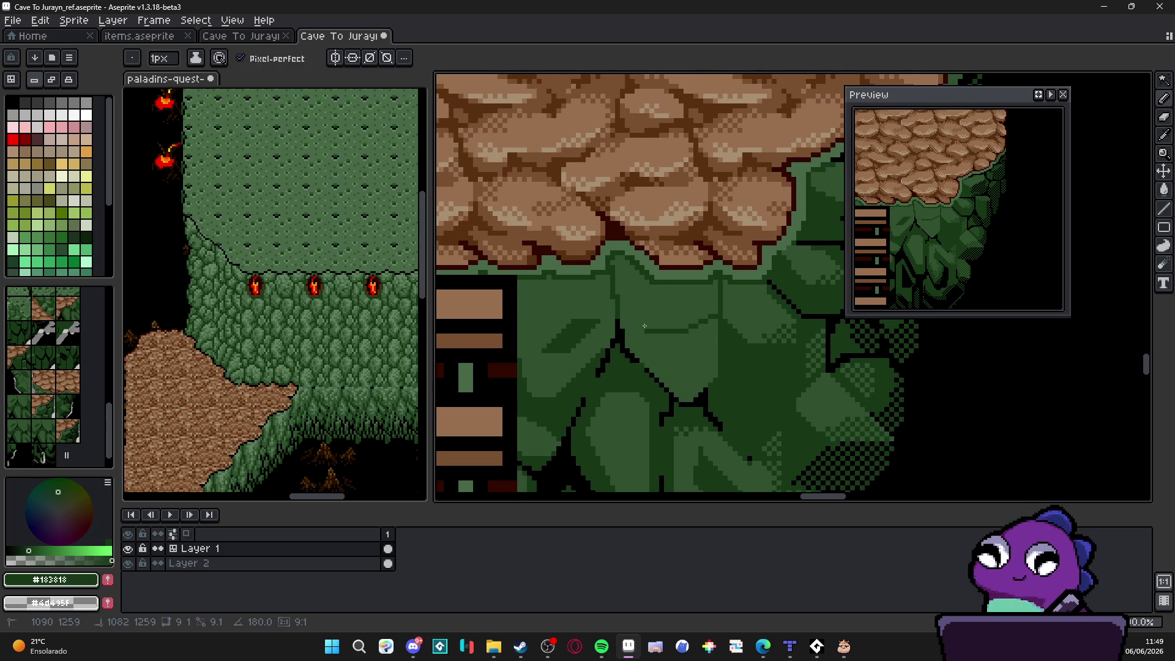
key("shift")
left_click(665, 329)
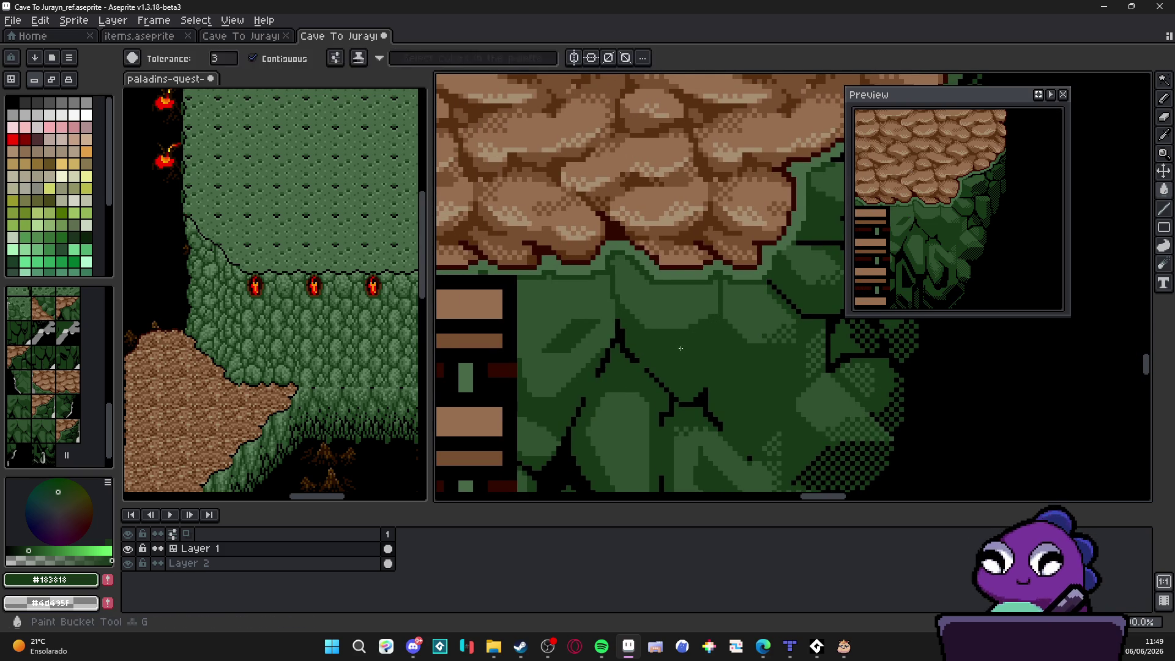
scroll(631, 356, "up", 1)
key("alt")
scroll(631, 357, "down", 2)
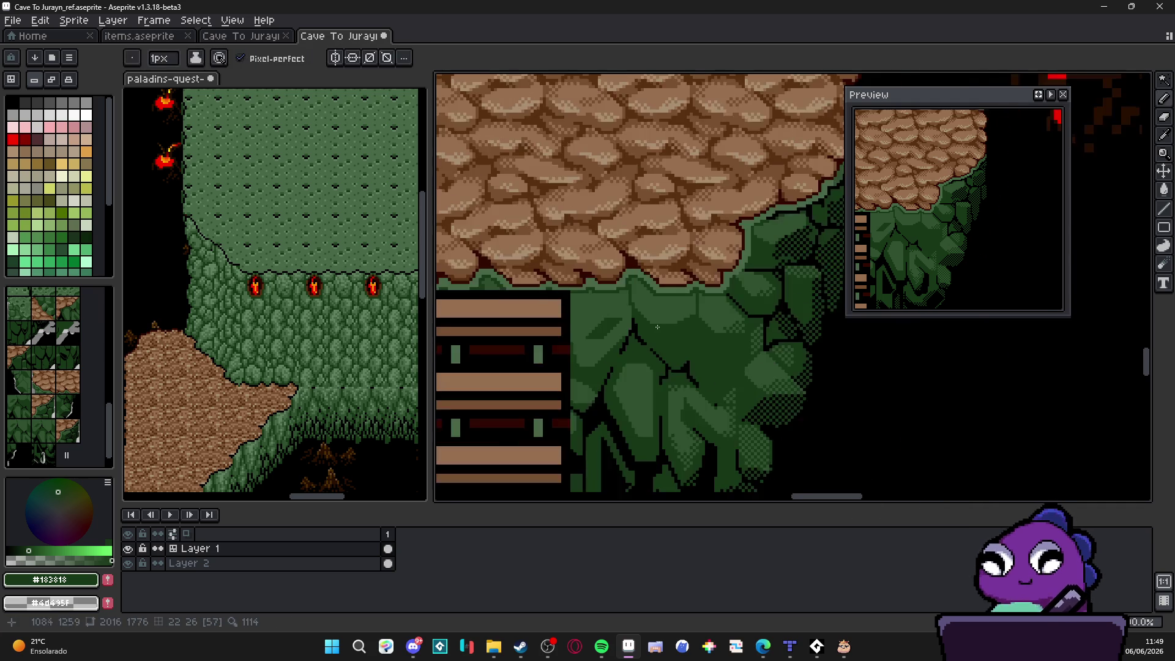
left_click(671, 361, "alt")
key("shift")
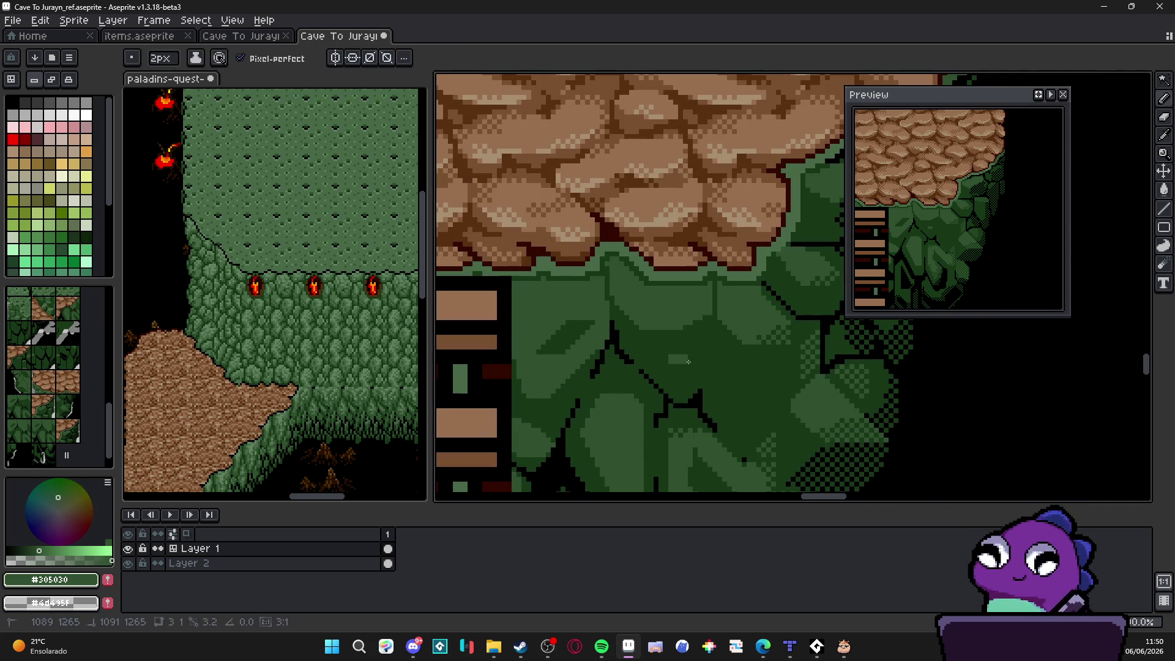
Step: Shrink the pencil to 1 pixel and extend the black crack line upward
scroll(659, 371, "down", 2)
key("minus")
scroll(659, 370, "up", 2)
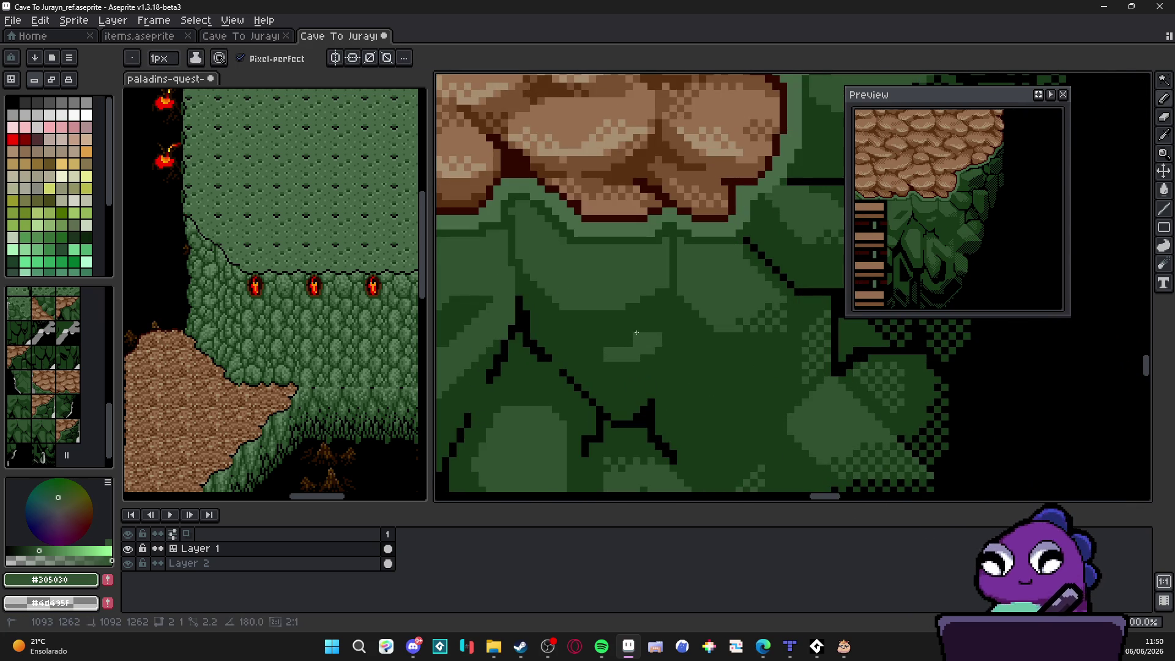
scroll(619, 358, "down", 2)
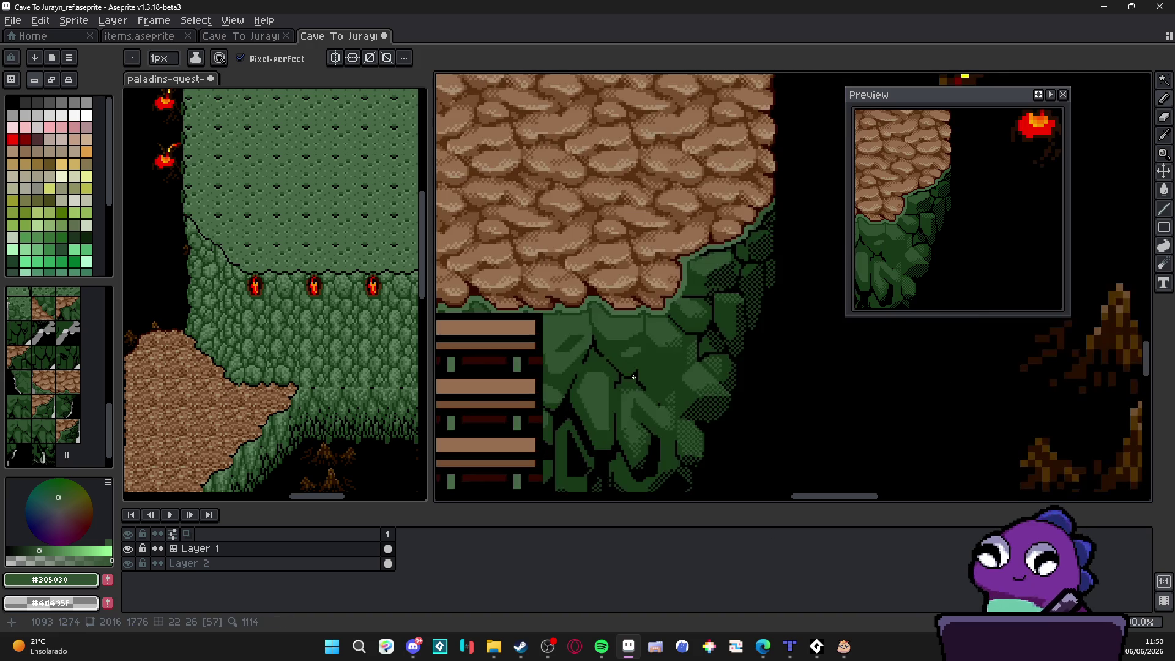
scroll(615, 364, "up", 2)
left_click(613, 368, "alt")
mouse_move(613, 369)
left_mouse_down()
mouse_move(603, 343)
mouse_move(619, 293)
left_mouse_up()
scroll(649, 355, "down", 2)
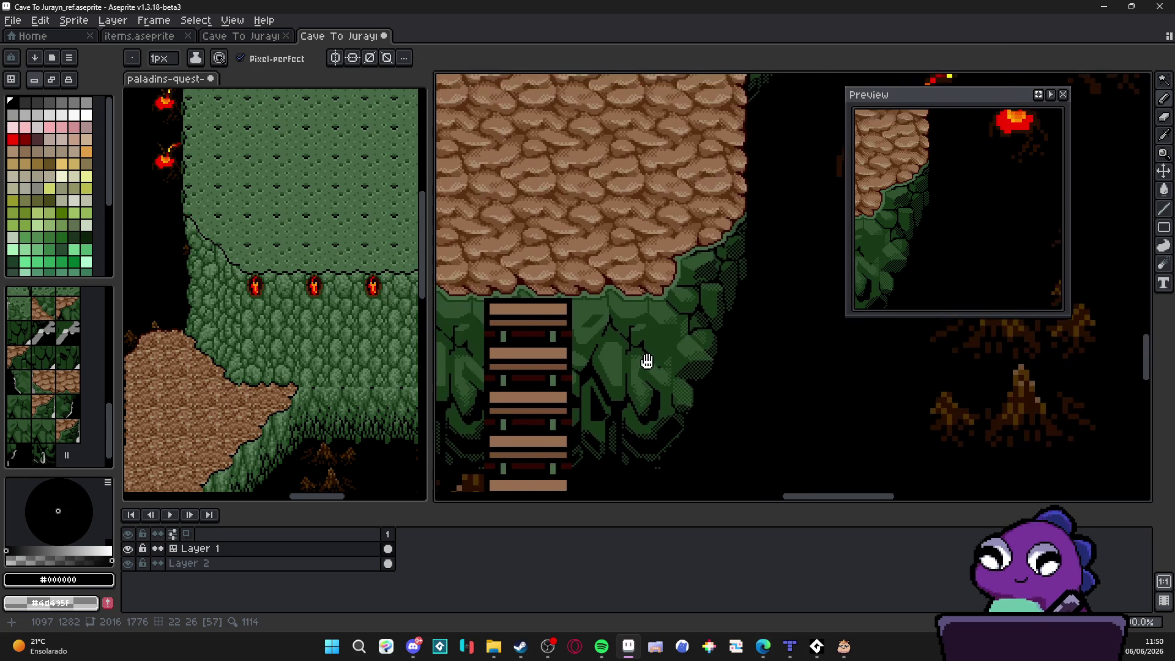
Step: Save Cave To Jurayn_ref.aseprite
scroll(648, 357, "up", 1)
scroll(699, 363, "down", 1)
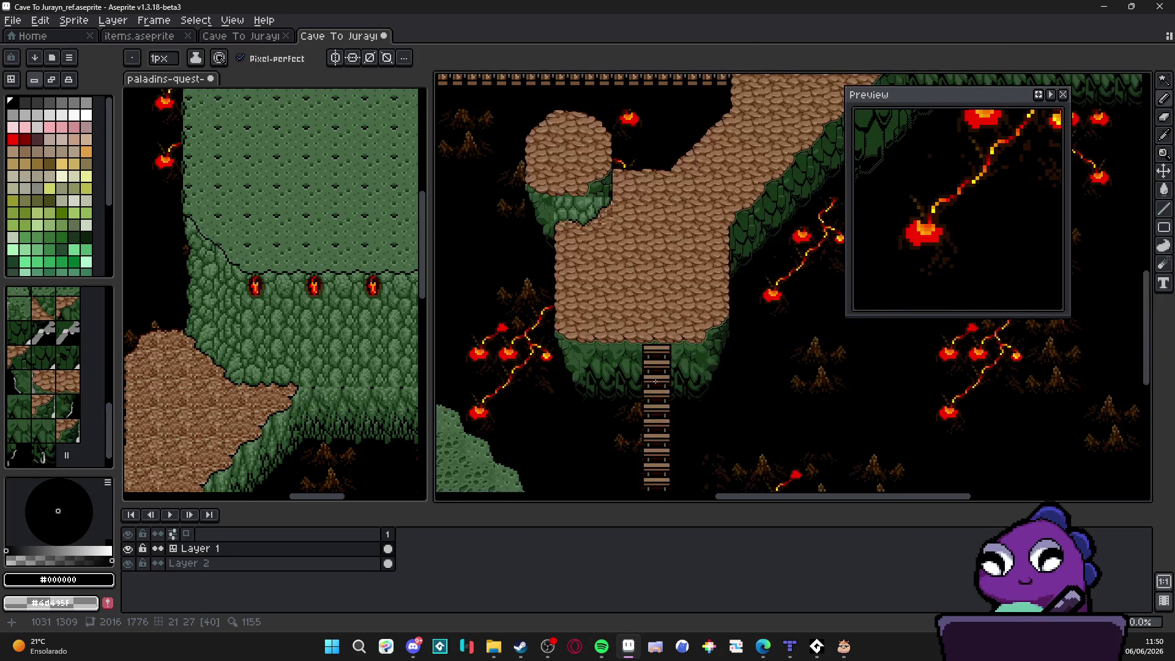
scroll(668, 364, "up", 1)
key("ctrl+s")
Step: Draw three black crack lines down and across the leafy cliff foliage
scroll(676, 367, "up", 2)
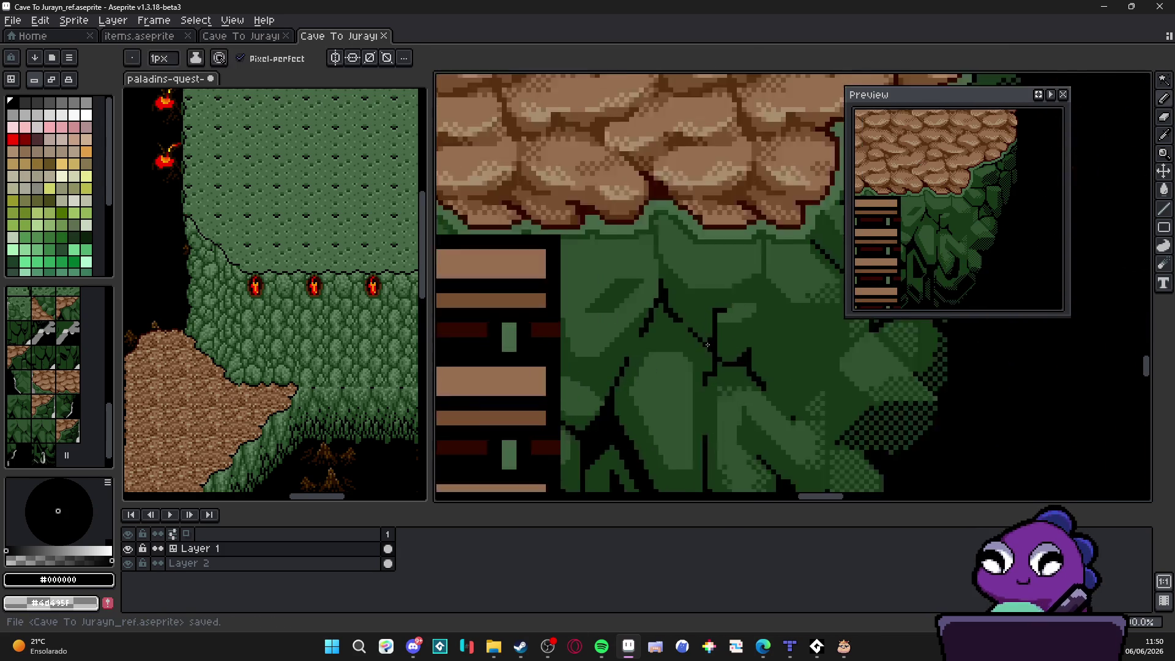
scroll(707, 344, "down", 1)
scroll(707, 344, "down", 1)
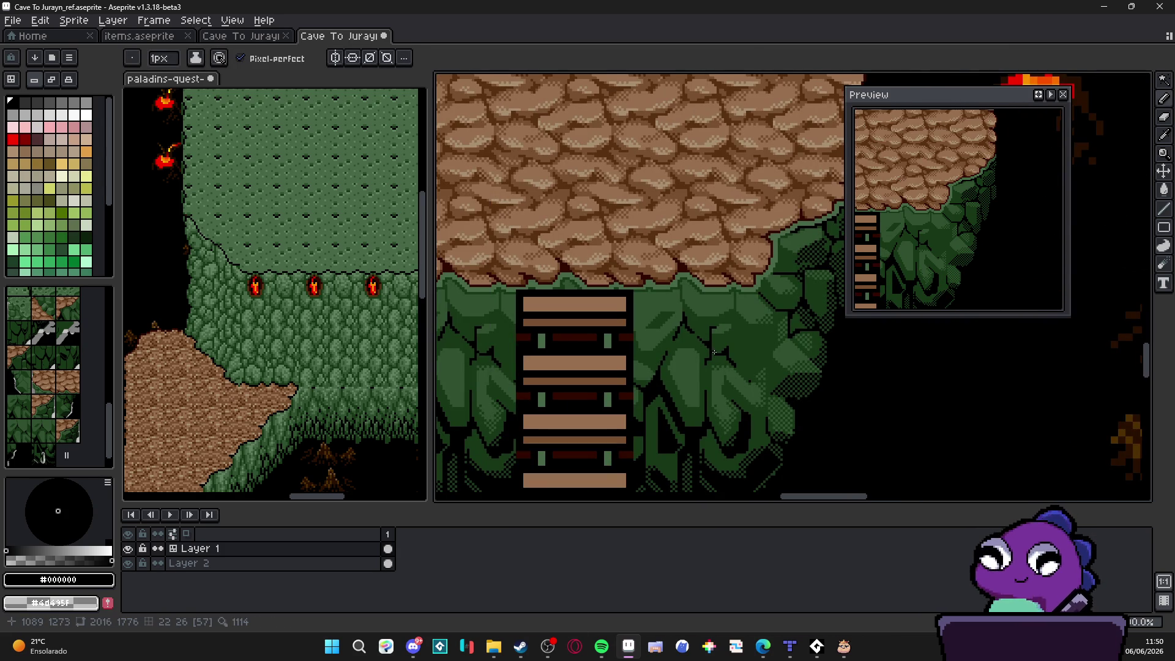
scroll(715, 350, "up", 4)
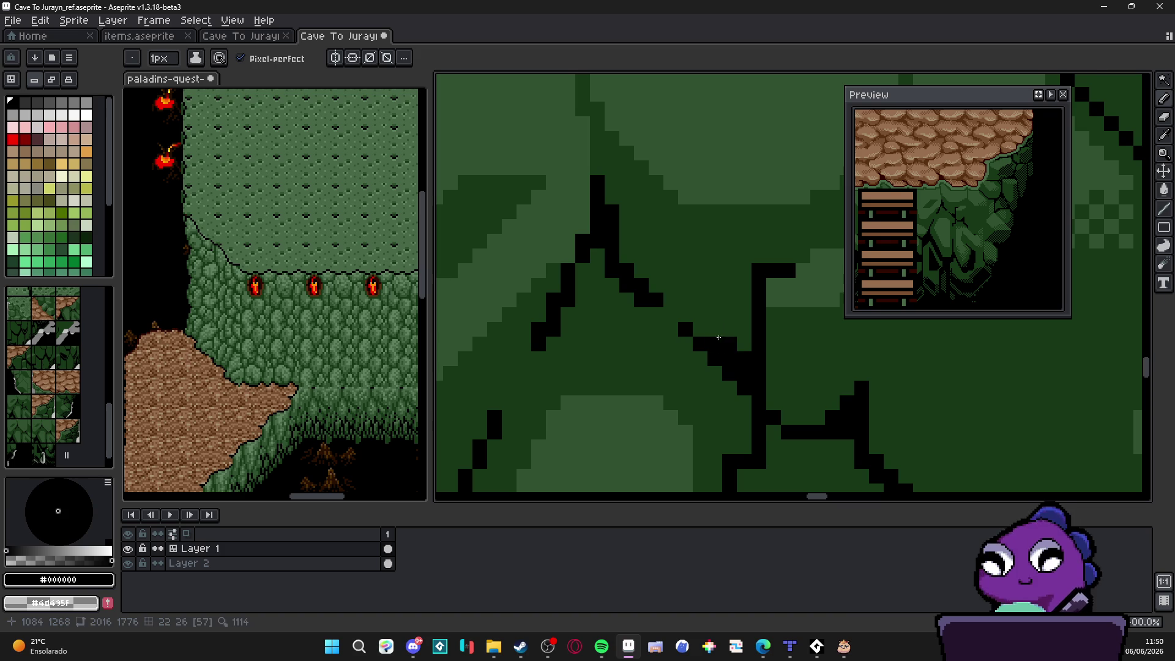
scroll(720, 339, "down", 4)
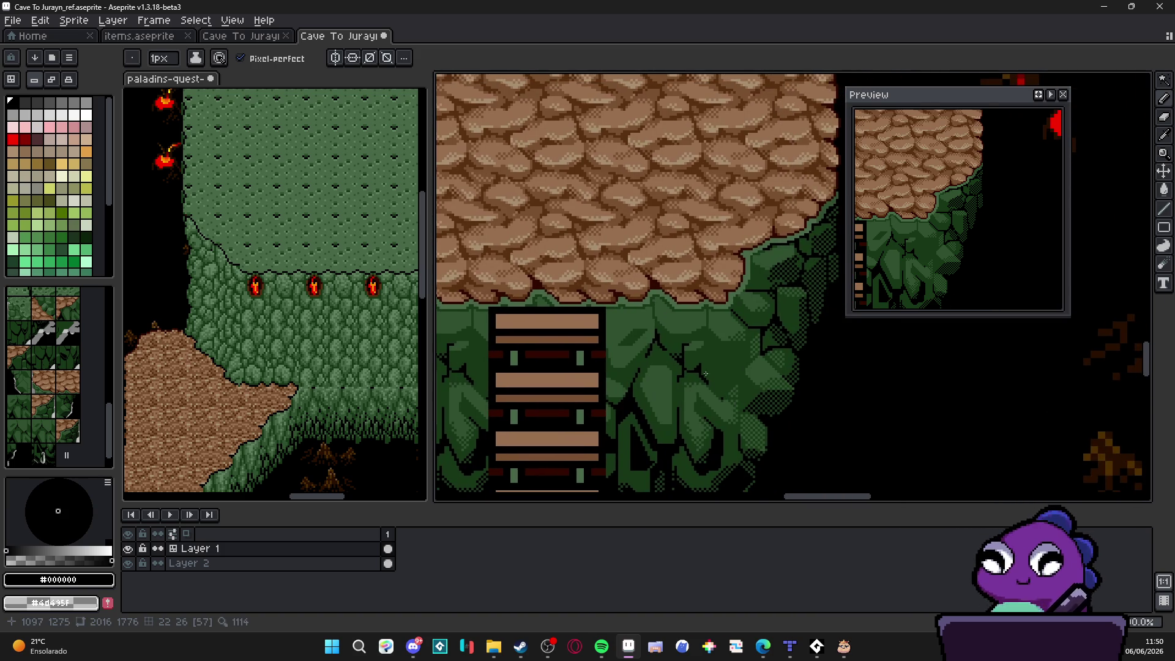
scroll(710, 376, "up", 2)
scroll(696, 361, "up", 2)
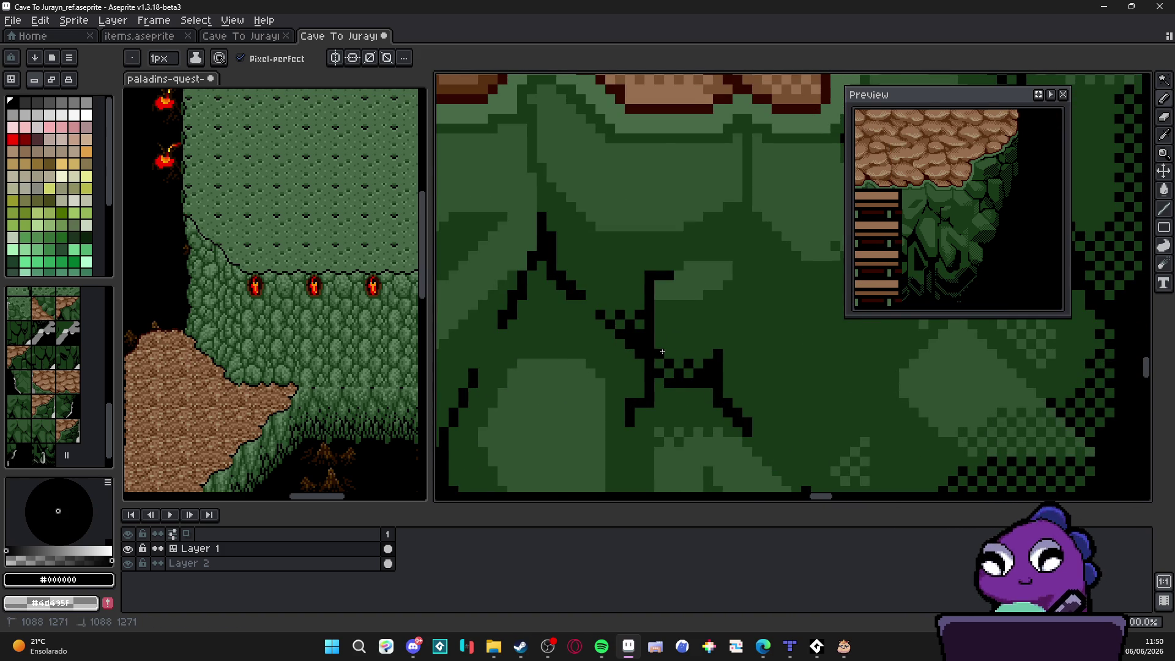
scroll(726, 391, "down", 4)
scroll(709, 370, "up", 2)
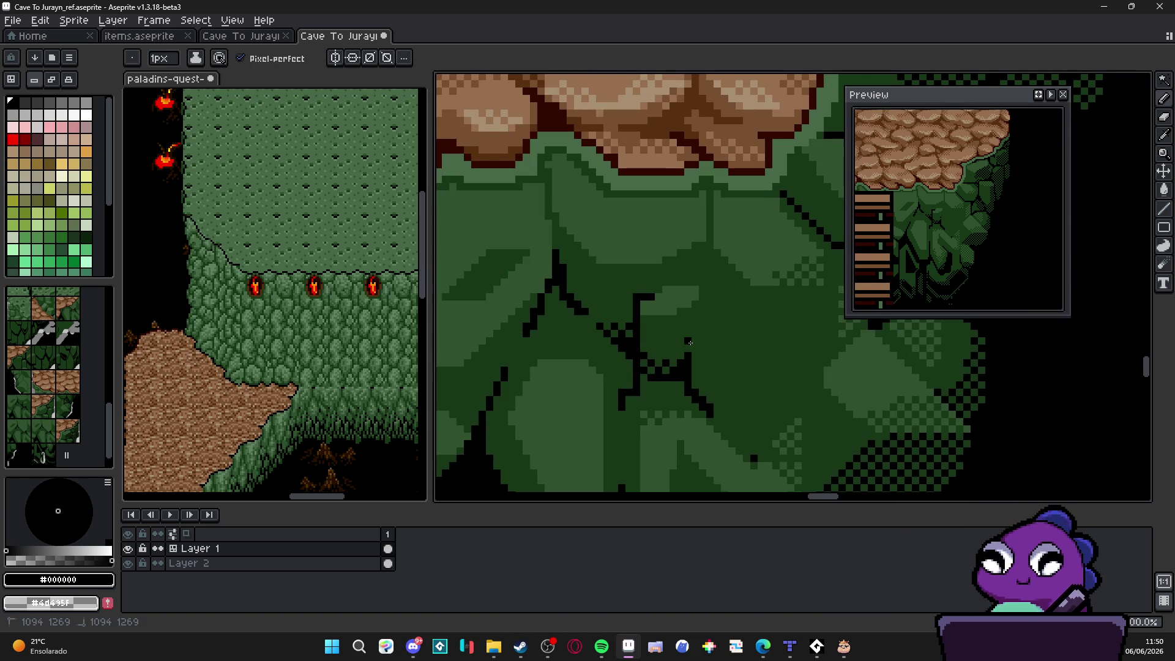
scroll(710, 386, "down", 2)
scroll(714, 395, "down", 1)
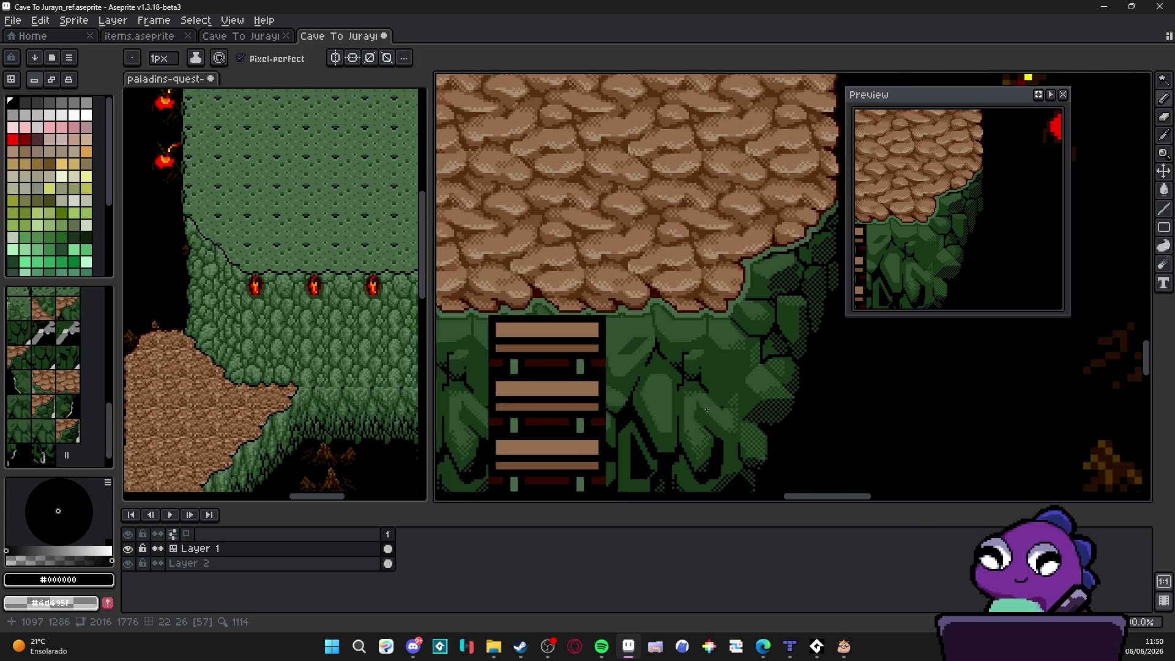
scroll(681, 436, "up", 4)
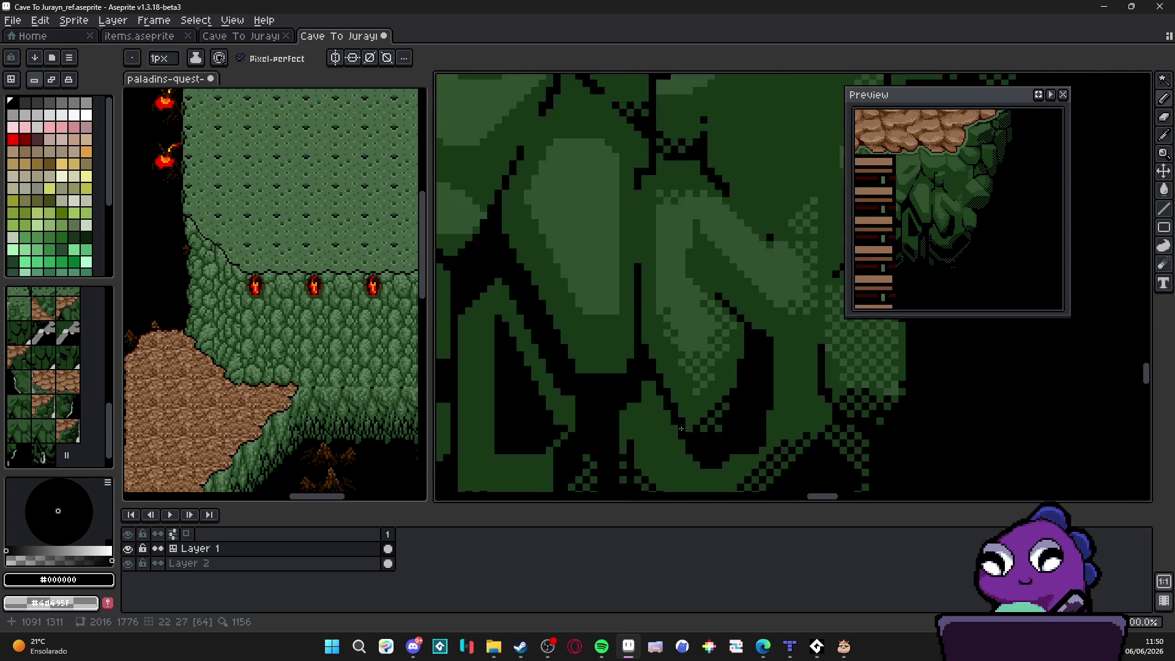
scroll(692, 416, "down", 4)
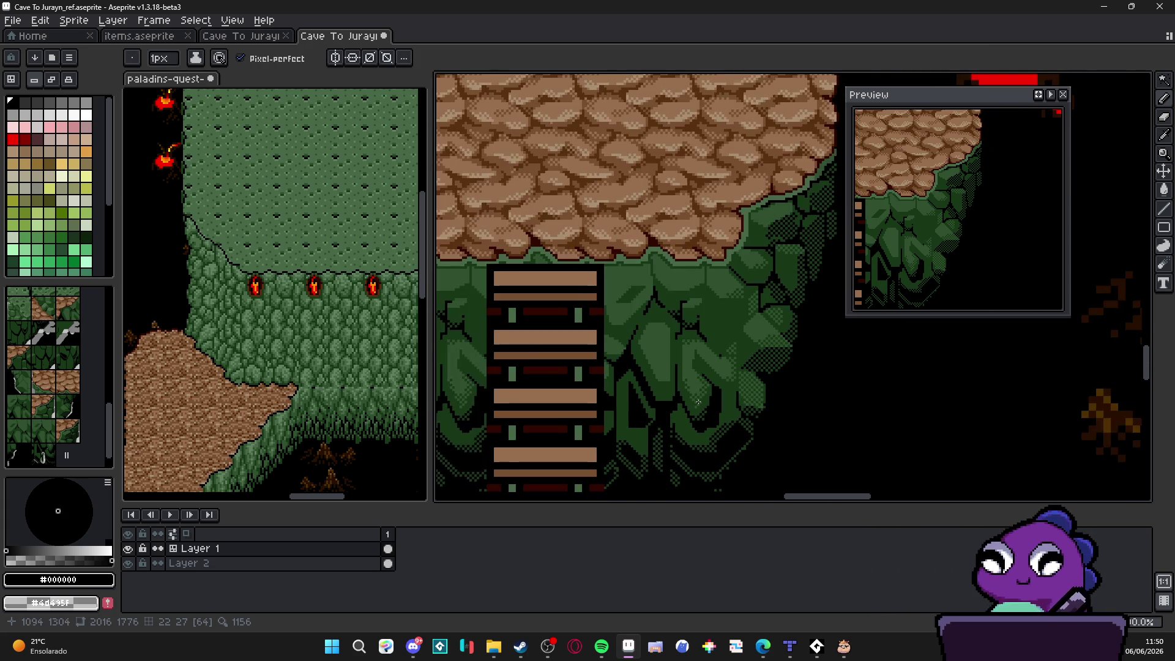
scroll(698, 401, "down", 3)
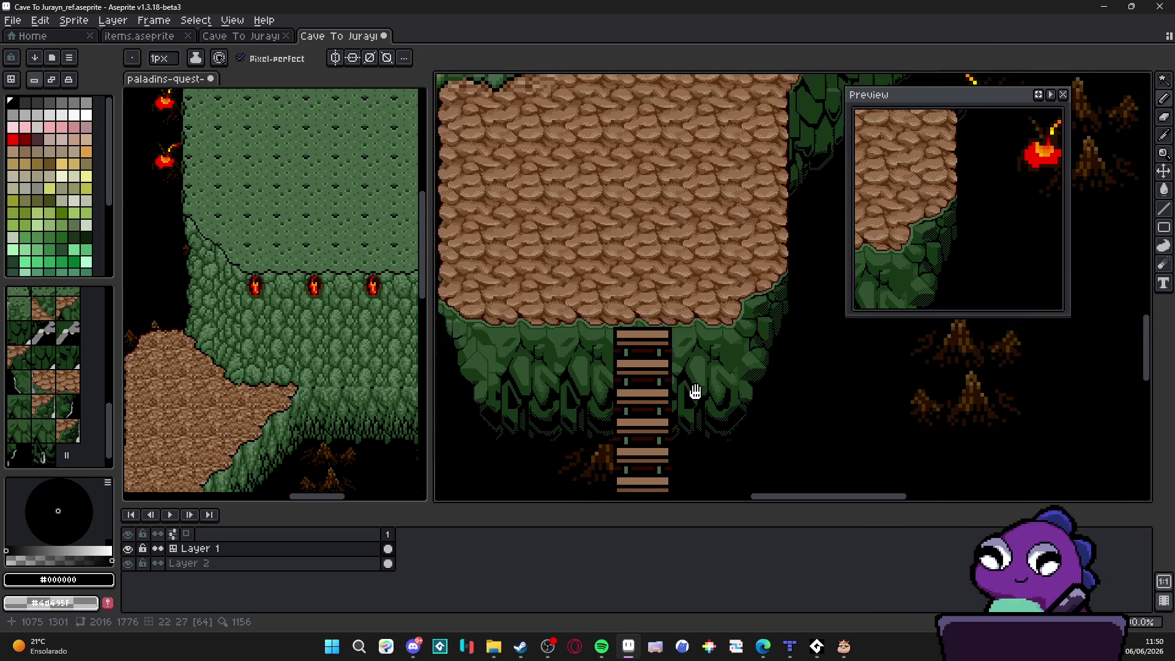
scroll(720, 384, "right", 1)
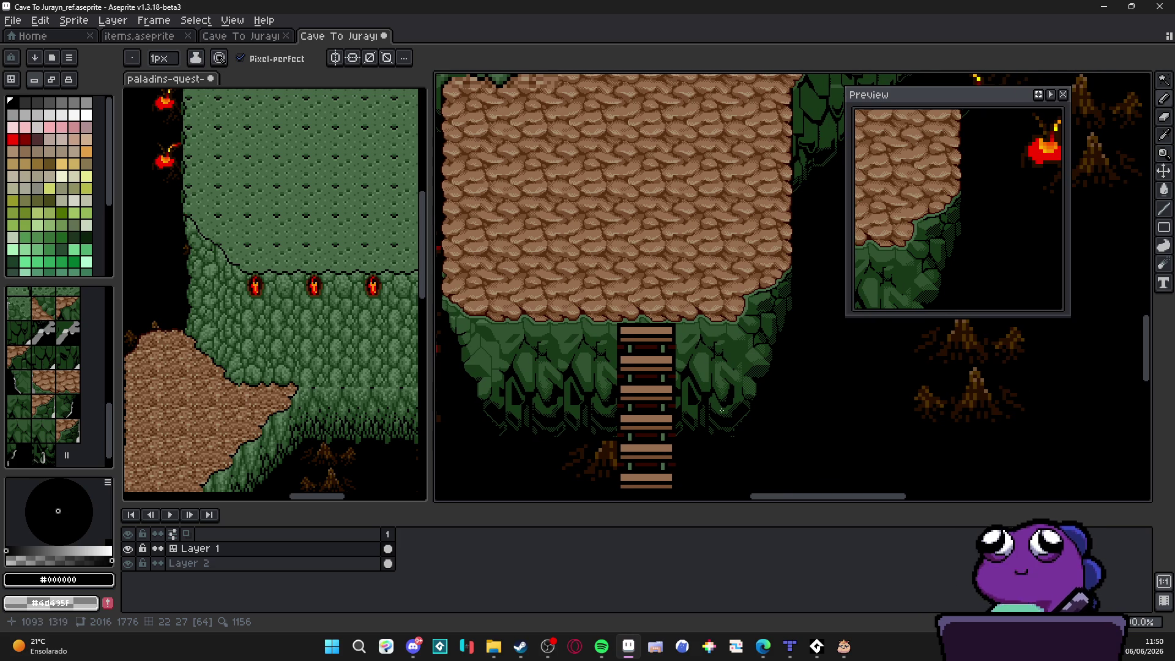
scroll(753, 368, "up", 5)
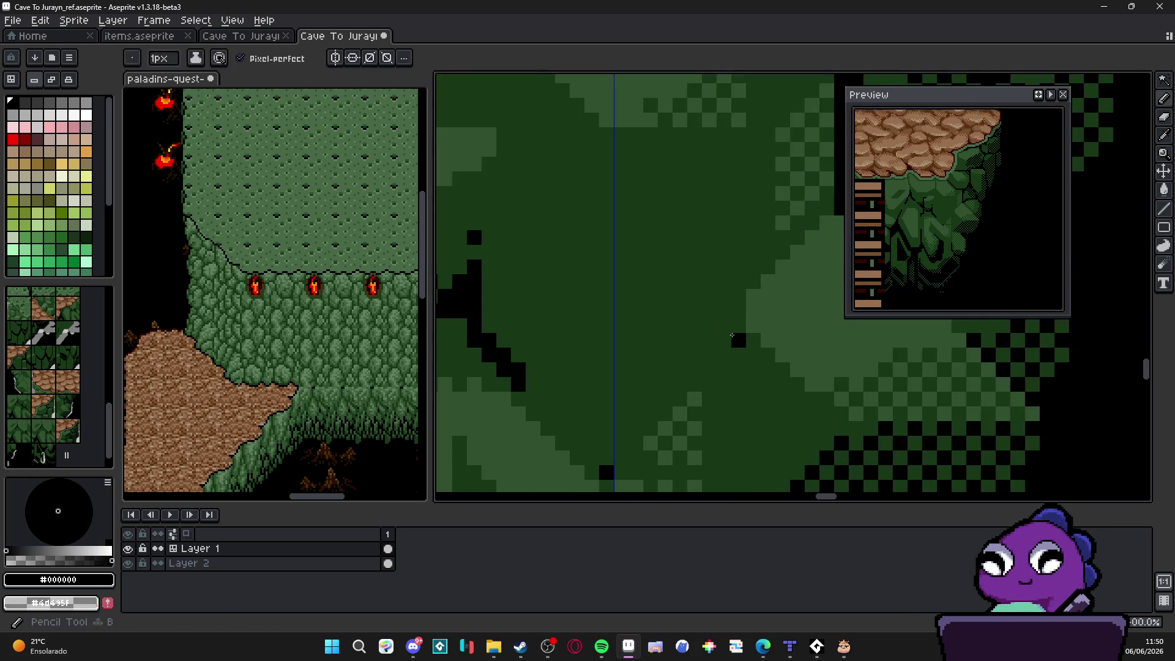
left_click_drag(723, 325, 724, 370)
left_click_drag(738, 282, 753, 282)
left_click_drag(710, 366, 708, 417)
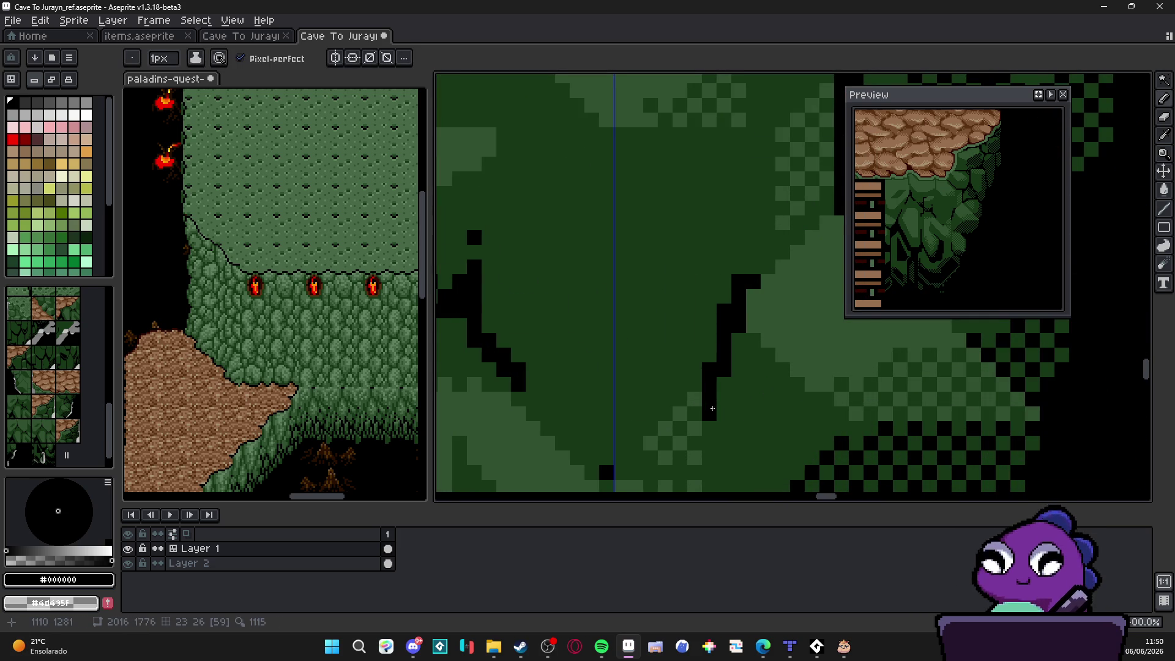
scroll(702, 406, "down", 6)
Step: Add a few more black pixels to the crack, saving the map several times
key("Tab")
key("Tab")
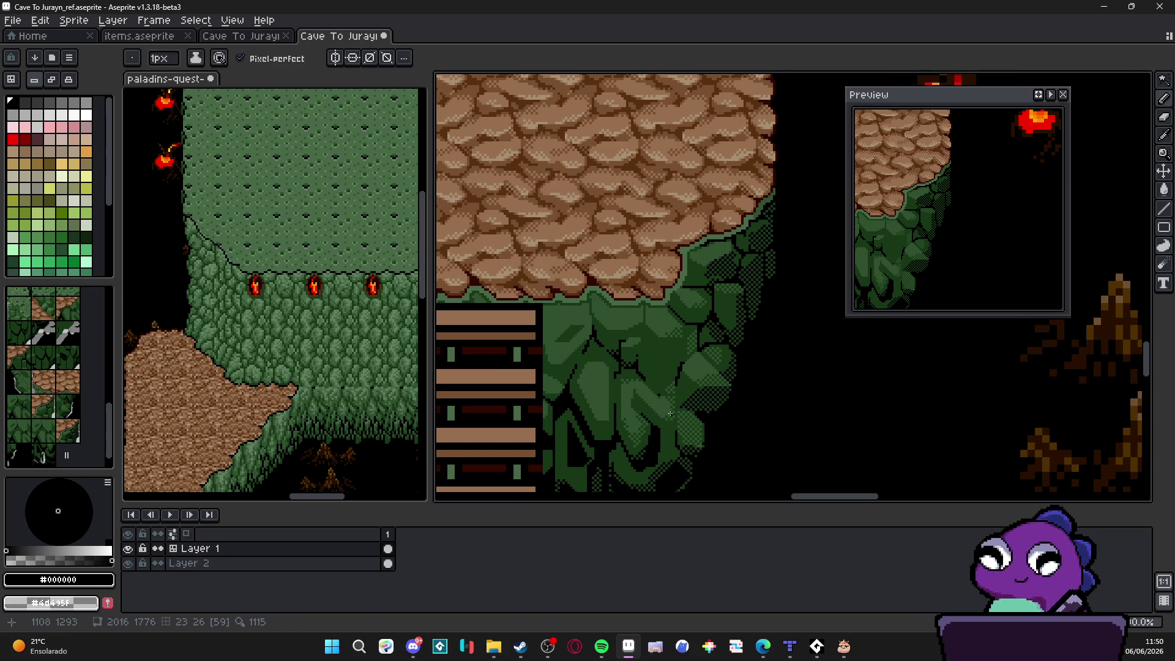
scroll(676, 304, "up", 3)
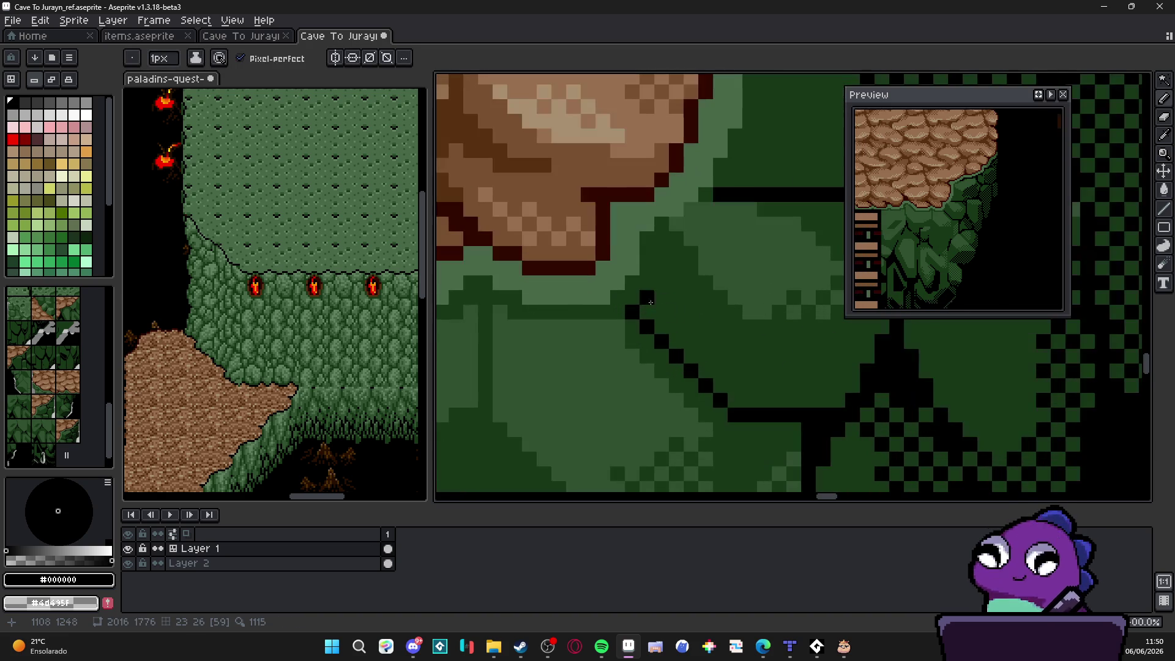
scroll(634, 284, "down", 3)
scroll(642, 343, "down", 2)
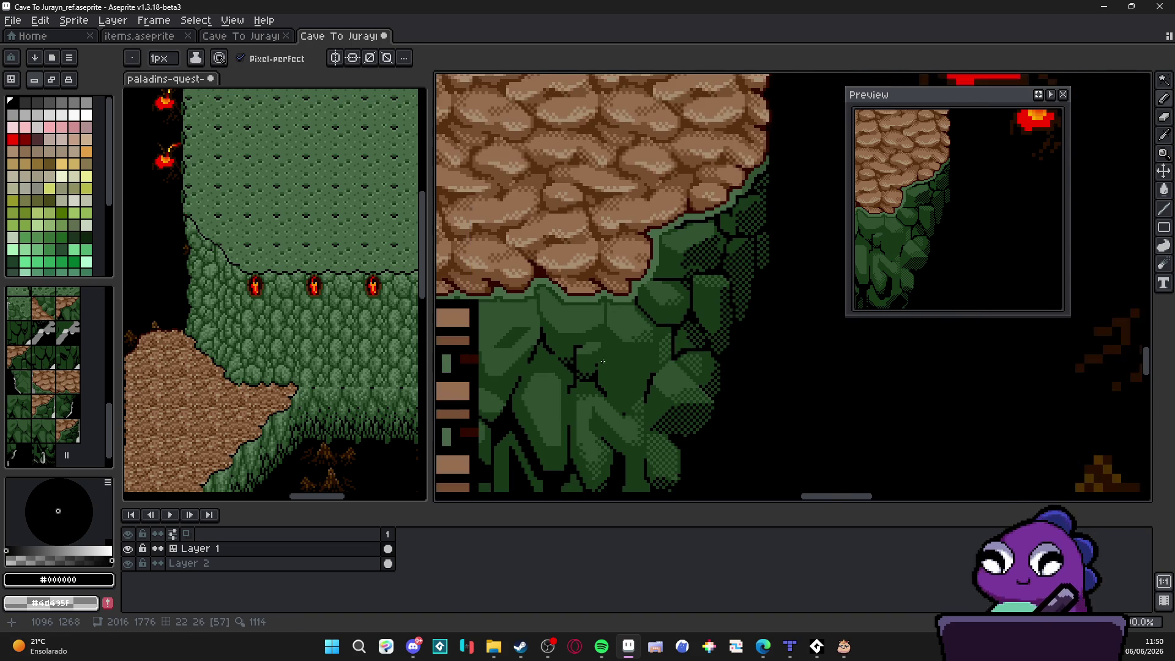
key("ctrl+s")
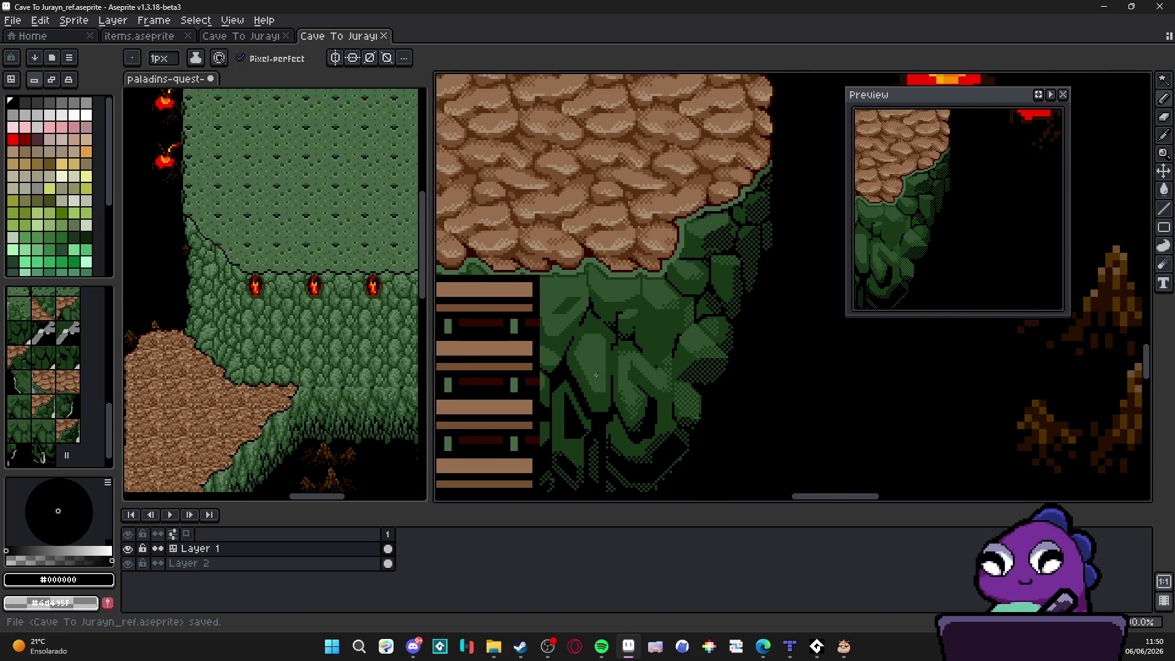
scroll(632, 365, "up", 3)
left_click_drag(659, 368, 674, 383)
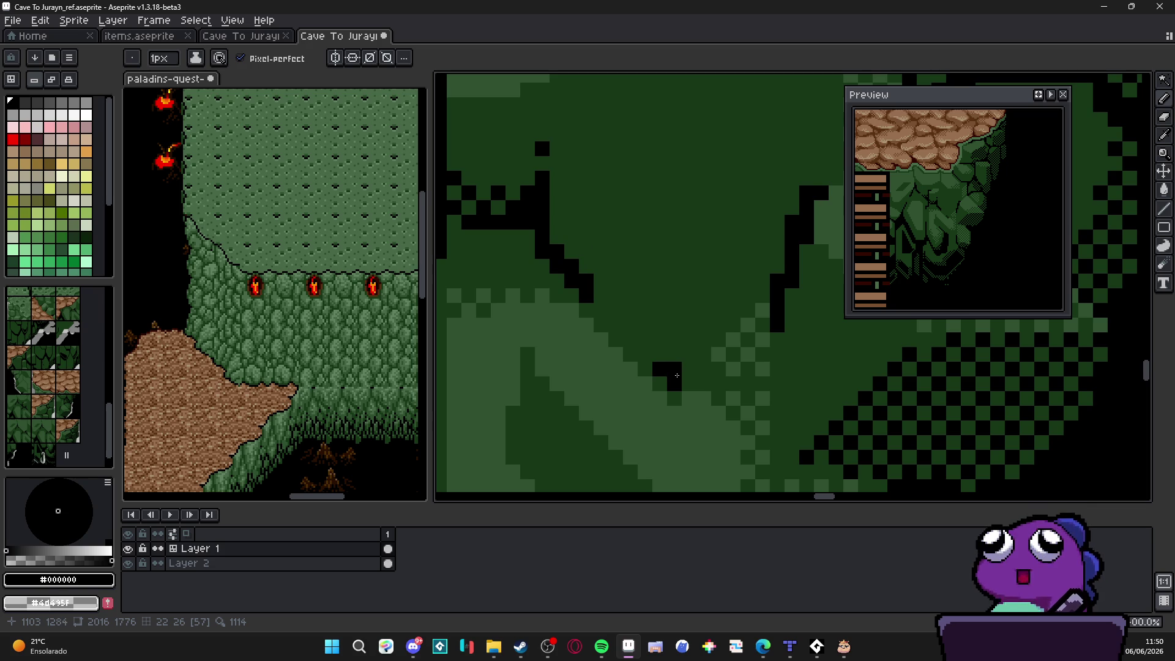
scroll(676, 375, "down", 5)
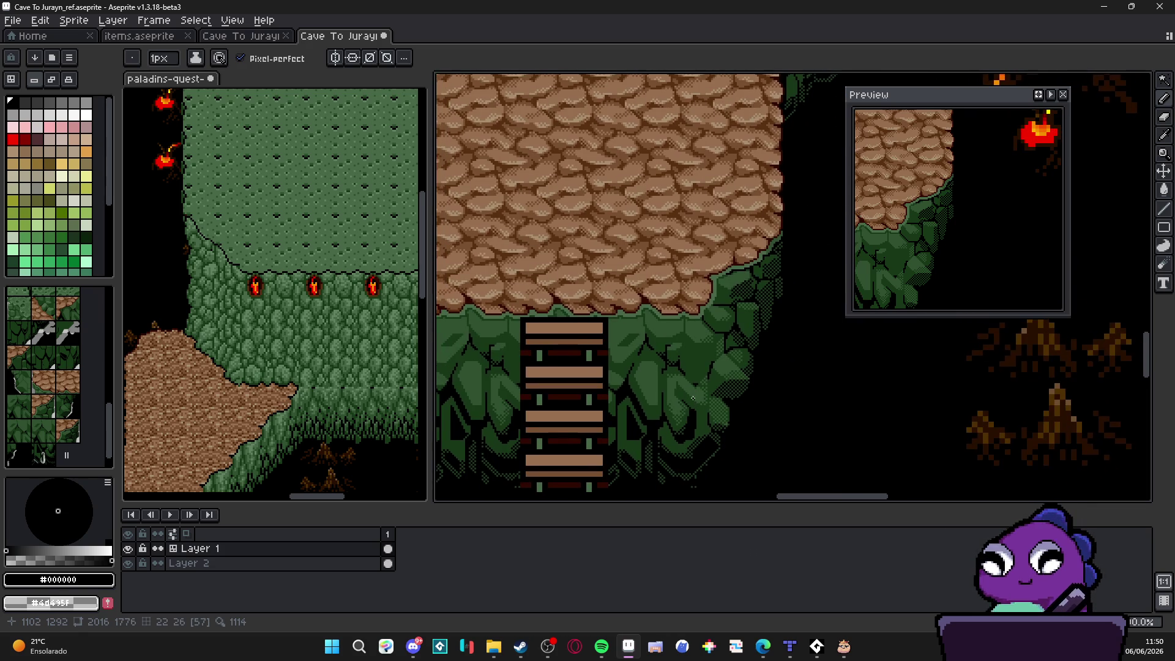
scroll(646, 403, "down", 1)
key("ctrl+s")
scroll(635, 355, "down", 1)
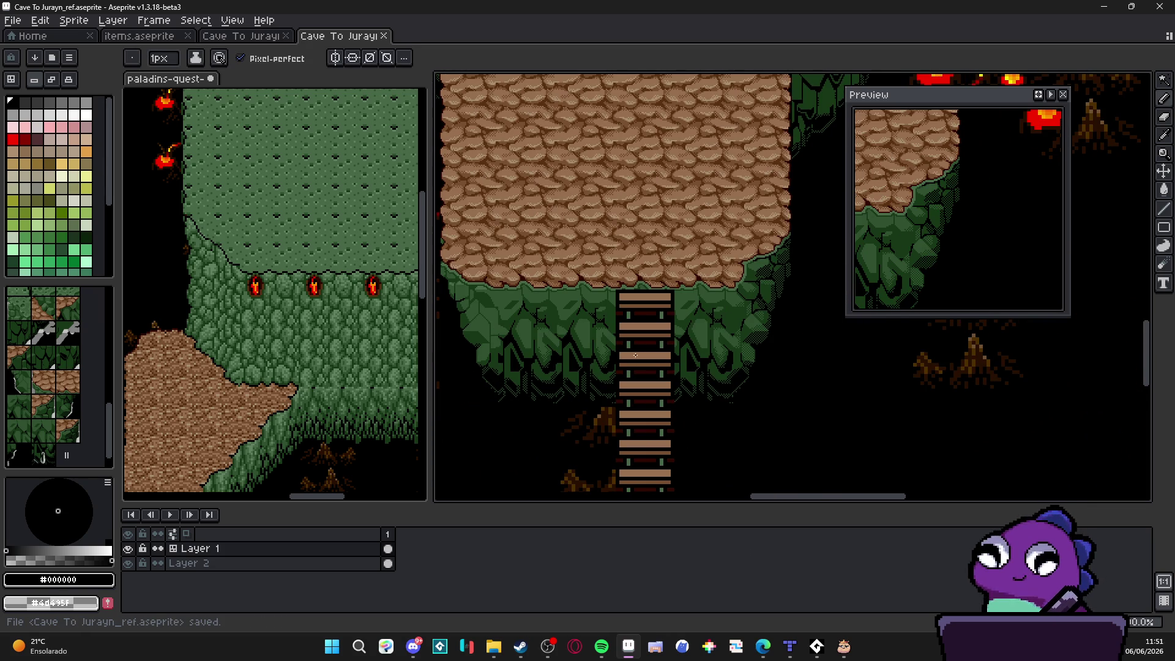
scroll(654, 358, "up", 1)
scroll(683, 372, "down", 1)
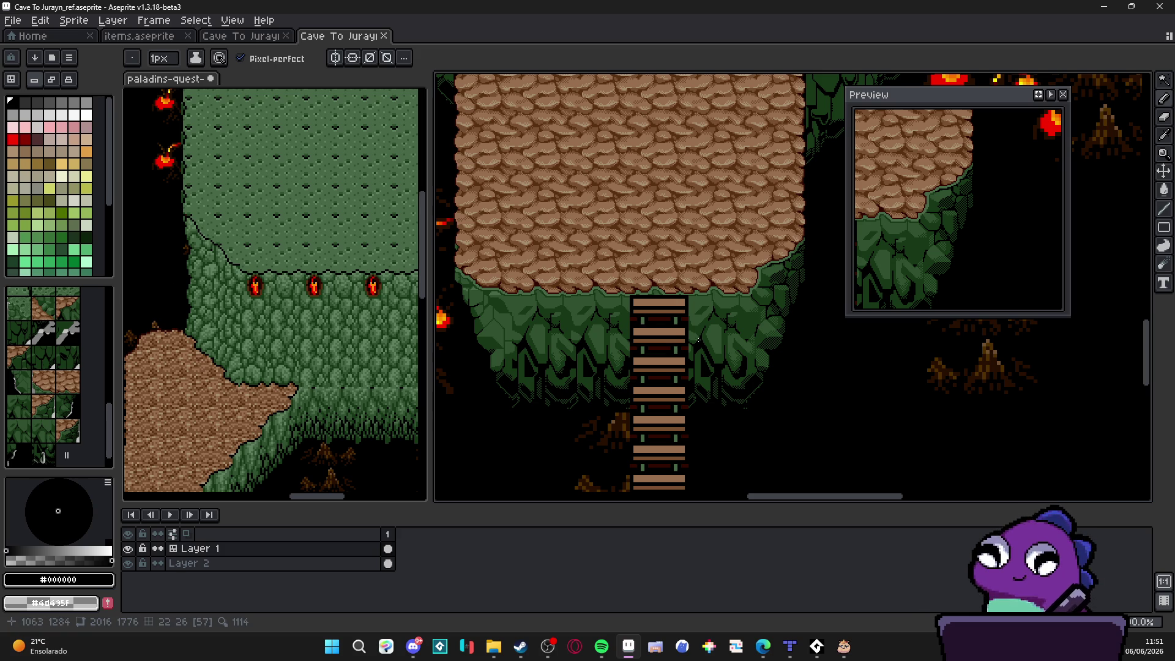
key("ctrl+s")
scroll(765, 409, "up", 2)
scroll(765, 410, "up", 2)
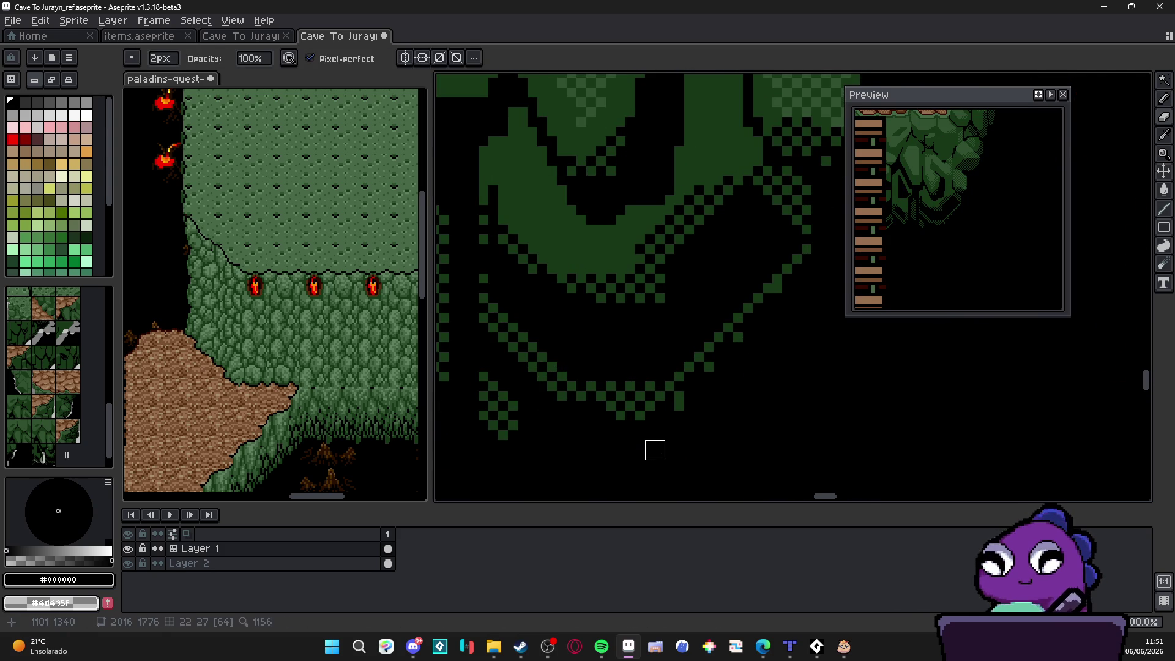
scroll(655, 450, "down", 3)
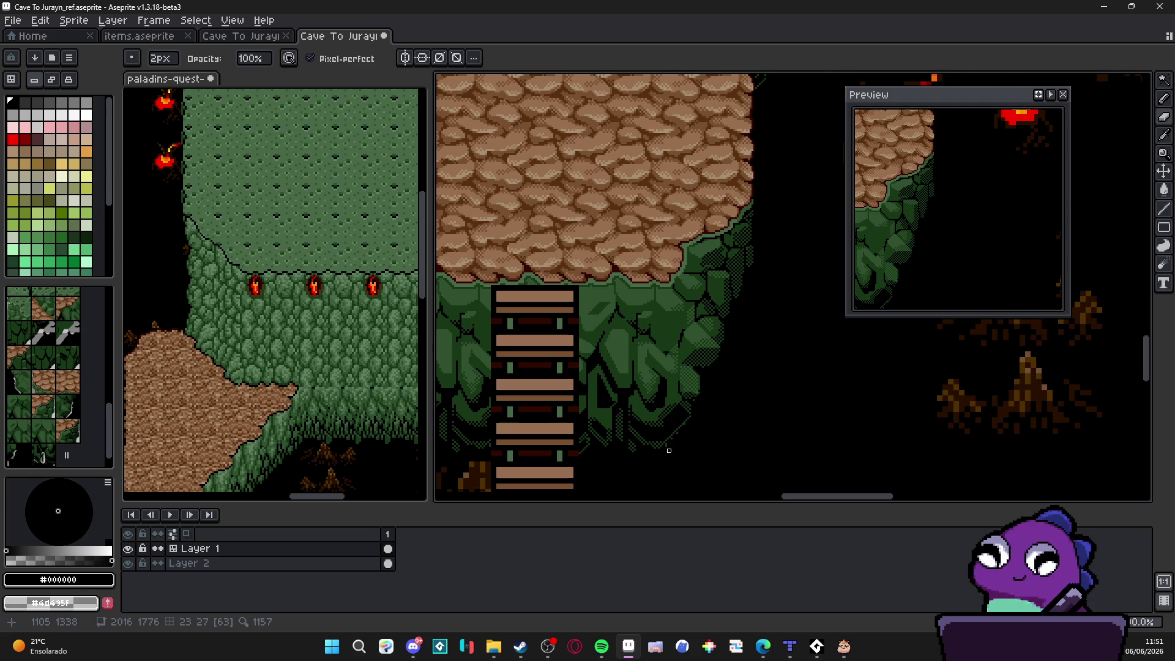
scroll(669, 450, "down", 1)
key("ctrl+s")
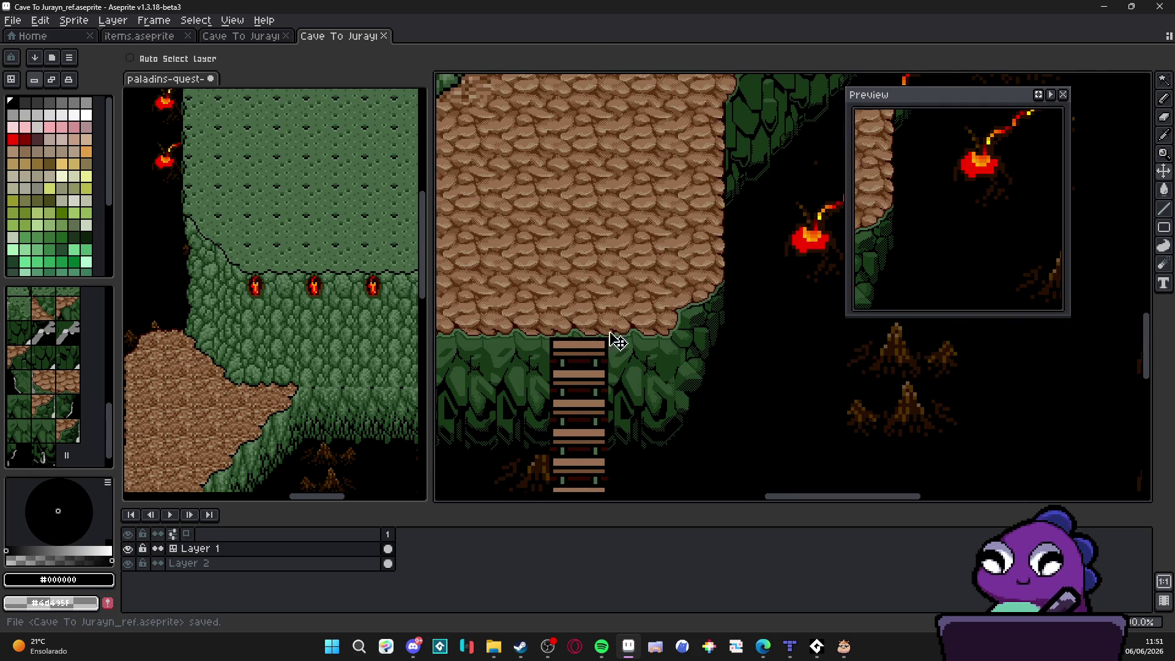
Step: Paste the copied 48×96 foliage section and nudge it left in tile steps
key("m")
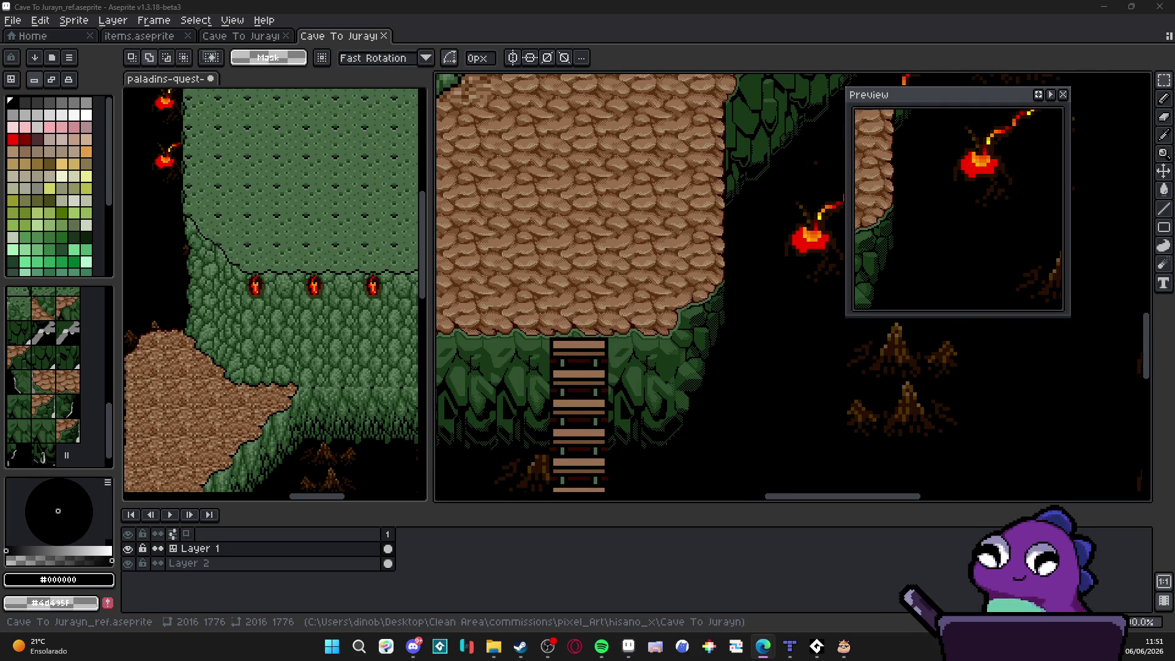
scroll(689, 369, "up", 1)
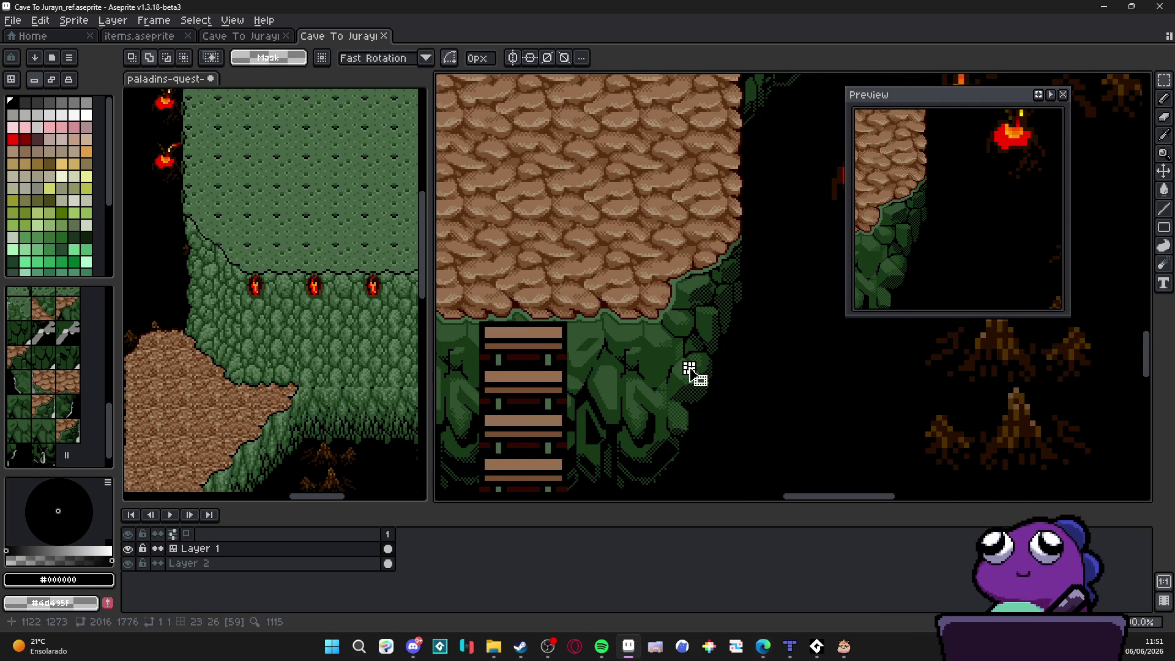
scroll(691, 370, "down", 2)
key("ctrl+'")
scroll(722, 311, "up", 1)
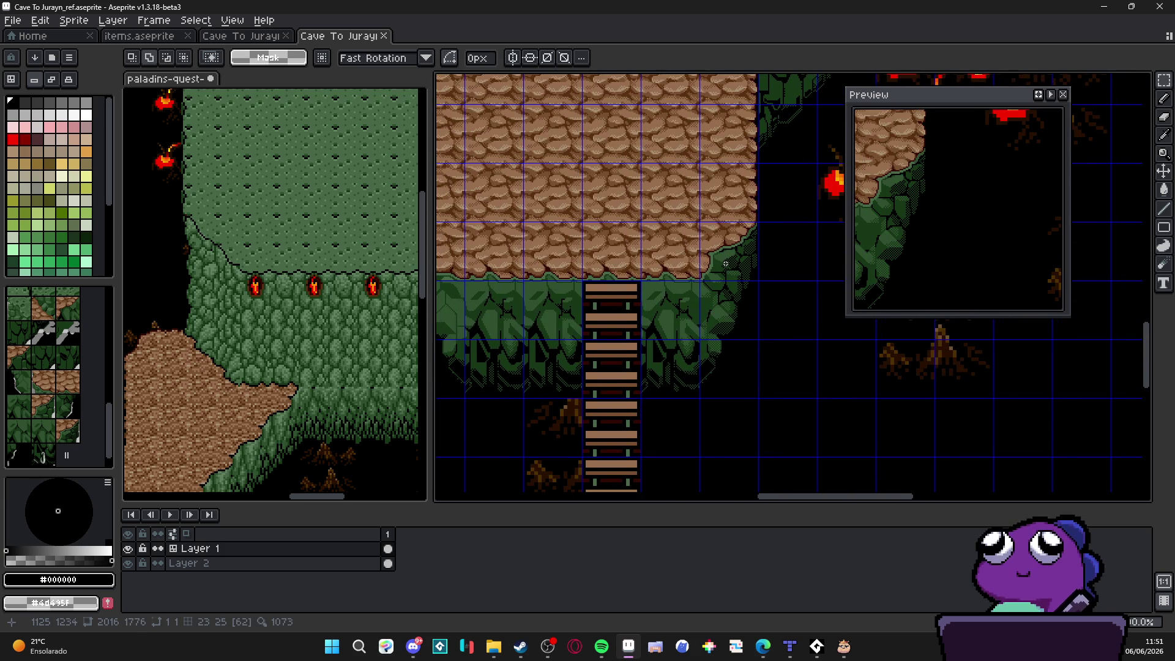
scroll(725, 264, "left", 1)
key("ctrl+v")
key("shift+Left")
key("shift+Left")
key("shift+Left")
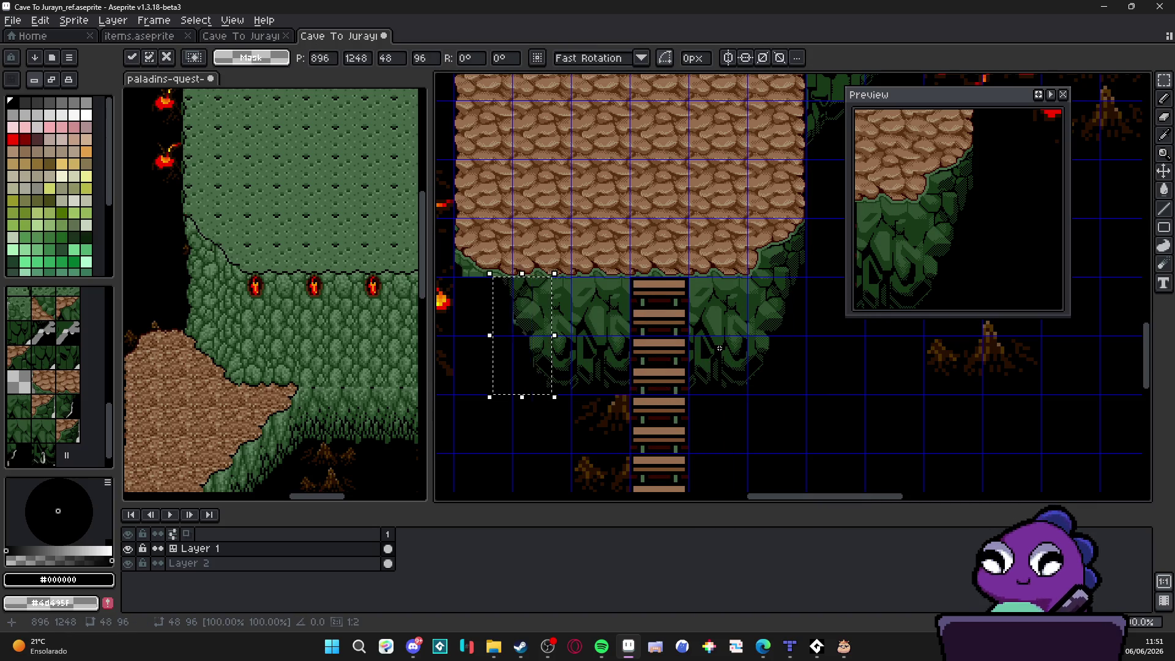
Step: Drop the pasted section at 896,1248 and bring the cliff base into view
key("shift+Left")
left_click(719, 348)
key("ctrl+apostrophe")
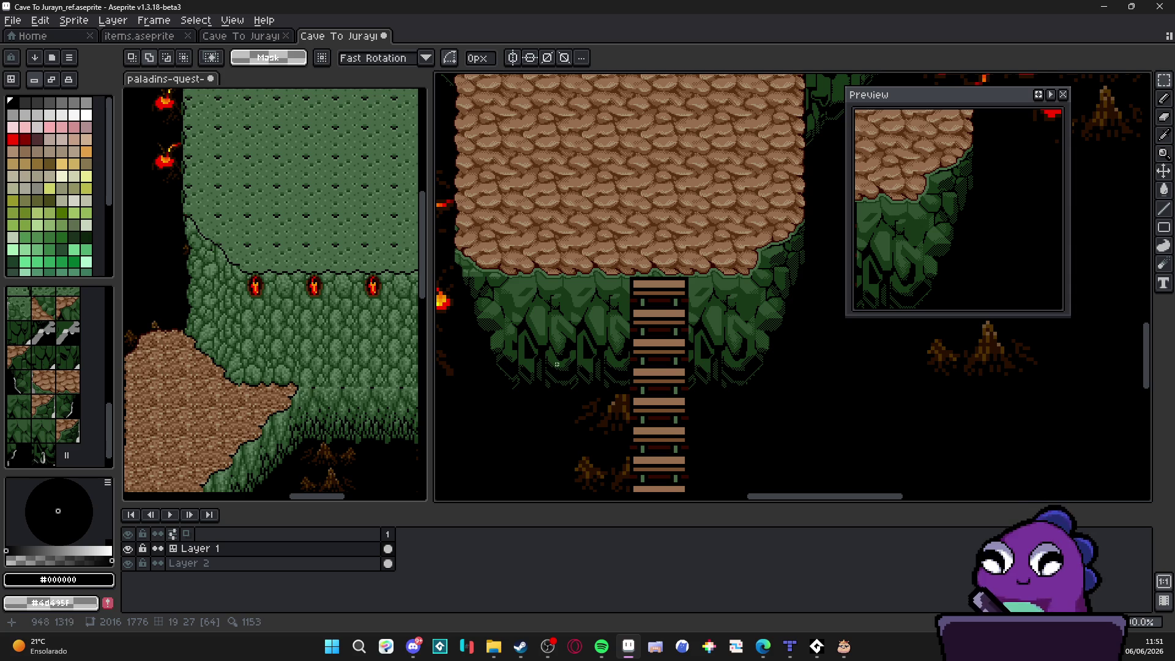
left_click_drag(528, 360, 528, 383)
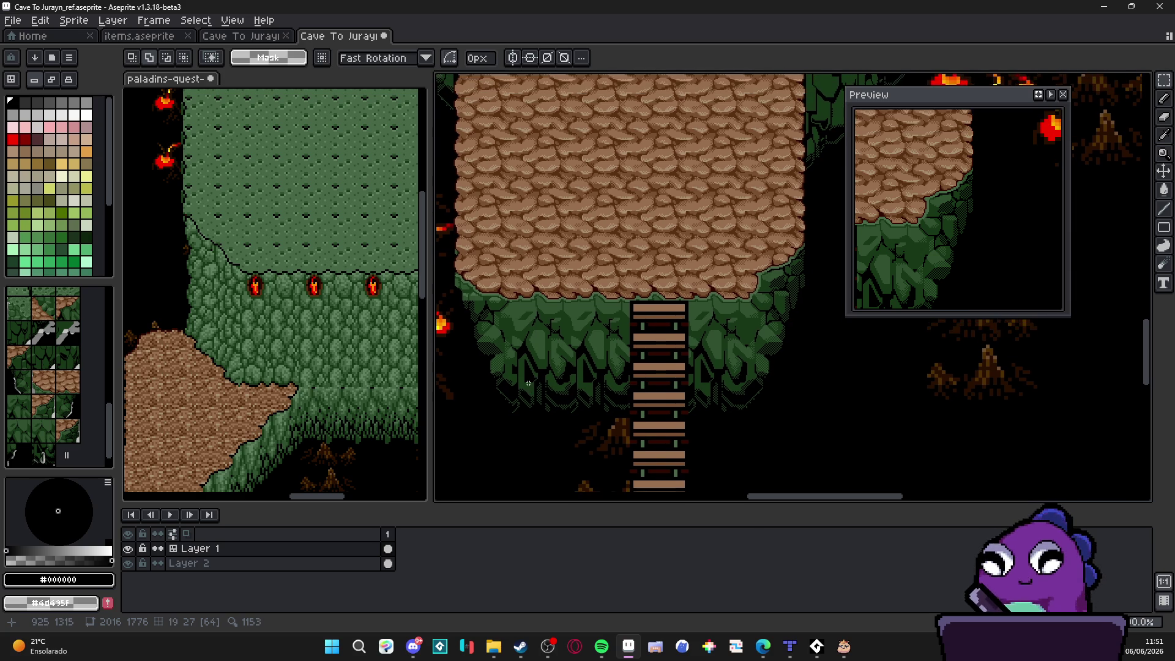
key("ctrl+apostrophe")
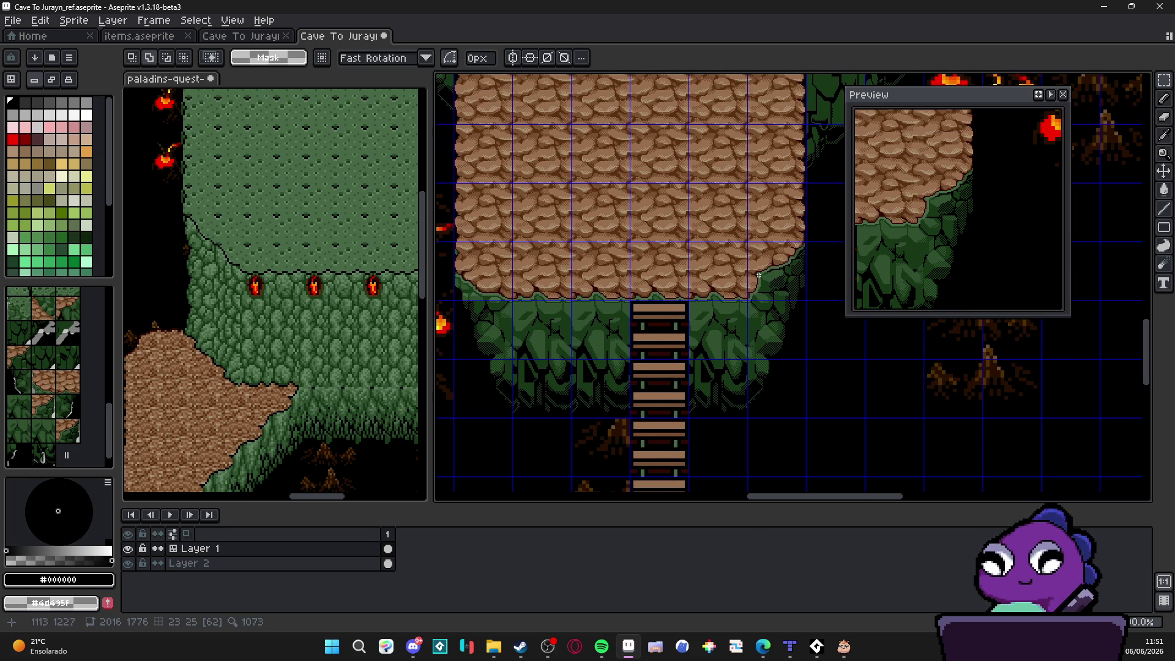
Step: With a 1-pixel pencil, draw stacked black horizontal lines along the cliff edge
scroll(438, 312, "up", 3)
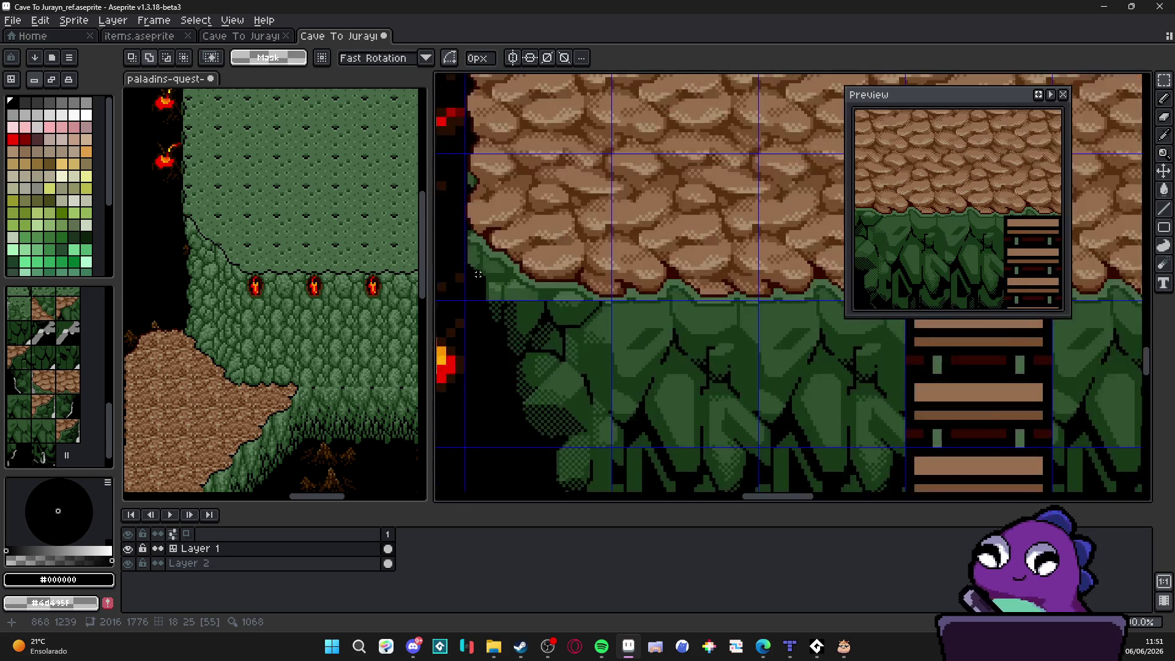
key("b")
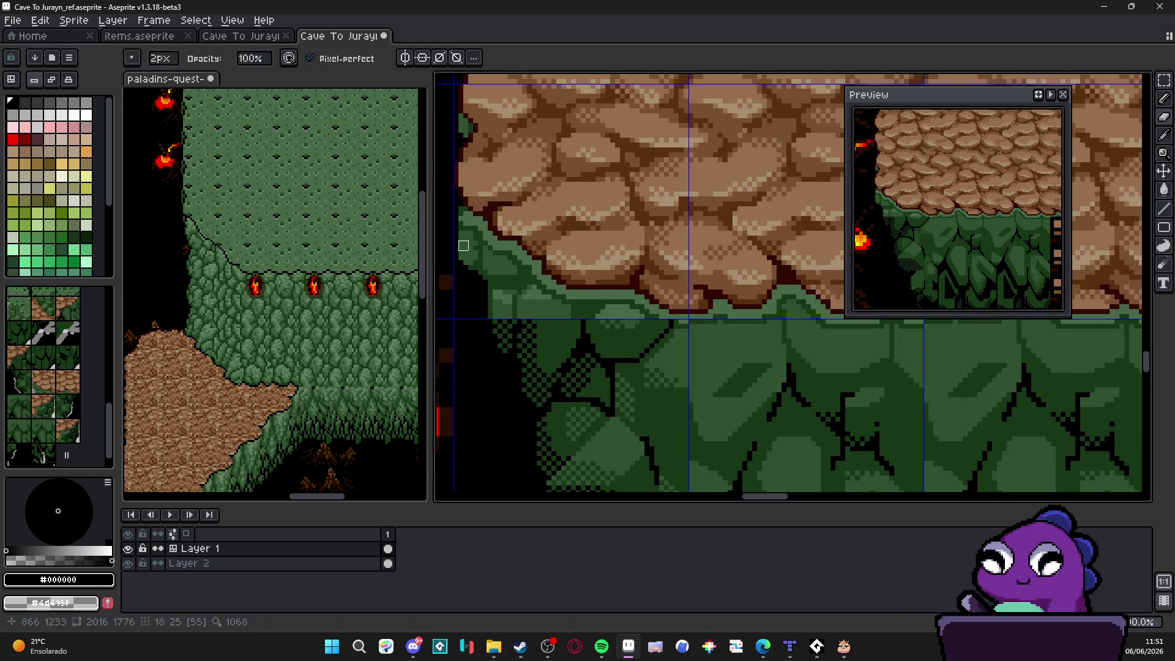
scroll(664, 304, "up", 1)
key("minus")
mouse_move(697, 321)
left_mouse_down()
mouse_move(882, 342)
mouse_move(584, 343)
left_mouse_up()
key("b")
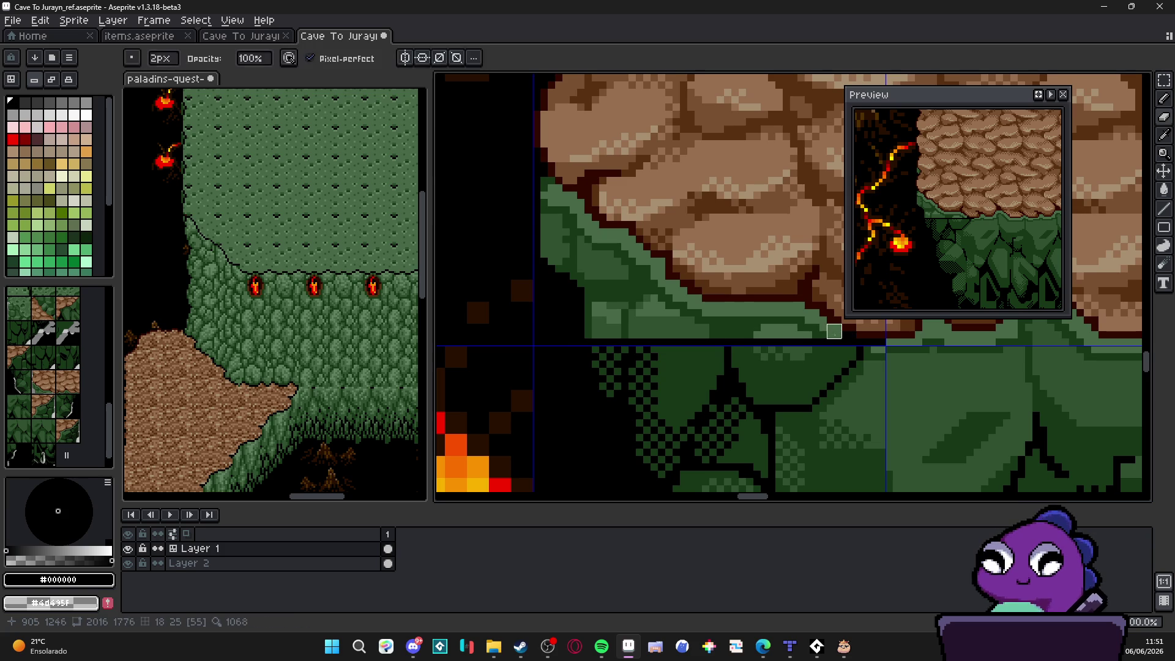
left_click(555, 331, "shift")
left_click_drag(819, 324, 547, 324)
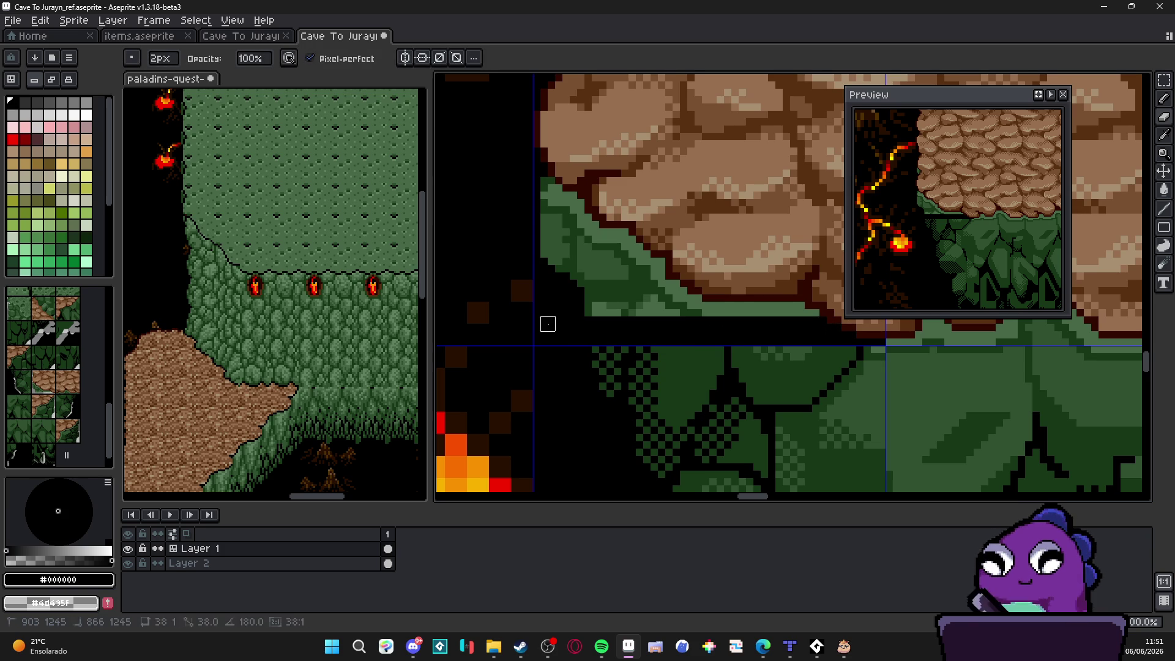
left_click_drag(812, 317, 562, 316)
mouse_move(797, 309)
left_mouse_down()
mouse_move(538, 313)
mouse_move(569, 309)
left_mouse_up()
left_click_drag(694, 301, 592, 301)
Step: Blacken the remaining green fringe pixels along the rock's lower edge
left_click_drag(680, 294, 584, 295)
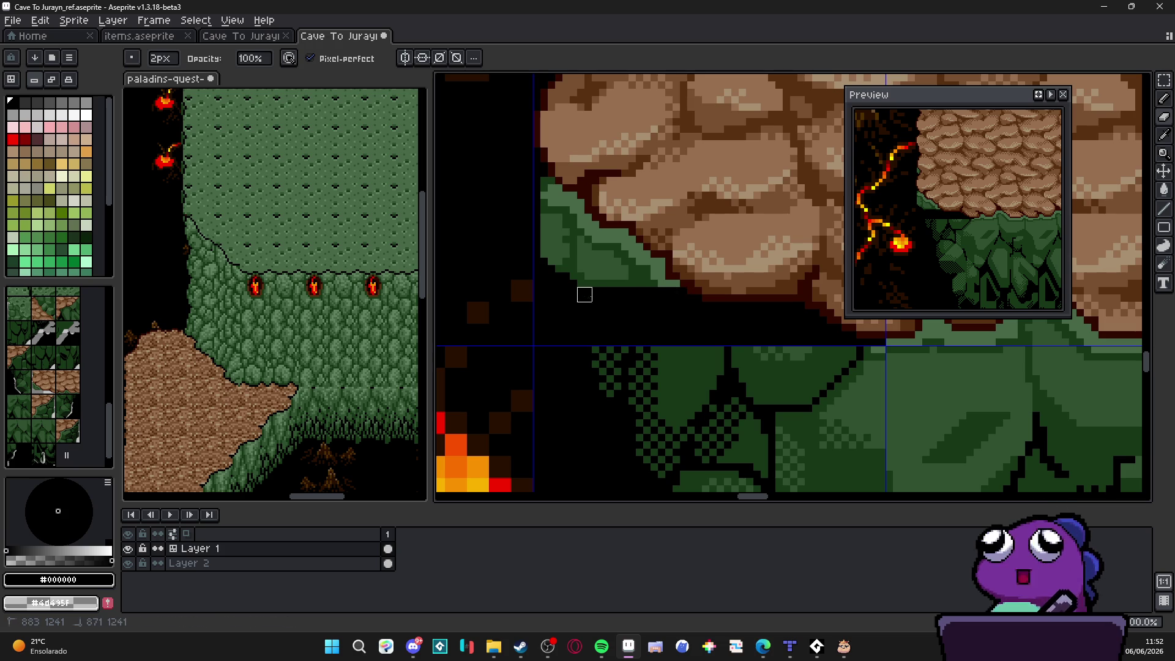
mouse_move(672, 287)
left_mouse_down()
mouse_move(584, 287)
mouse_move(547, 265)
left_mouse_up()
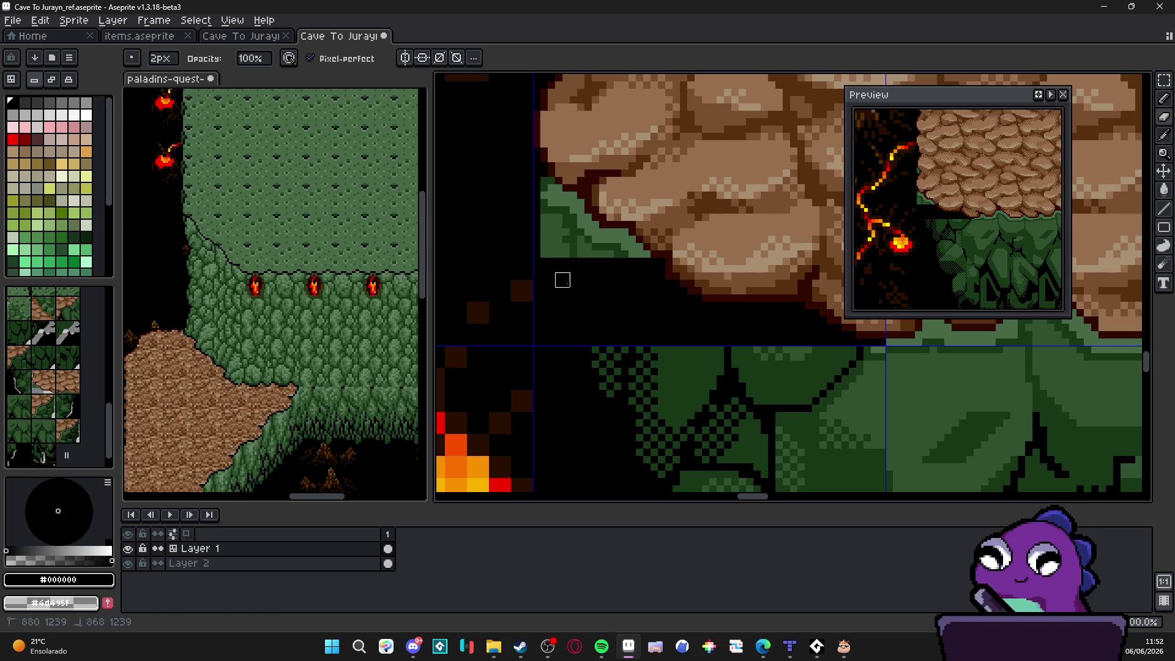
left_click_drag(642, 257, 547, 250)
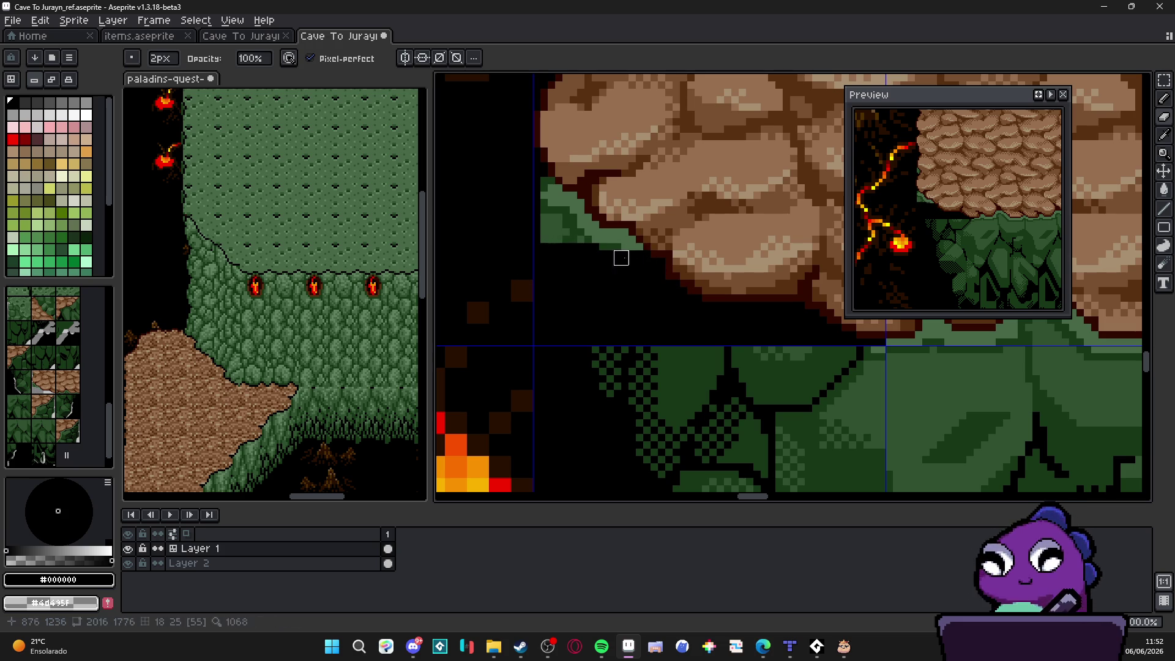
mouse_move(621, 236)
left_mouse_down()
mouse_move(540, 243)
mouse_move(540, 221)
mouse_move(575, 206)
mouse_move(542, 206)
left_mouse_up()
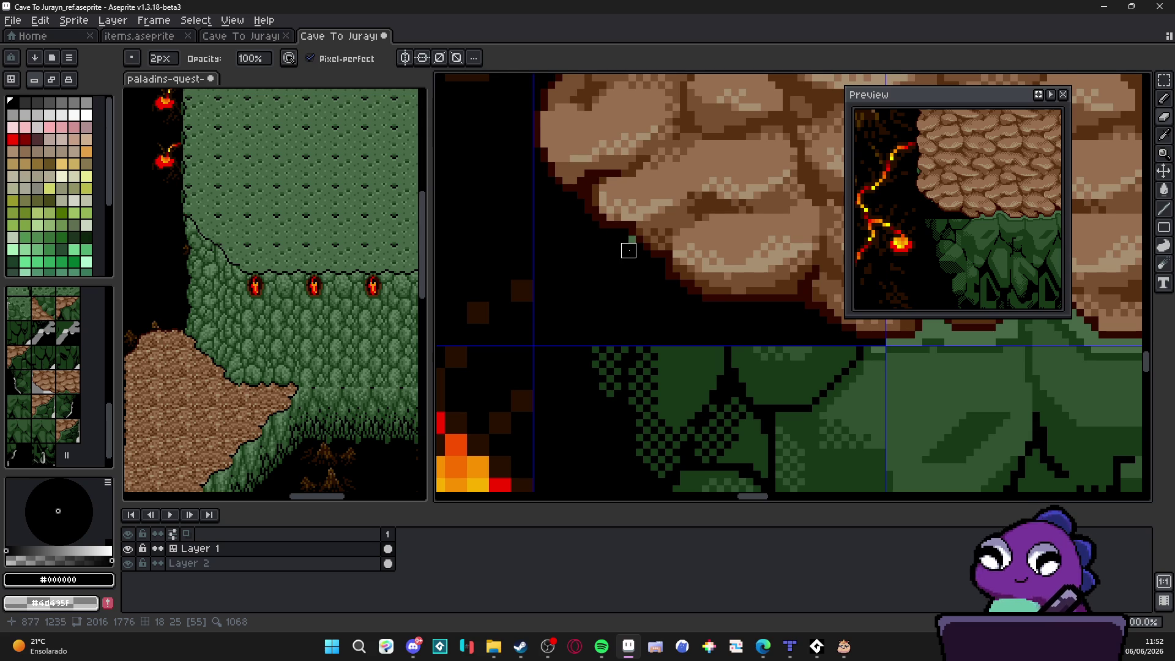
scroll(628, 250, "down", 4)
Step: Save the cave map file
scroll(683, 292, "up", 3)
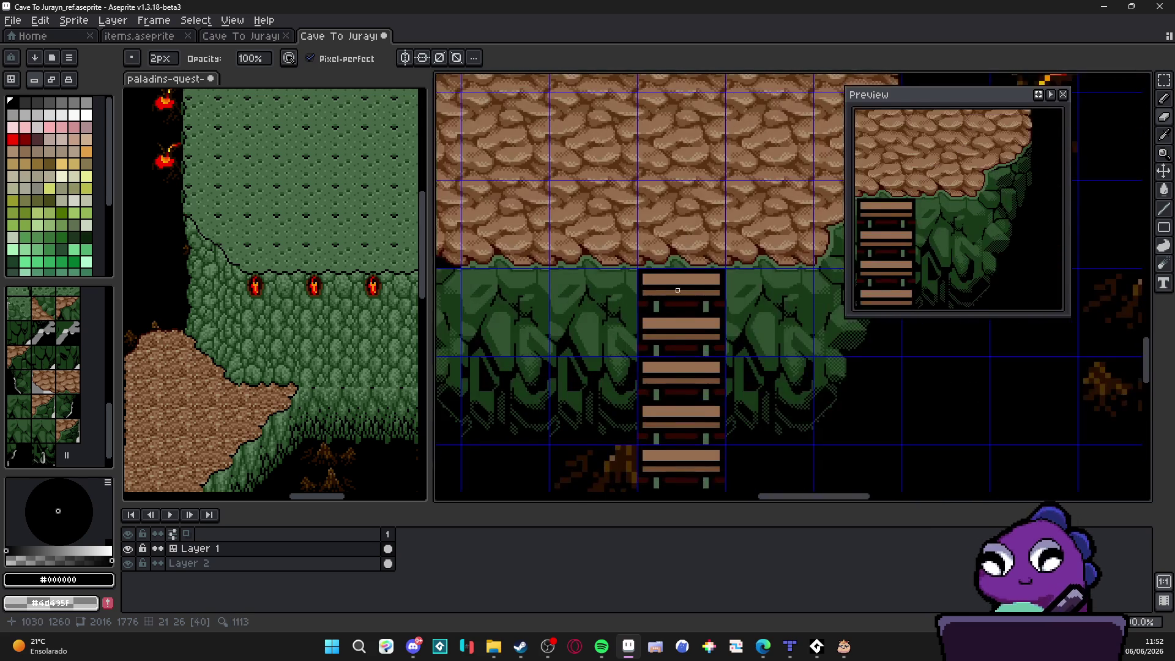
key("ctrl+s")
scroll(647, 307, "down", 2)
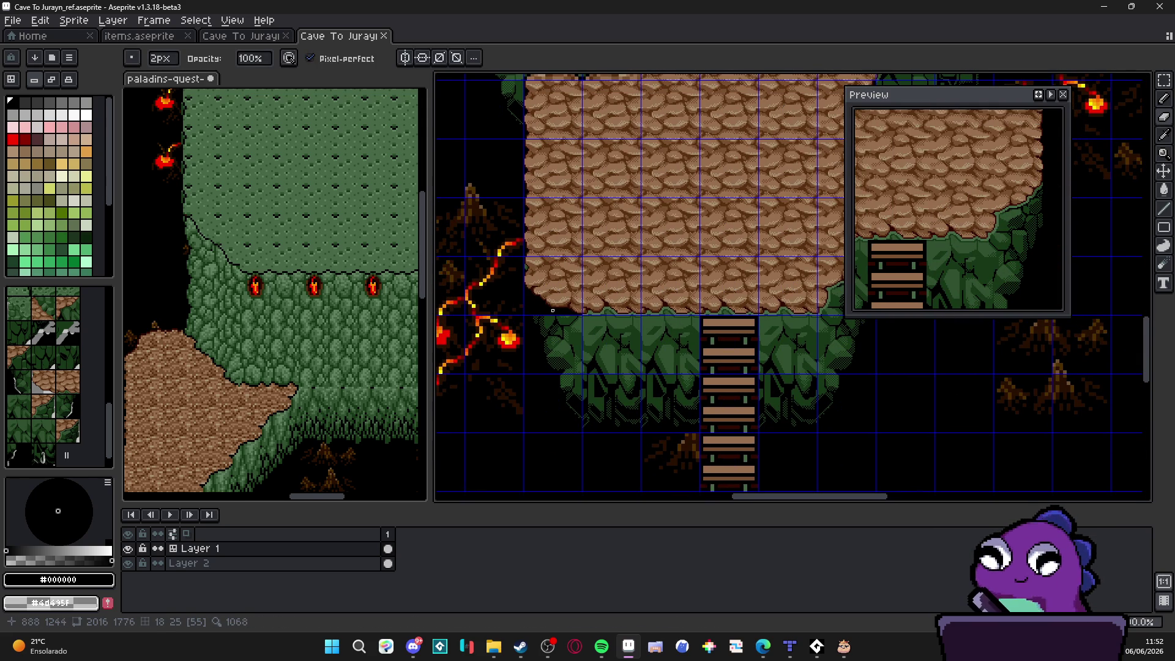
scroll(634, 296, "up", 4)
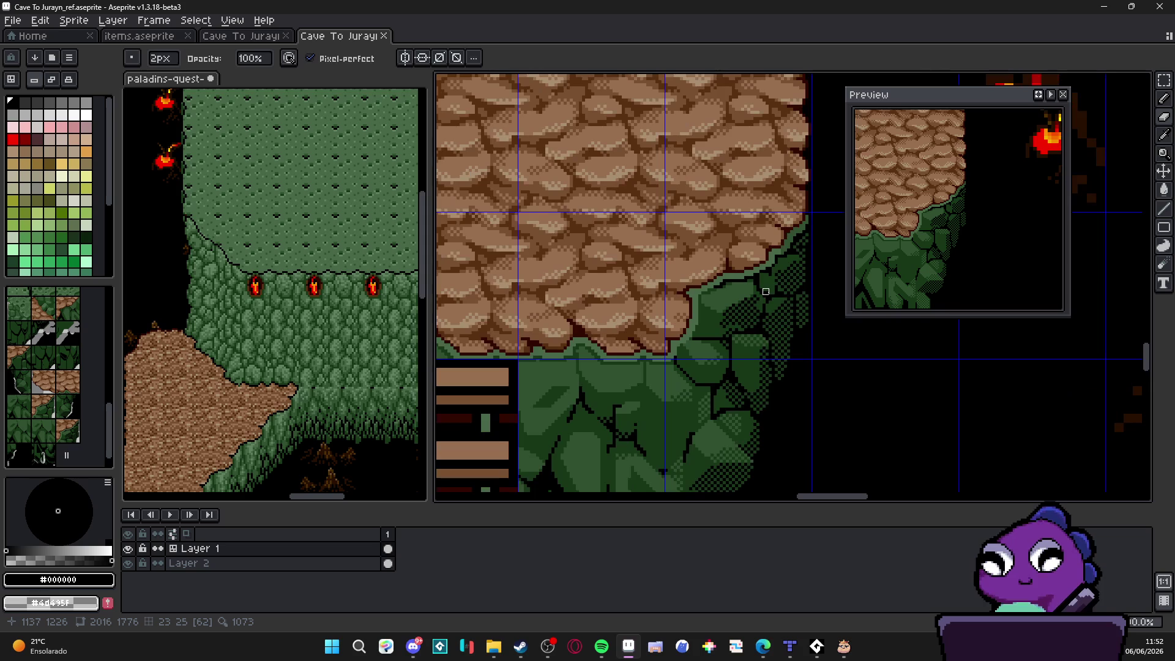
Step: Save again and marquee a strip of the leafy cliff edge beside the rock
key("m")
scroll(726, 267, "right", 2)
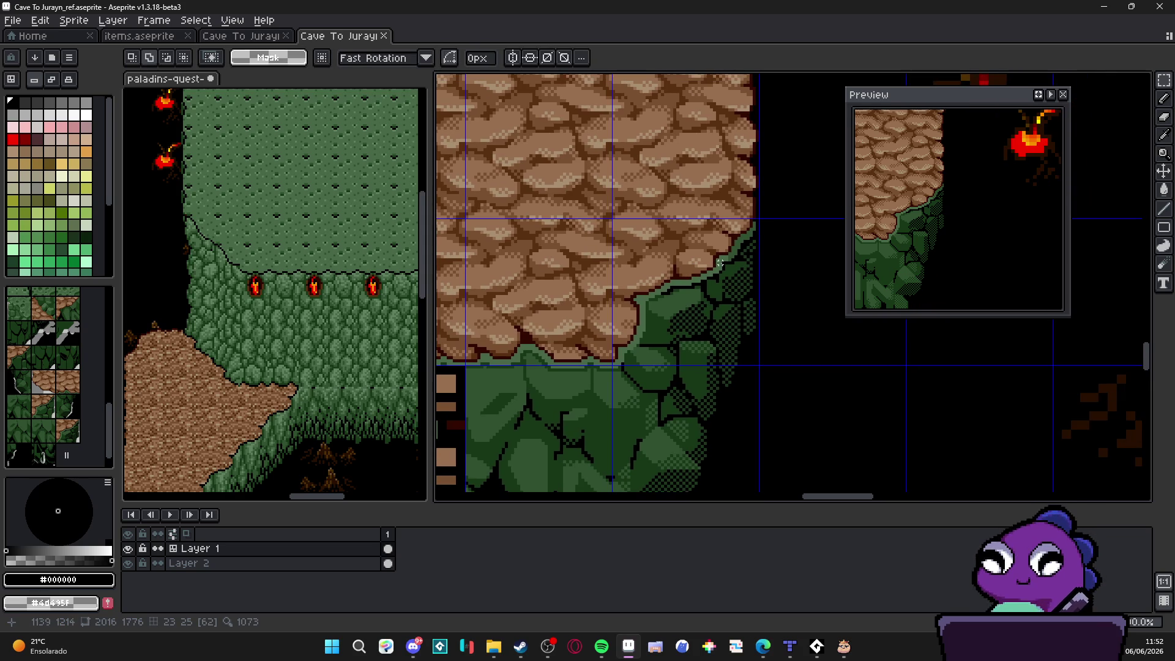
scroll(750, 235, "down", 5)
scroll(692, 312, "up", 2)
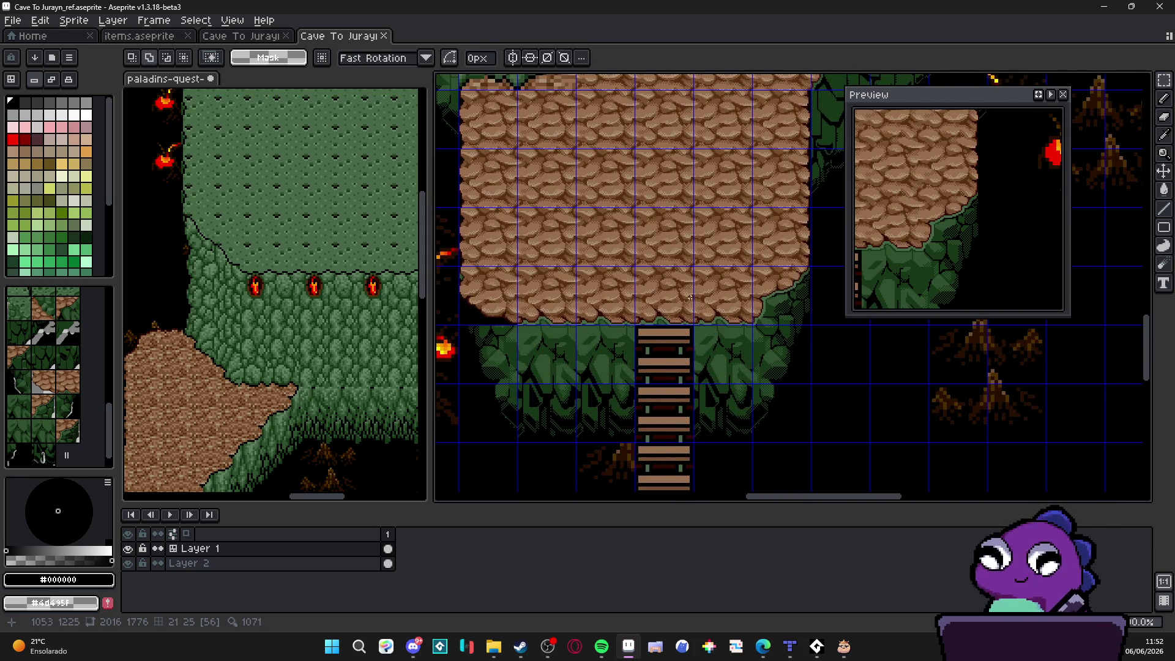
scroll(666, 300, "up", 3)
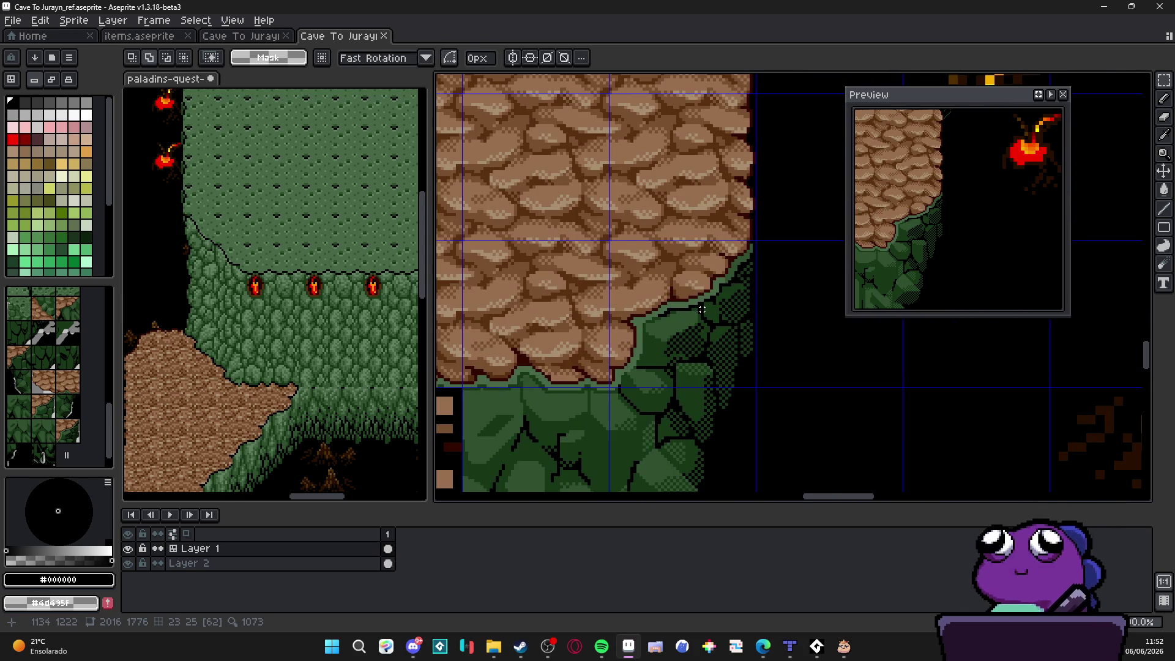
scroll(705, 305, "down", 3)
scroll(740, 294, "up", 3)
key("ctrl+s")
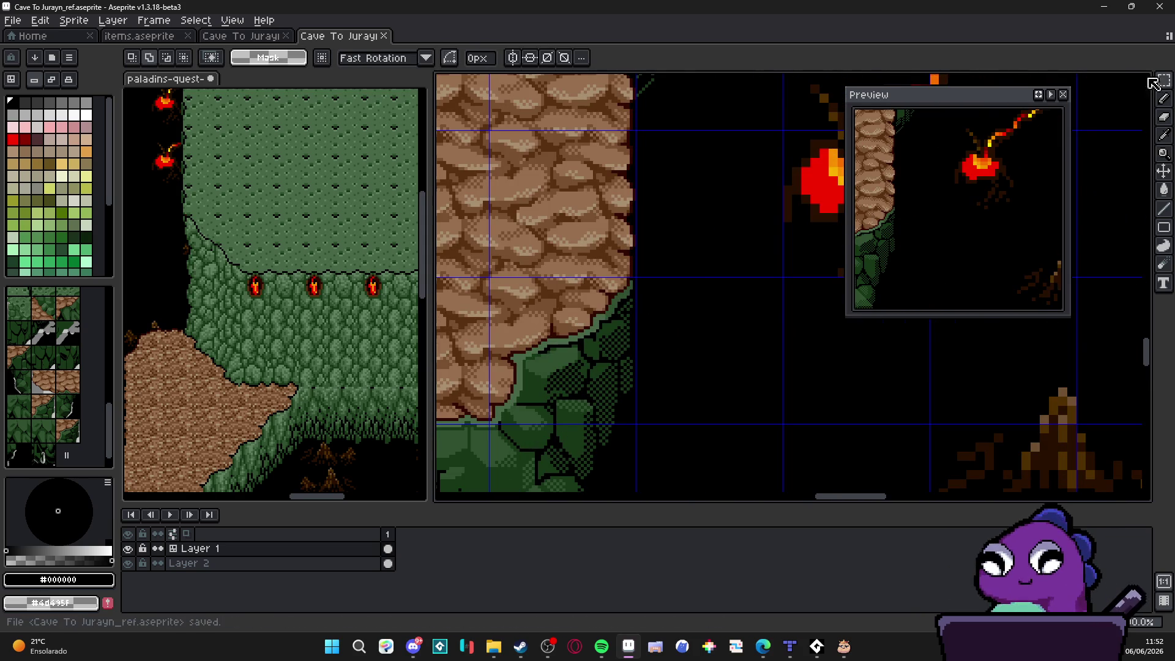
scroll(465, 184, "up", 1)
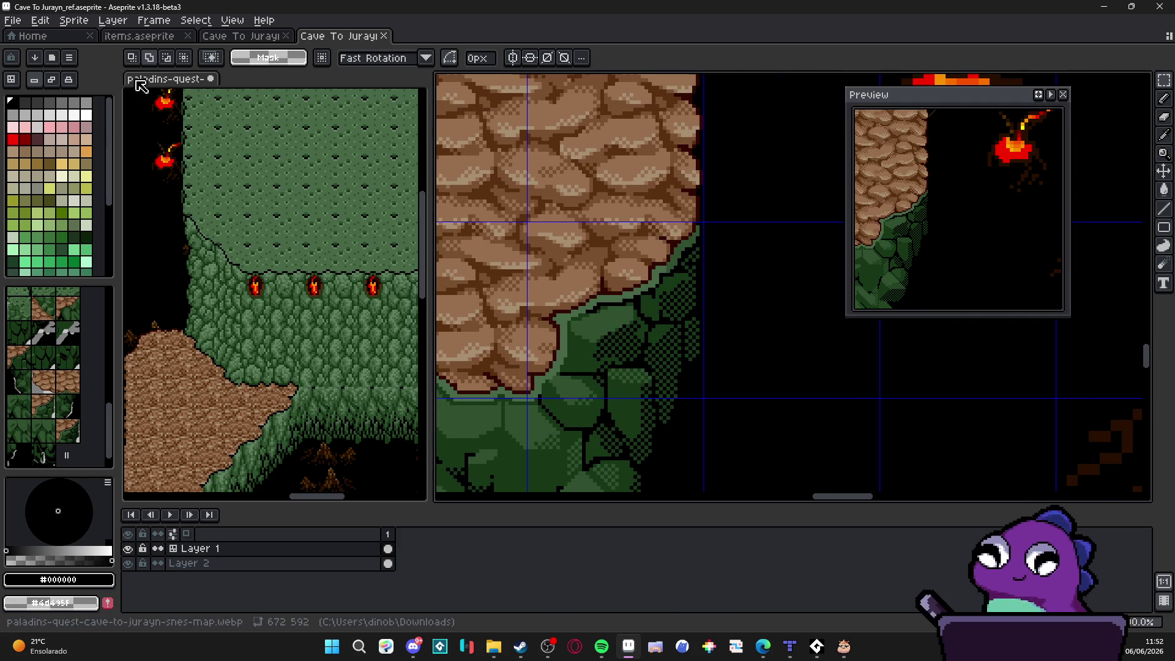
scroll(540, 375, "up", 3)
mouse_move(530, 378)
left_mouse_down()
mouse_move(722, 412)
mouse_move(867, 415)
left_mouse_up()
scroll(532, 403, "up", 5)
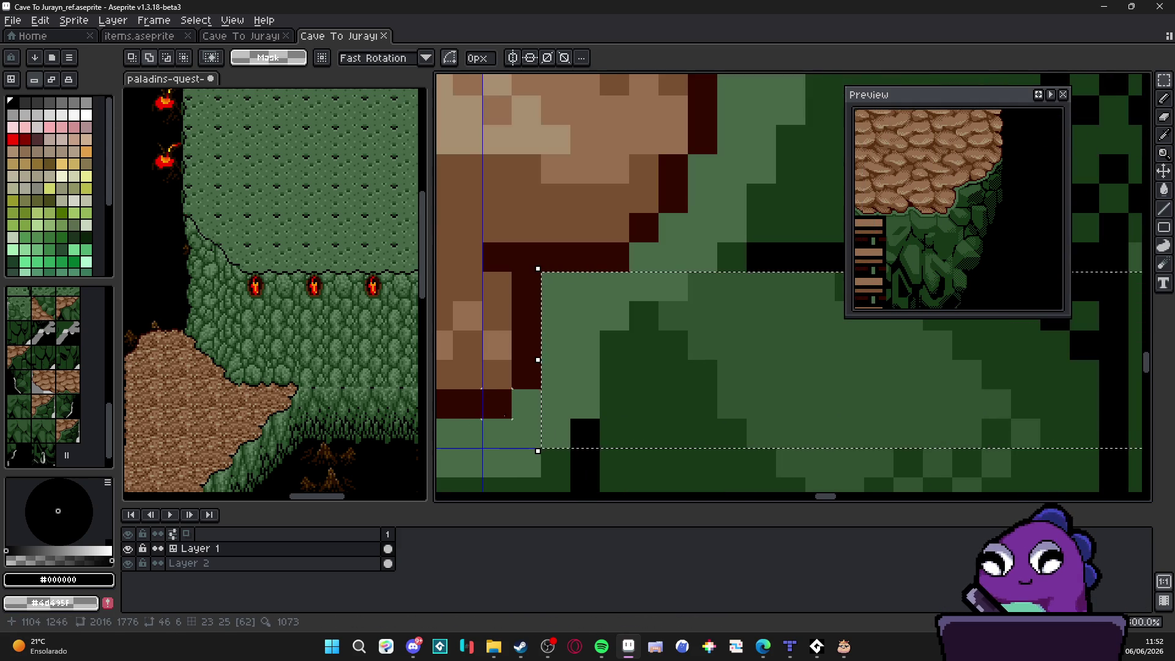
left_click_drag(538, 451, 480, 442)
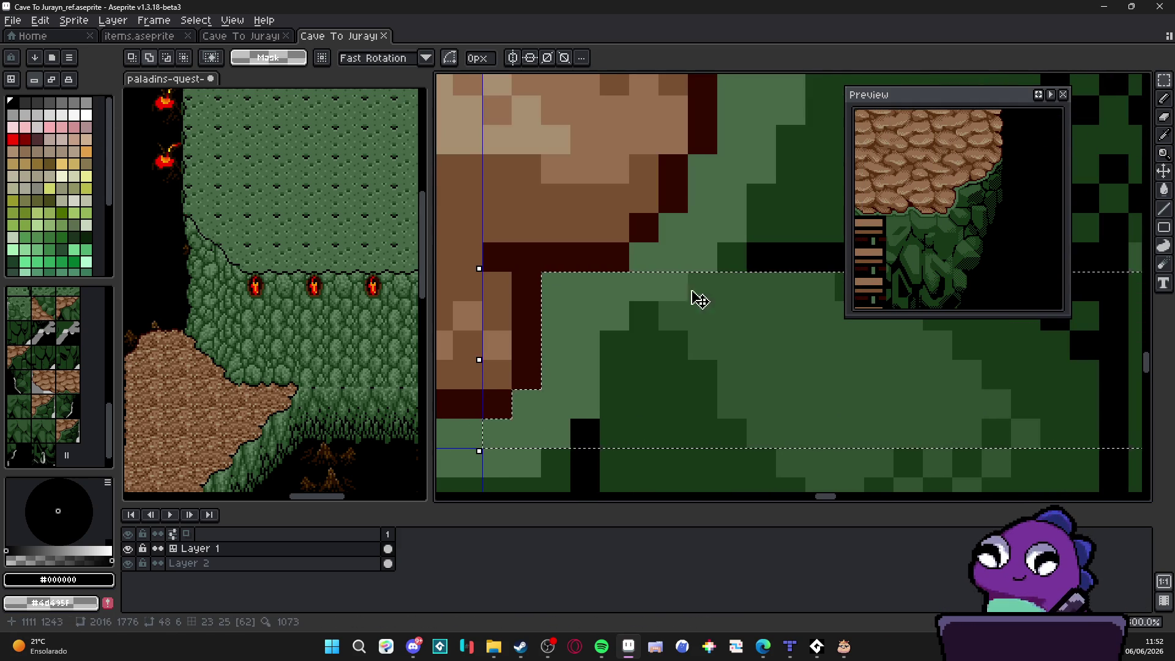
Step: Widen the marquee rightward and add rows above it, one row at a time
scroll(555, 317, "down", 3)
scroll(554, 317, "right", 2)
scroll(556, 335, "down", 1)
scroll(557, 334, "up", 3)
left_click_drag(524, 359, 885, 367)
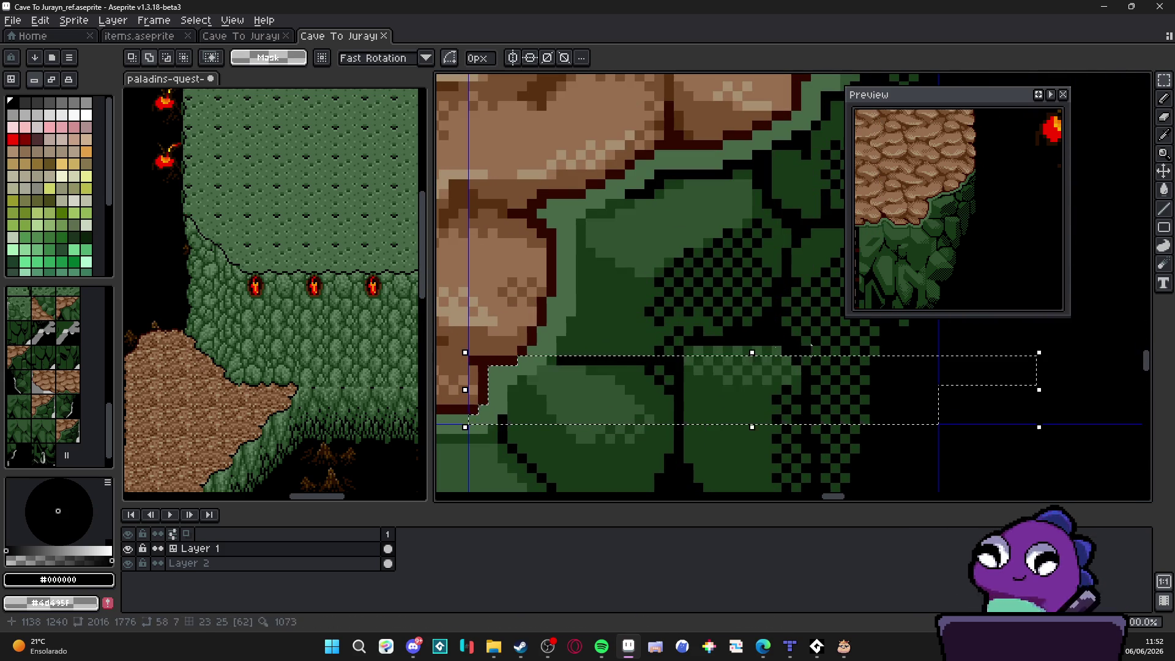
mouse_move(947, 347)
left_mouse_down()
mouse_move(528, 348)
mouse_move(1043, 340)
left_mouse_up()
left_click_drag(548, 300, 911, 333)
left_click_drag(677, 304, 660, 355)
left_click_drag(544, 253, 997, 388)
scroll(543, 260, "up", 2)
left_click_drag(543, 271, 544, 271)
scroll(691, 294, "down", 2)
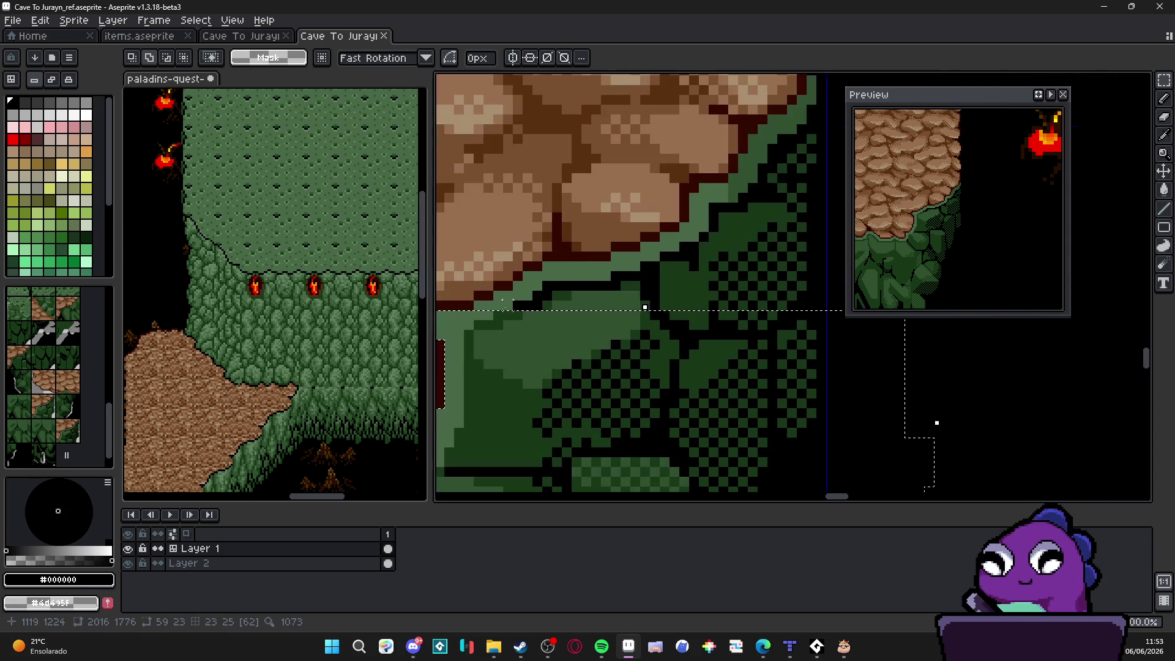
left_click_drag(475, 302, 931, 327)
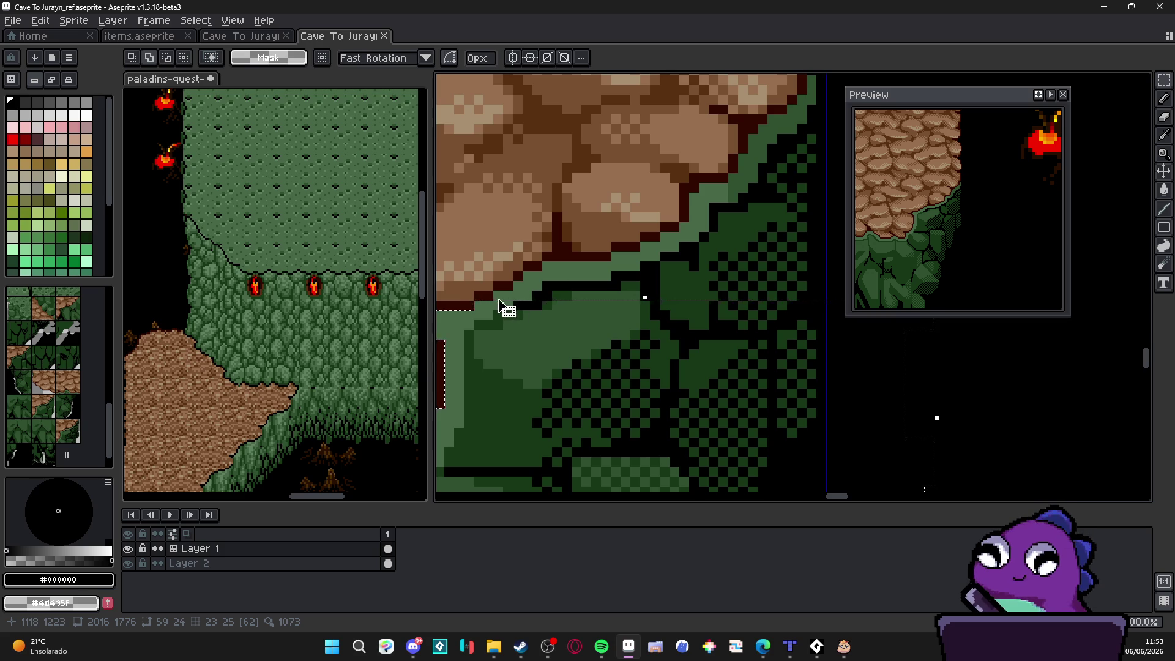
left_click_drag(495, 293, 847, 298)
left_click_drag(496, 283, 848, 288)
mouse_move(532, 271)
left_mouse_down()
mouse_move(590, 261)
mouse_move(569, 273)
mouse_move(832, 272)
left_mouse_up()
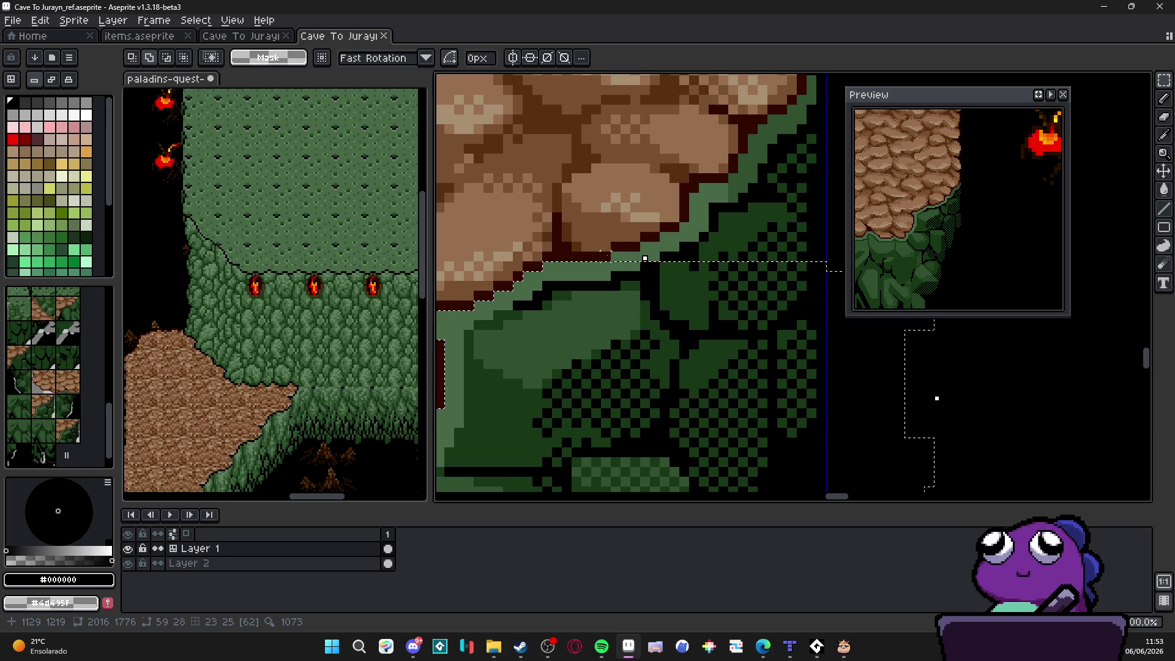
left_click_drag(645, 259, 823, 278)
Step: Extend the selection up along the rock edge to the top of the cliff corner
scroll(481, 335, "up", 2)
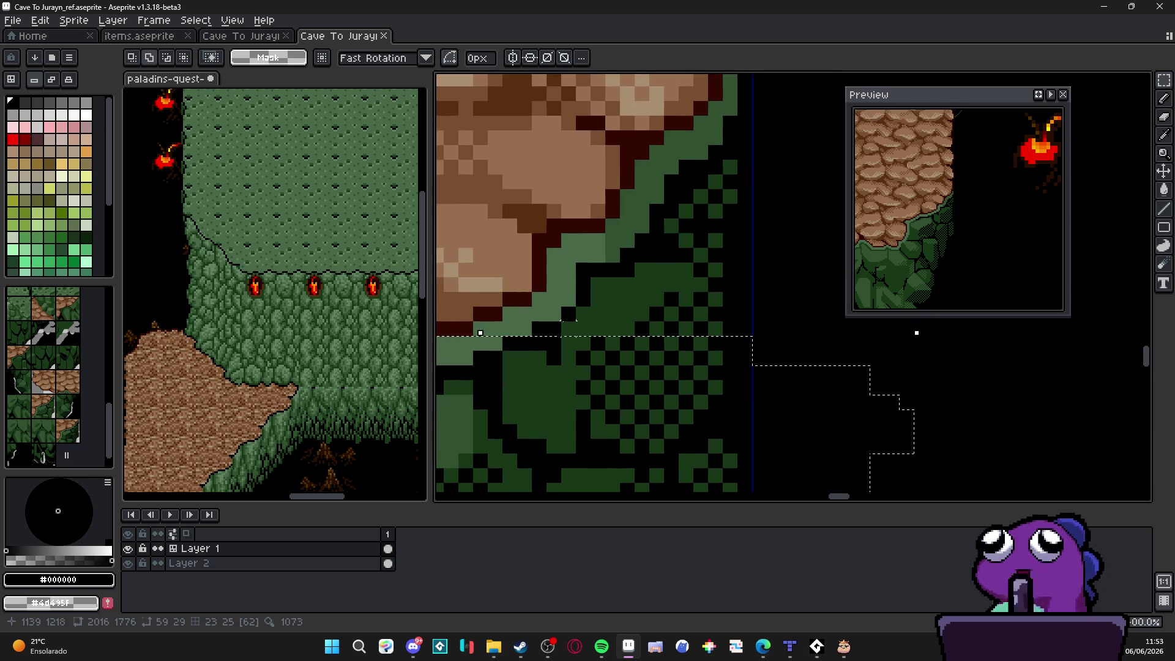
scroll(480, 335, "up", 1)
mouse_move(481, 335)
left_mouse_down()
mouse_move(1010, 363)
mouse_move(669, 412)
mouse_move(584, 370)
left_mouse_up()
scroll(481, 346, "down", 3)
left_click_drag(842, 379, 841, 379)
mouse_move(639, 345)
left_mouse_down()
mouse_move(851, 376)
mouse_move(651, 299)
mouse_move(721, 296)
mouse_move(851, 323)
mouse_move(708, 385)
left_mouse_up()
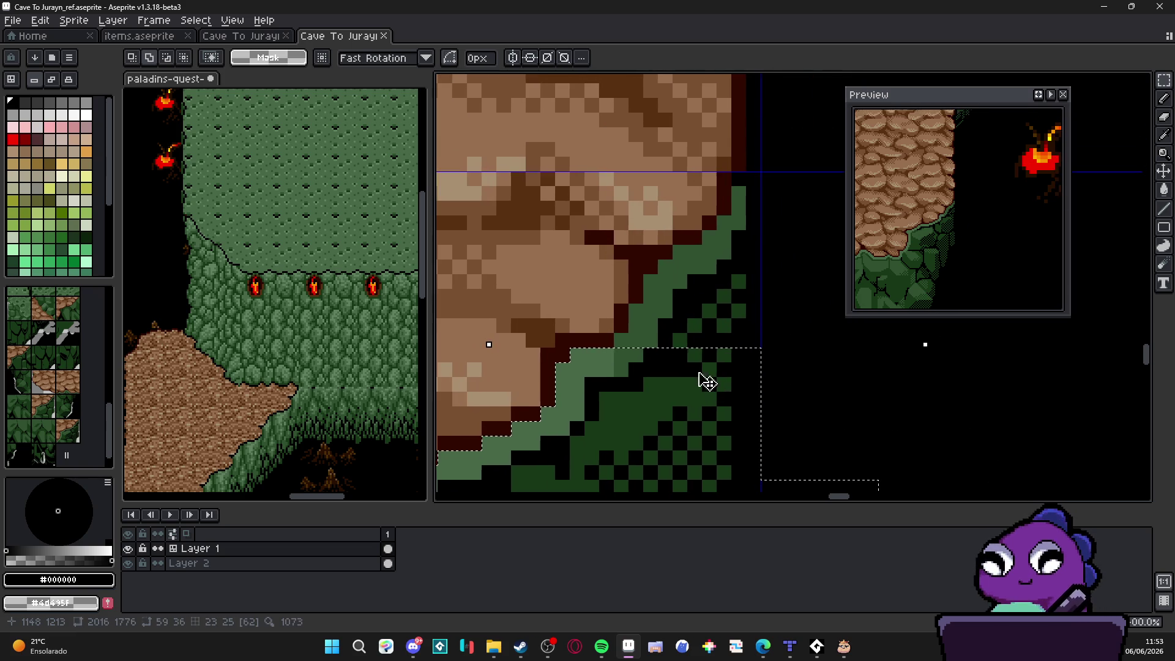
mouse_move(641, 336)
left_mouse_down()
mouse_move(619, 341)
mouse_move(752, 357)
left_mouse_up()
left_click_drag(637, 311, 747, 361)
mouse_move(628, 272)
left_mouse_down()
mouse_move(661, 292)
mouse_move(642, 304)
mouse_move(647, 281)
mouse_move(763, 349)
left_mouse_up()
key("ctrl+z")
mouse_move(660, 262)
left_mouse_down()
mouse_move(745, 286)
mouse_move(745, 272)
left_mouse_up()
mouse_move(703, 231)
left_mouse_down()
mouse_move(751, 237)
mouse_move(734, 239)
mouse_move(717, 214)
left_mouse_up()
left_click_drag(739, 211, 739, 191)
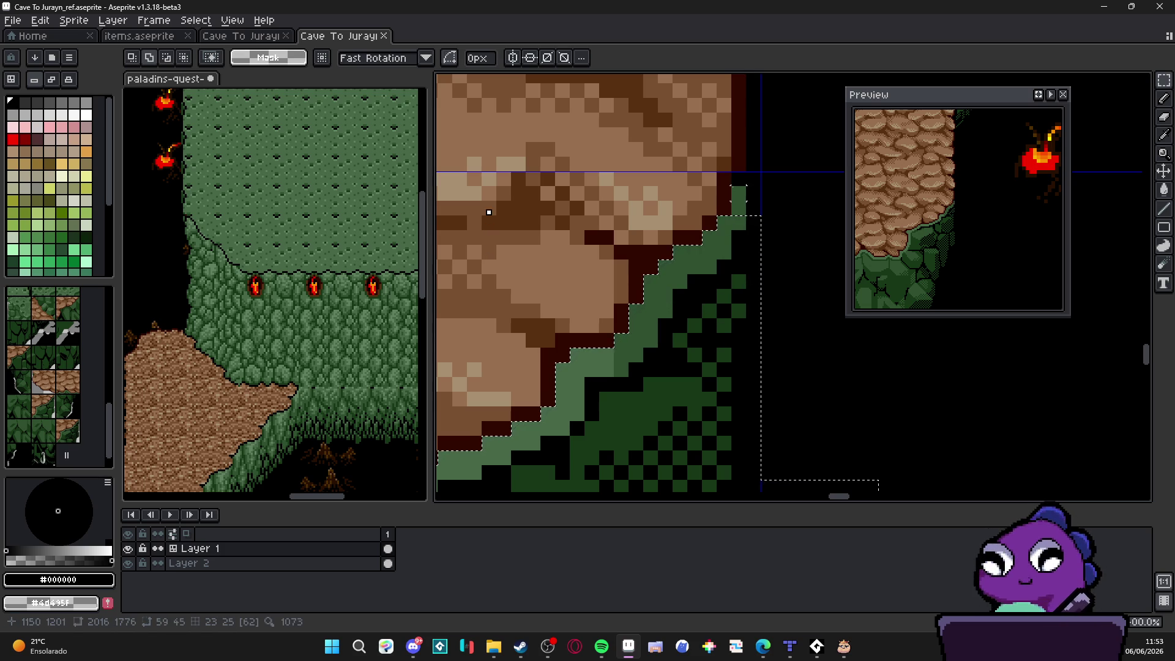
Step: Turn the selected leafy cliff corner into a custom brush with Ctrl+B
scroll(741, 309, "down", 3)
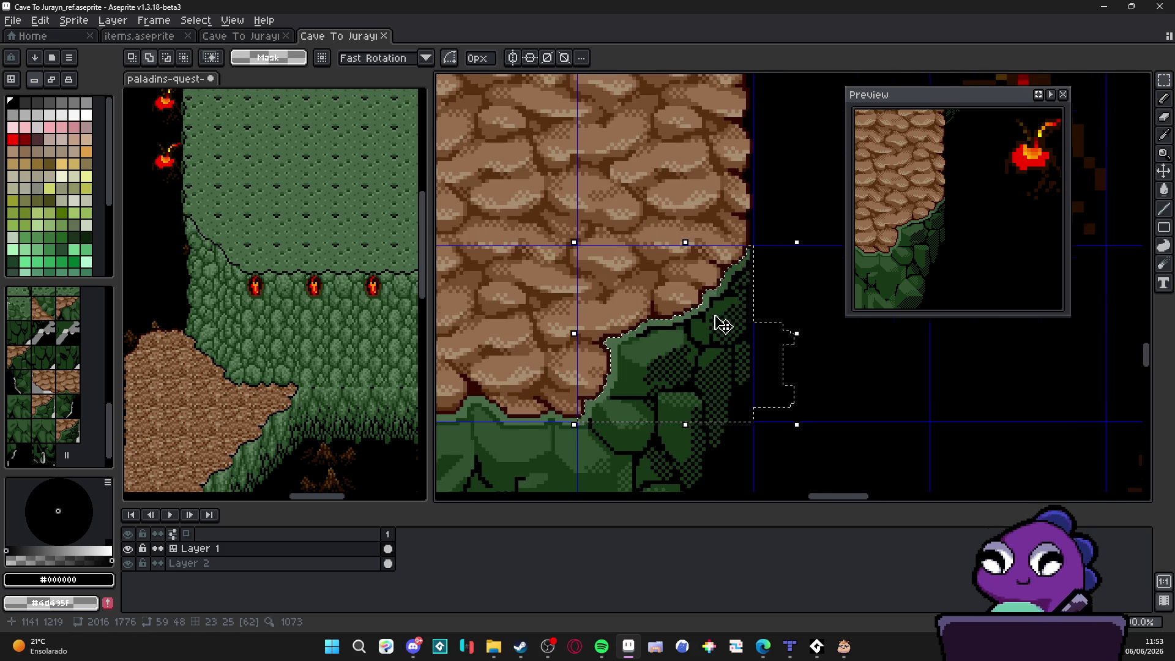
scroll(724, 325, "down", 1)
key("ctrl+b")
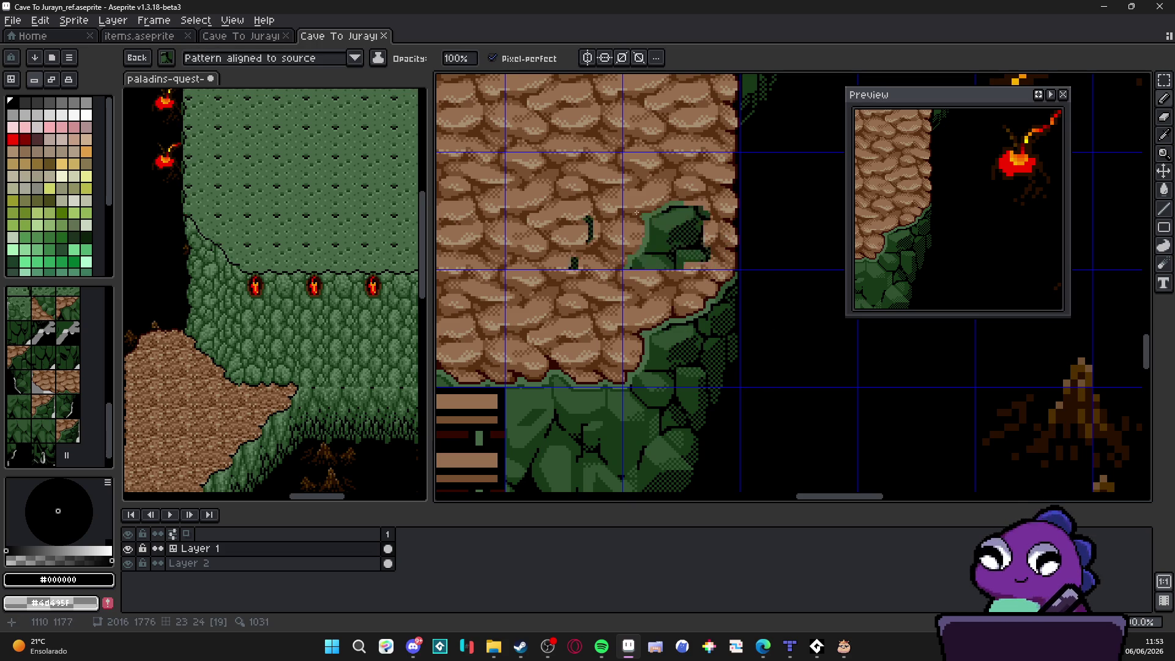
left_click(320, 62)
left_click(282, 100)
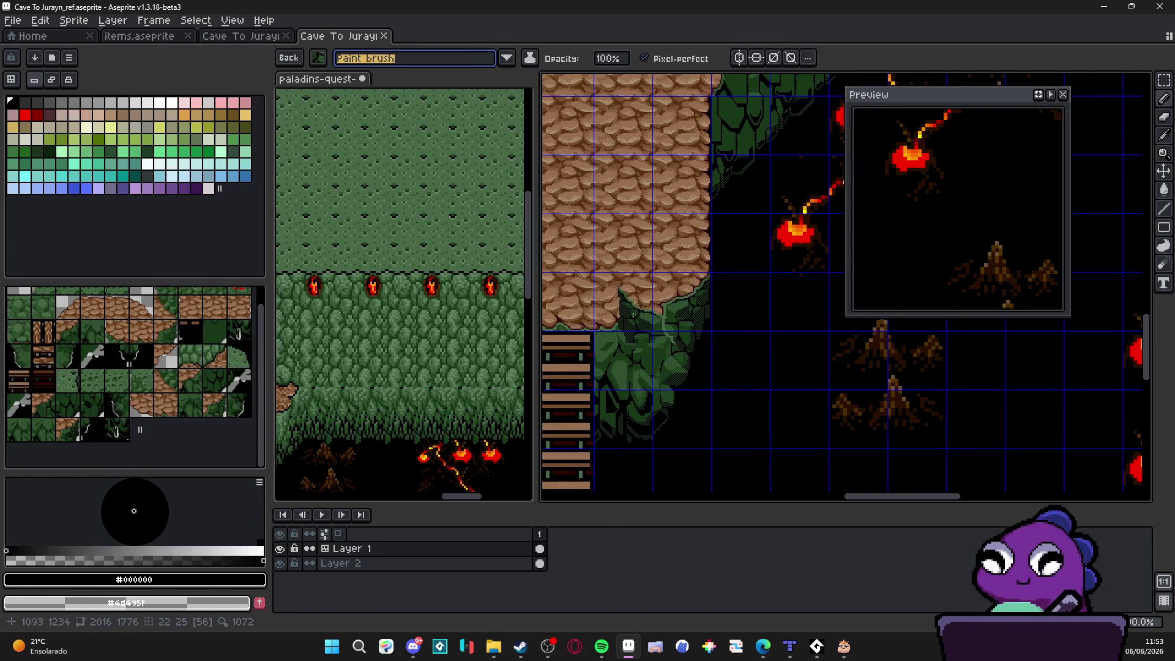
scroll(643, 315, "up", 2)
key("w")
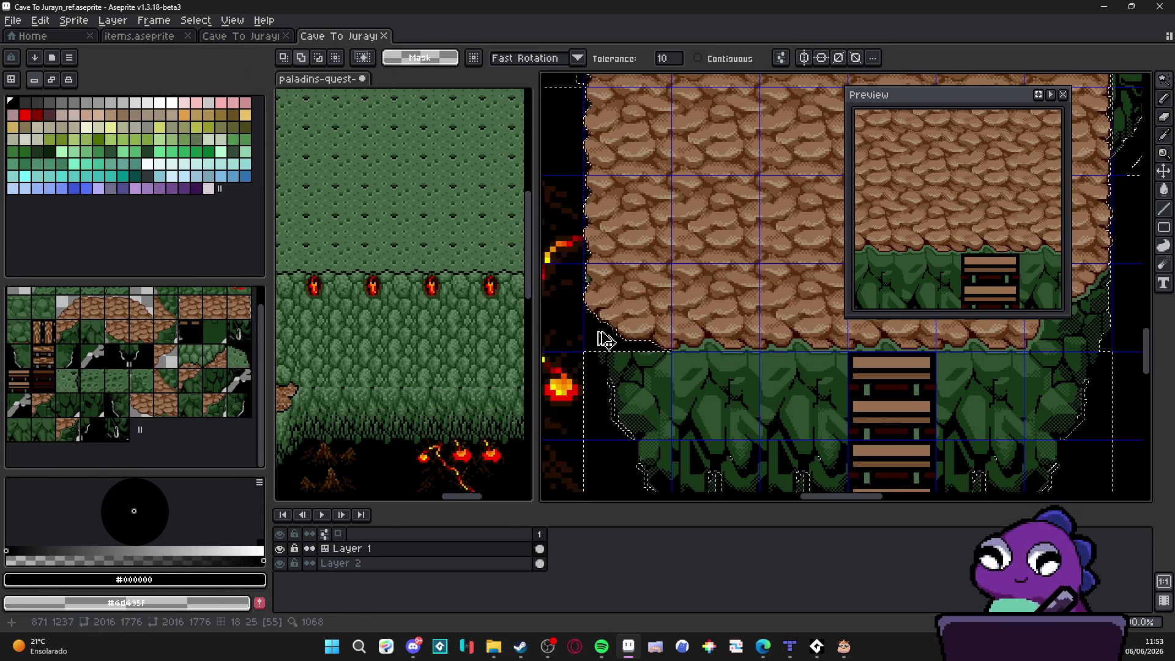
scroll(602, 335, "up", 3)
key("b")
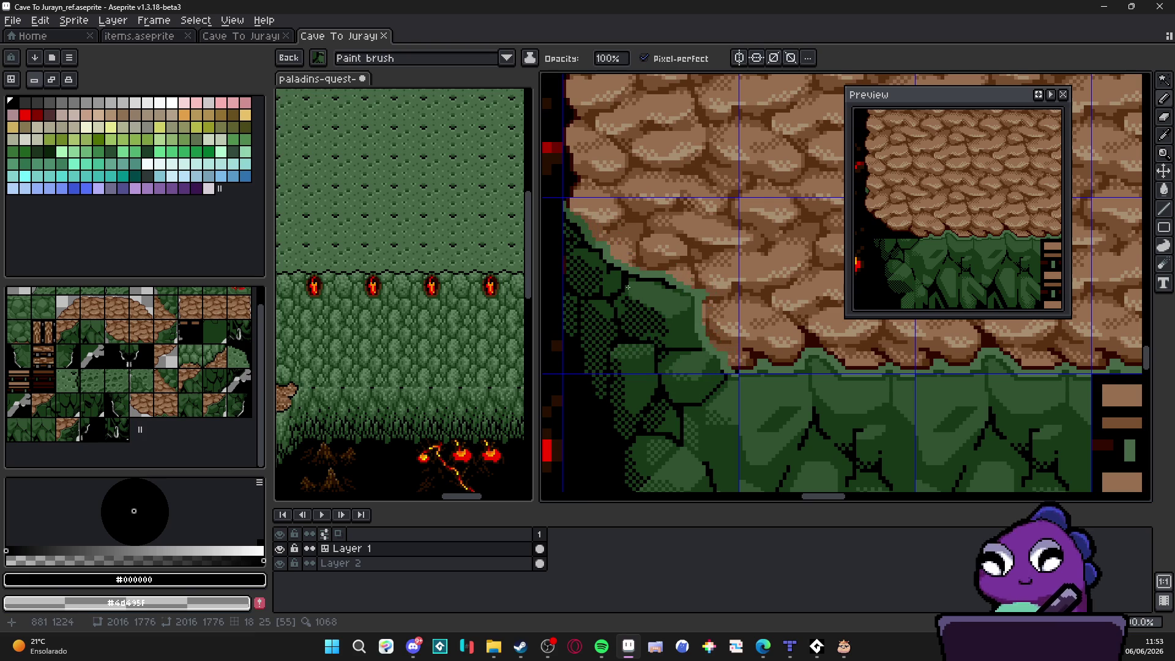
left_click(805, 313)
key("Escape")
scroll(806, 313, "down", 6)
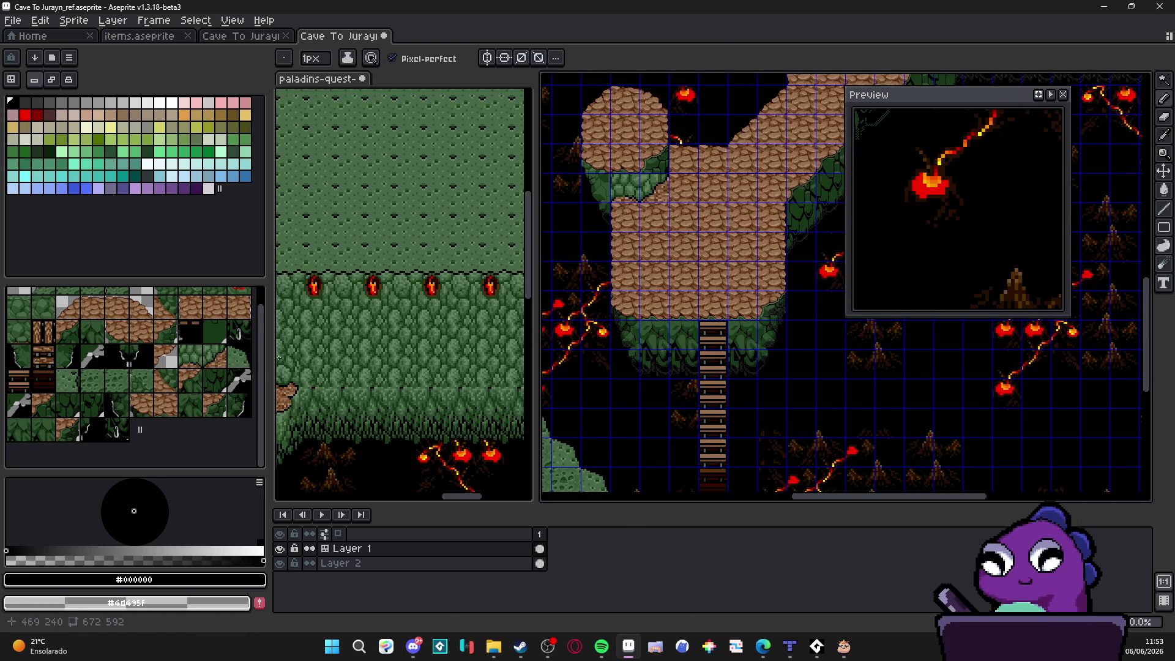
mouse_move(270, 358)
left_mouse_down()
mouse_move(140, 355)
mouse_move(166, 355)
mouse_move(153, 355)
left_mouse_up()
scroll(630, 355, "up", 2)
mouse_move(629, 323)
left_mouse_down()
mouse_move(673, 341)
mouse_move(559, 349)
left_mouse_up()
scroll(759, 297, "up", 1)
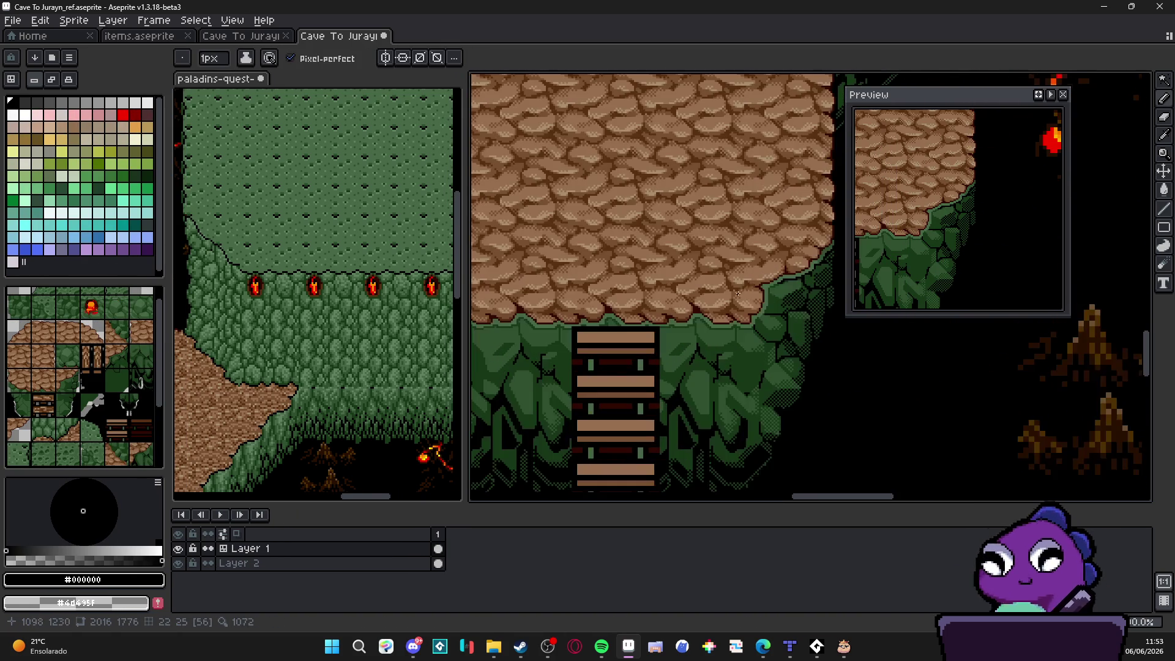
key("v")
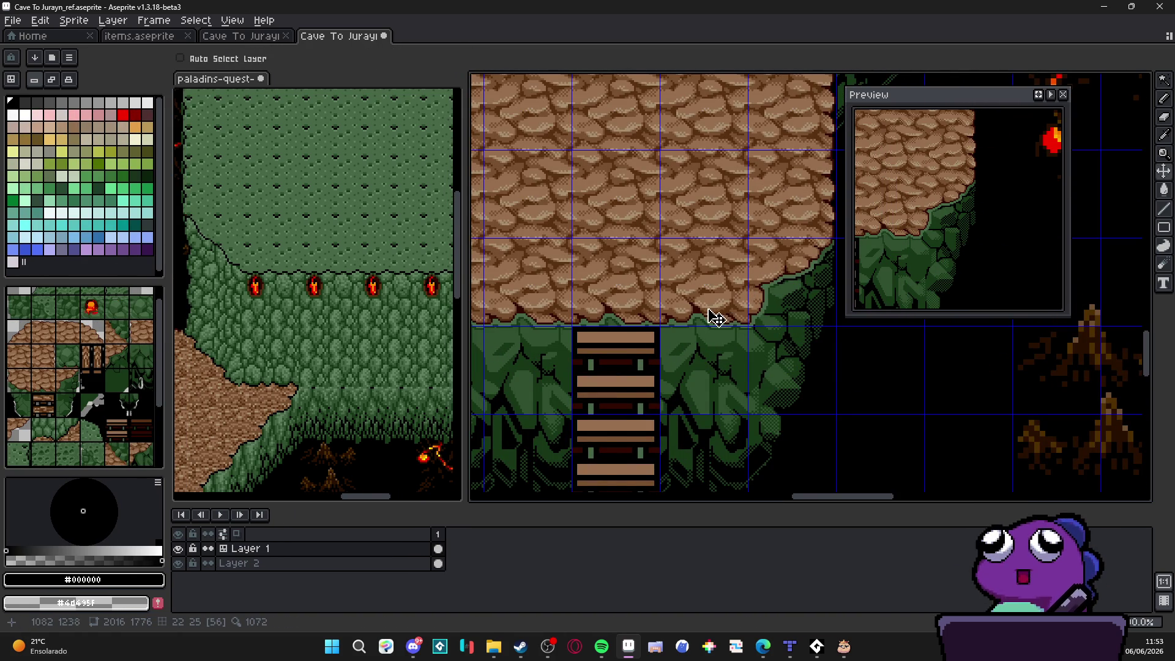
scroll(731, 318, "down", 1)
left_click_drag(553, 314, 650, 332)
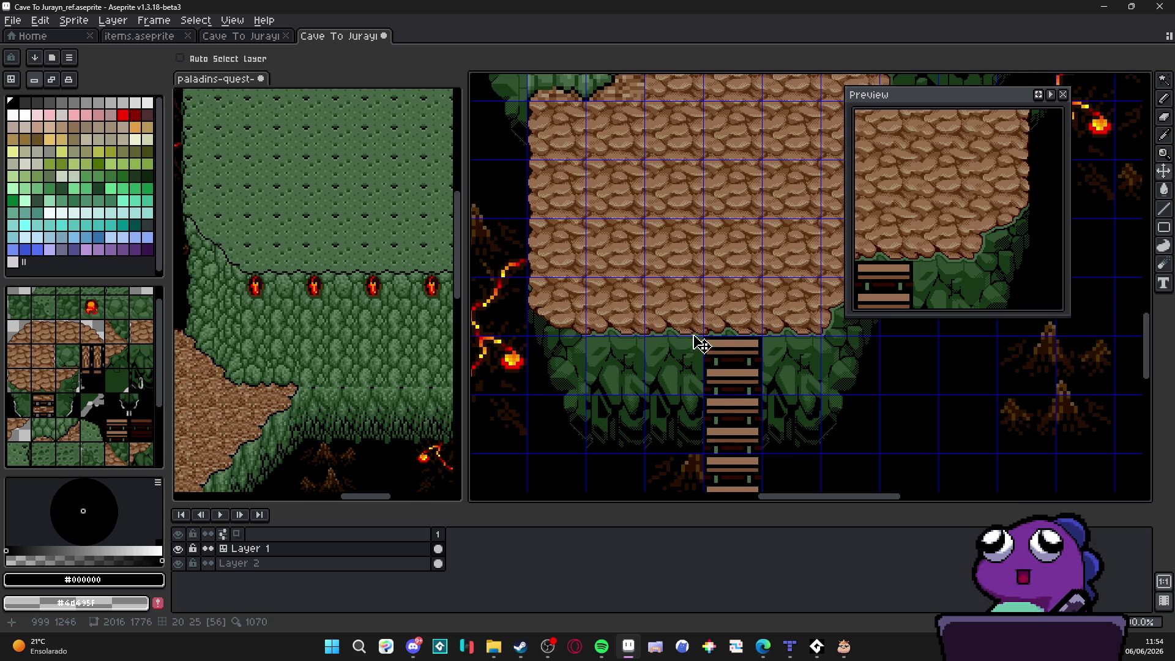
left_click_drag(724, 343, 635, 356)
scroll(759, 334, "up", 2)
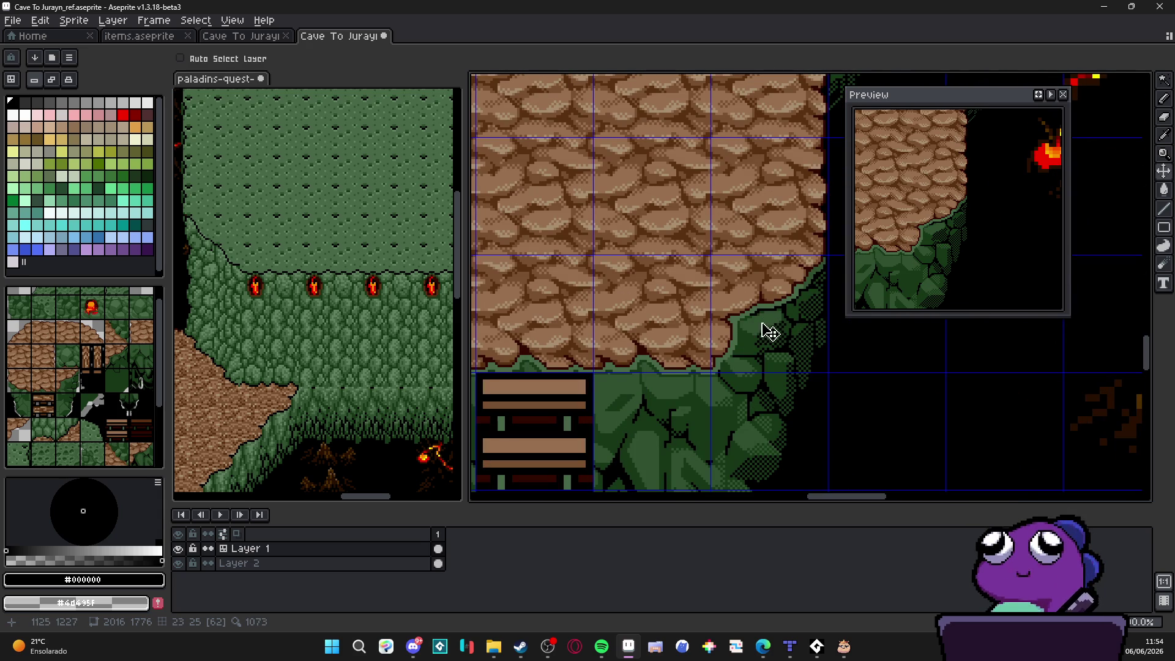
scroll(737, 360, "down", 4)
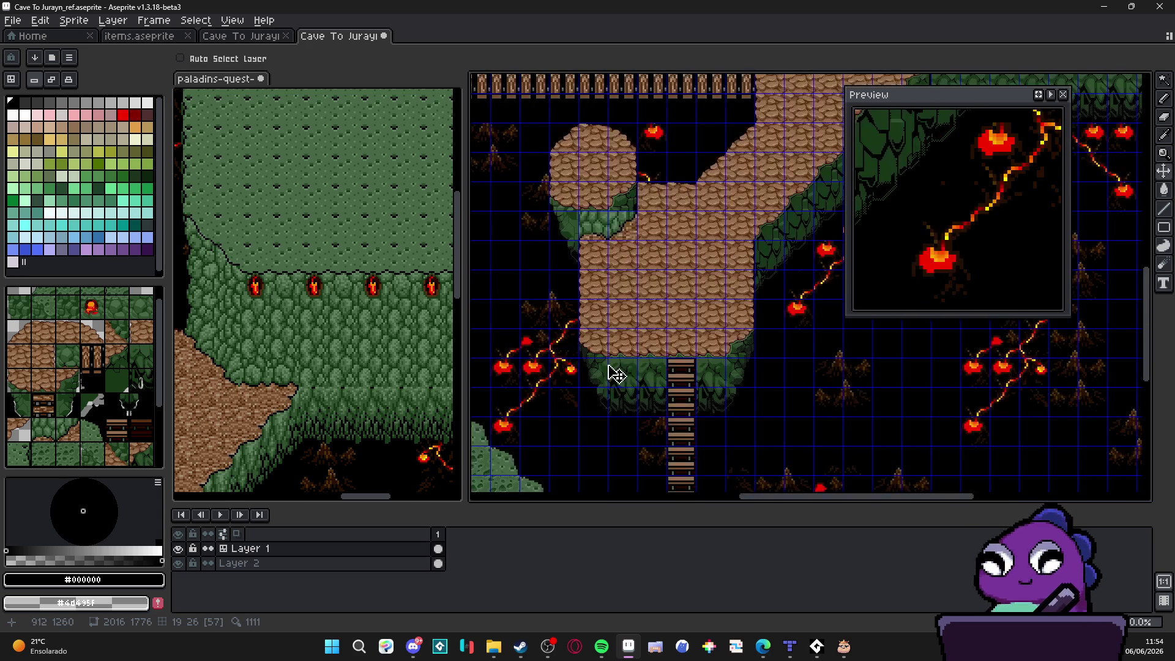
scroll(611, 370, "up", 4)
scroll(611, 363, "up", 5)
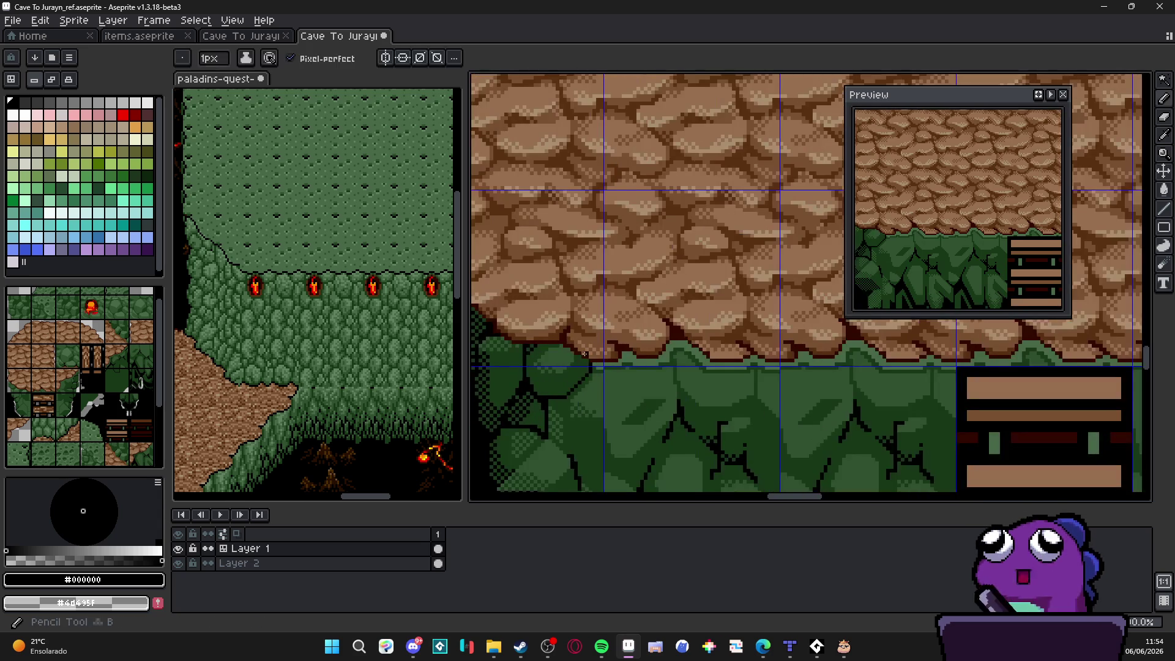
Step: Sample mid green #486848, recolour an outline pixel, and paint light green up the left edge at 2px
left_click(641, 373, "alt")
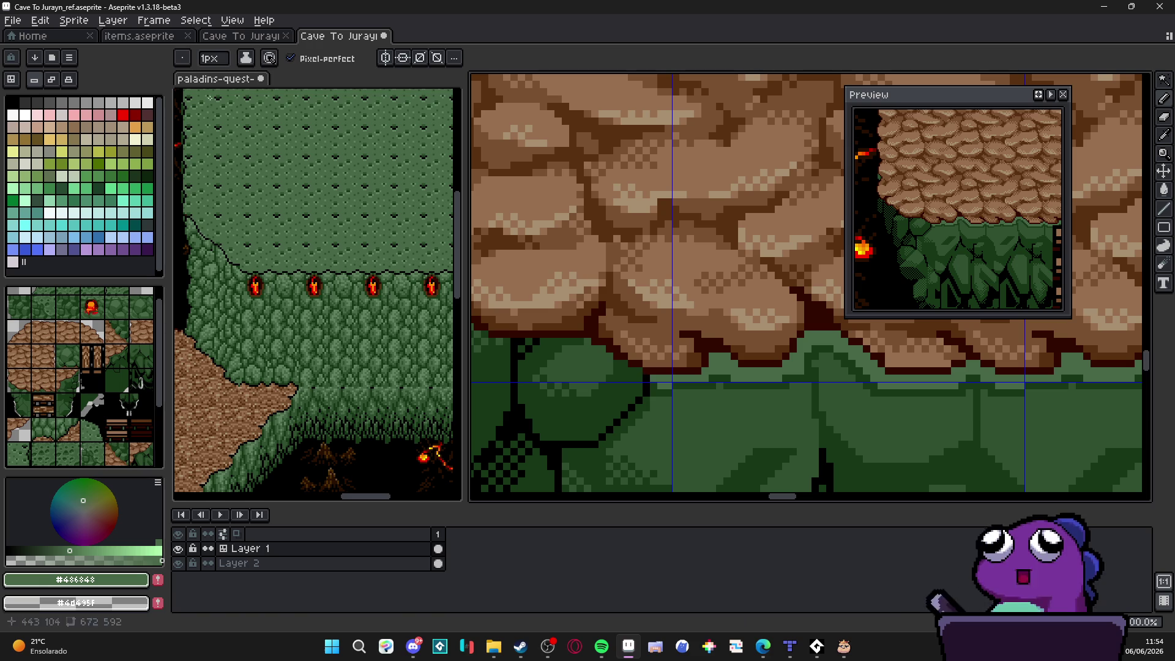
scroll(638, 370, "up", 1)
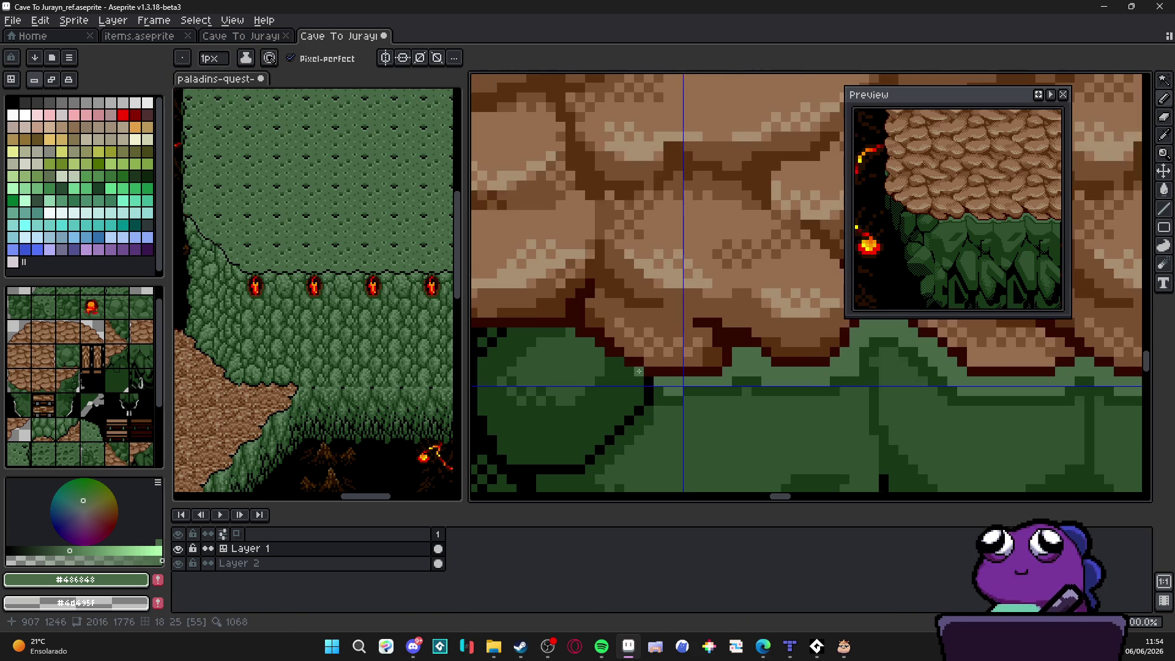
left_click(649, 390)
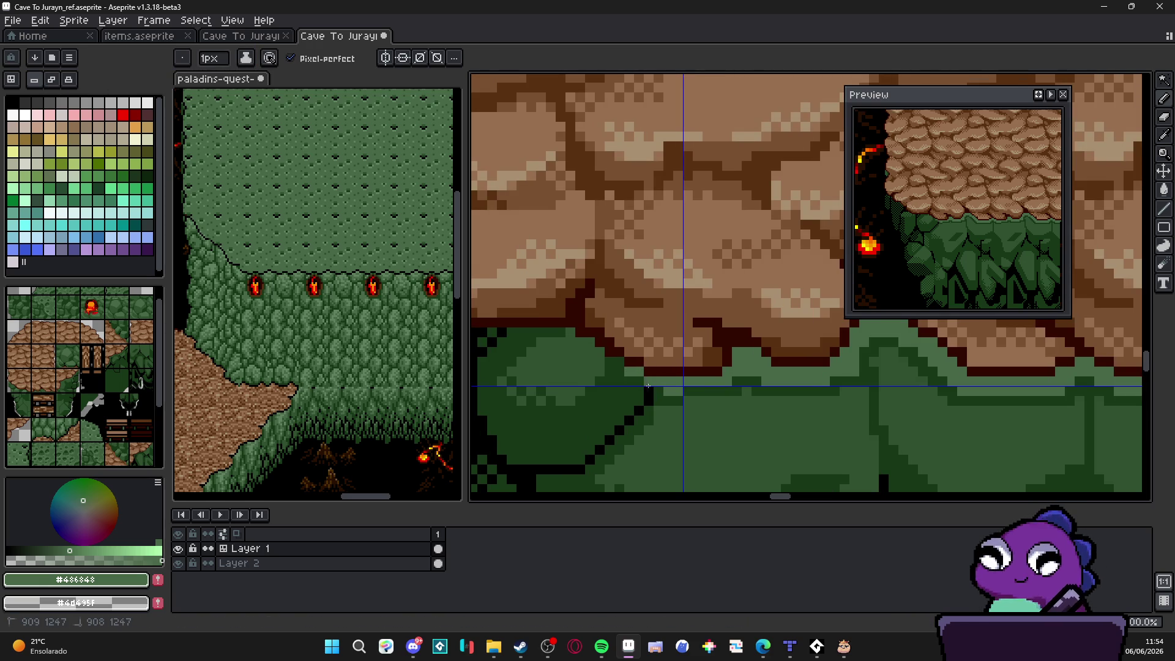
key("plus")
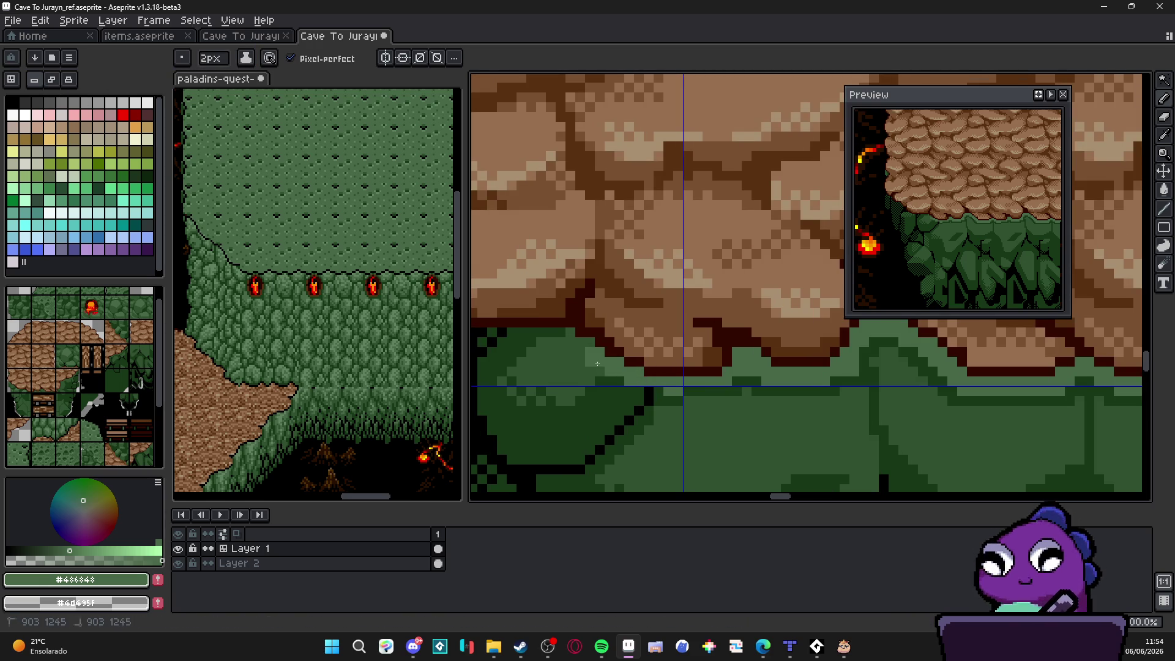
left_click_drag(589, 353, 671, 359)
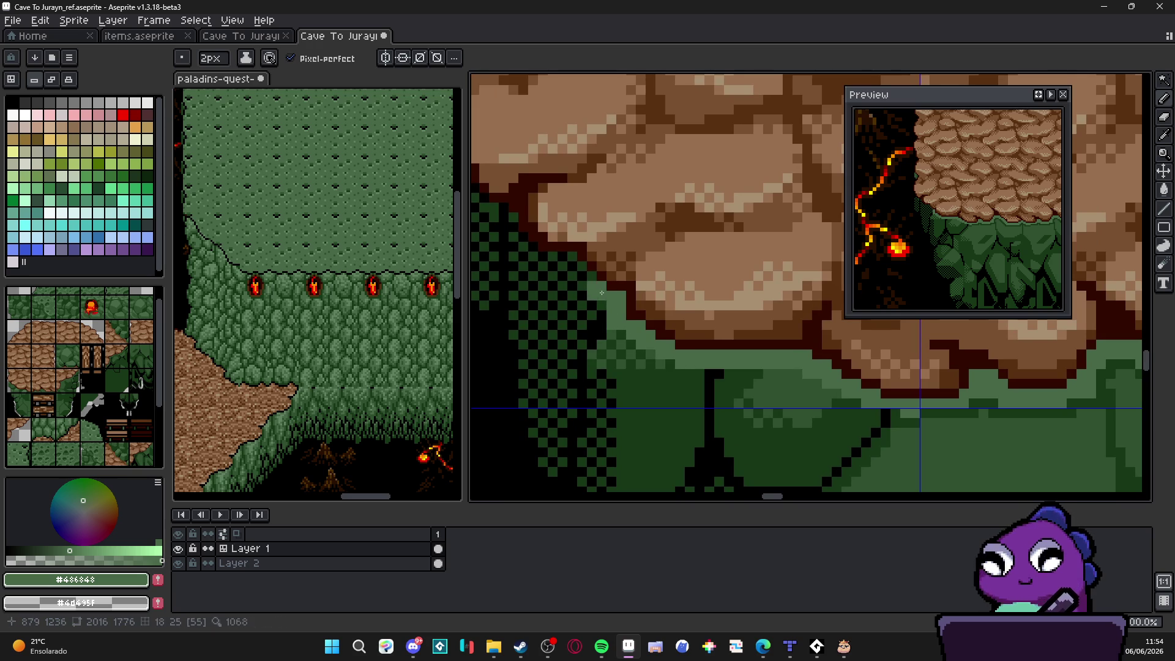
mouse_move(594, 285)
left_mouse_down()
mouse_move(669, 309)
mouse_move(698, 337)
mouse_move(648, 313)
left_mouse_up()
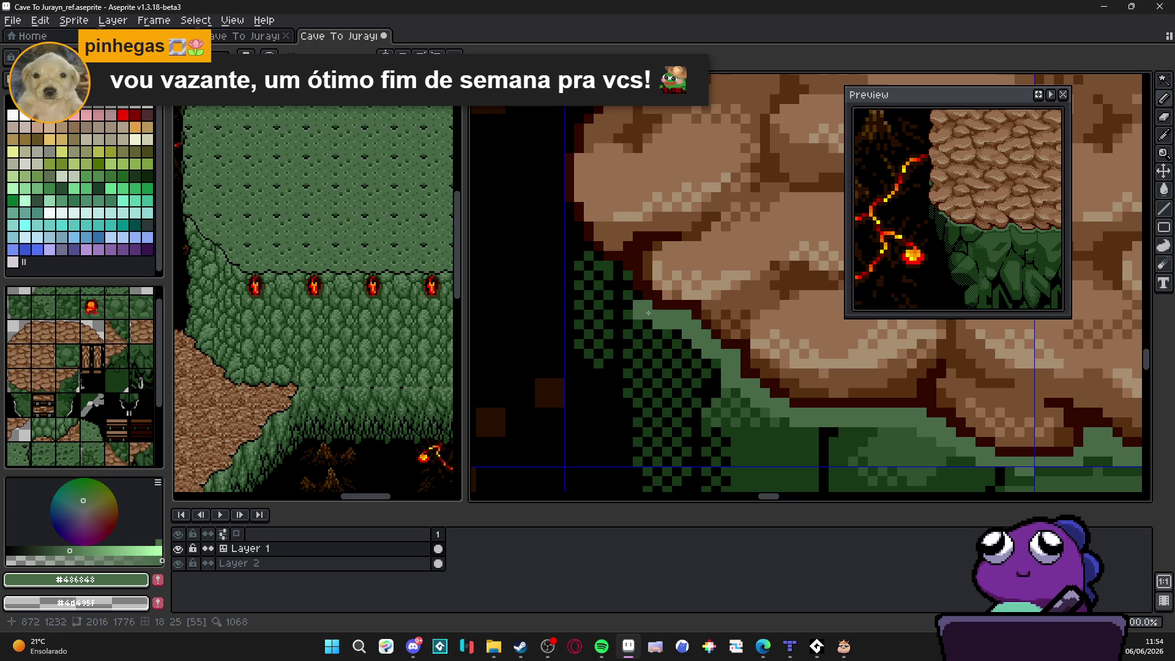
left_click_drag(596, 264, 568, 220)
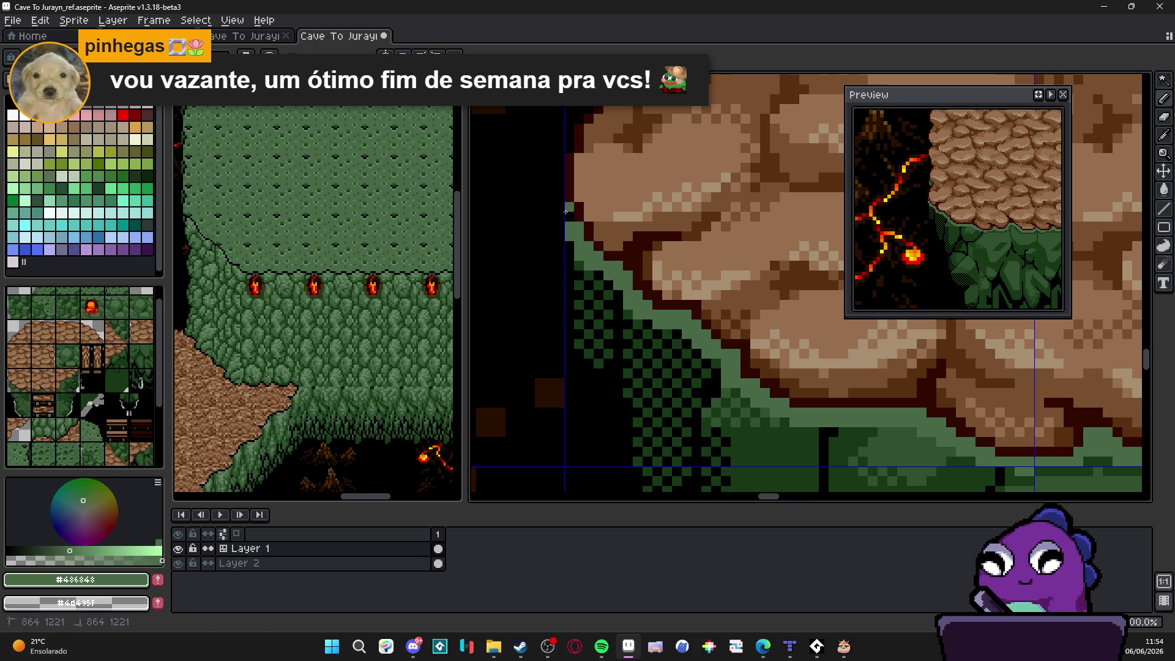
Step: Paint two black outline pixels diagonally on the cliff edge
scroll(568, 220, "down", 2)
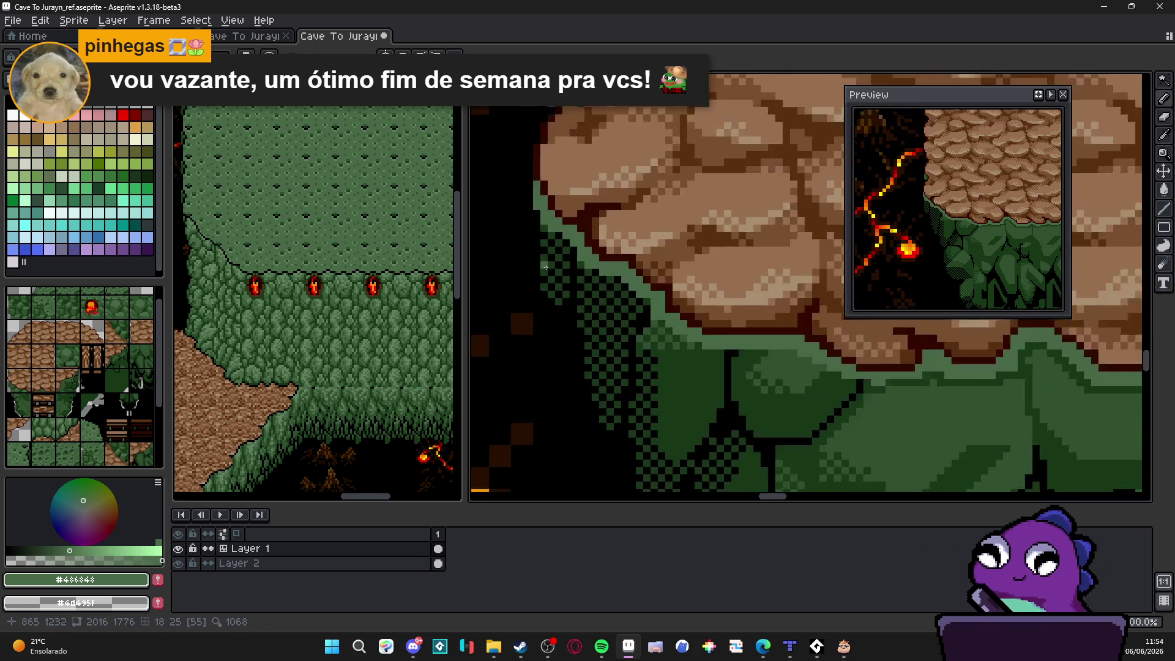
left_click(542, 218, "alt")
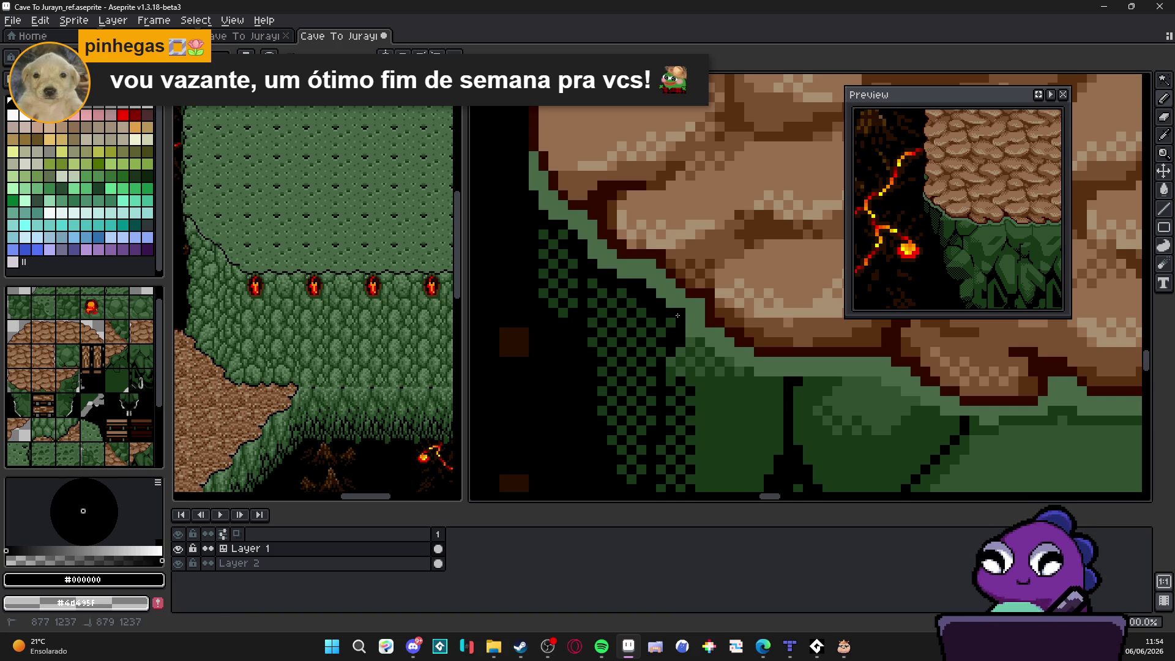
scroll(678, 315, "up", 2)
left_click_drag(708, 341, 722, 355)
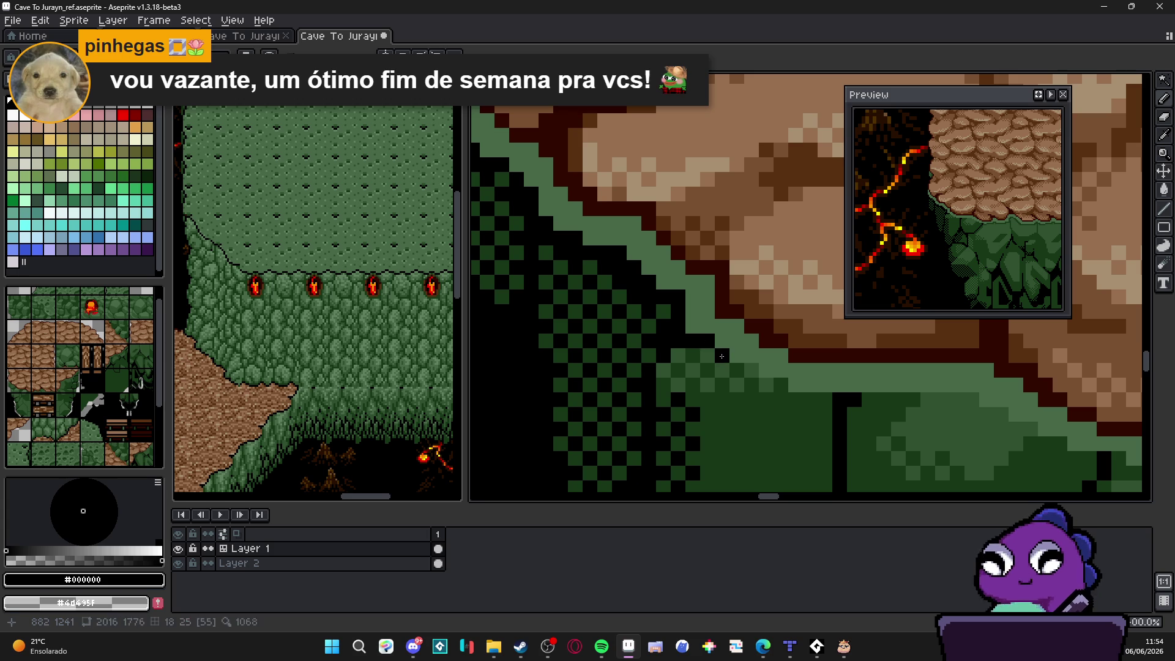
Step: Add dark green #183818 shading pixels over the light edge pixels along the cliff
left_click(694, 342, "alt")
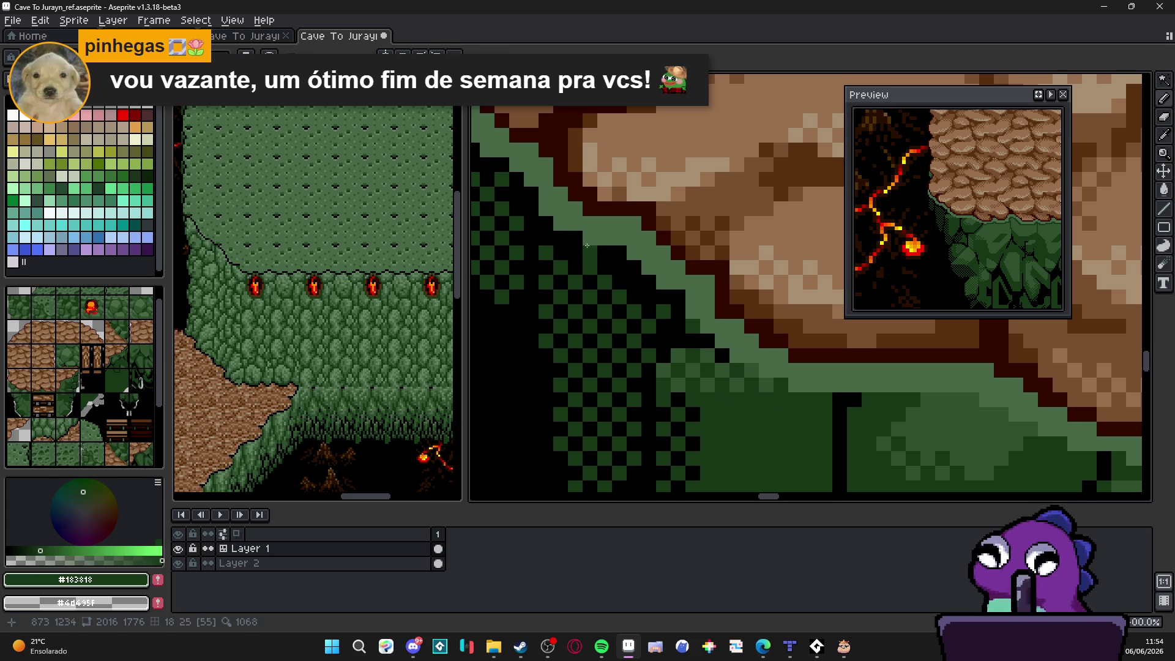
left_click(540, 211)
left_click(636, 223)
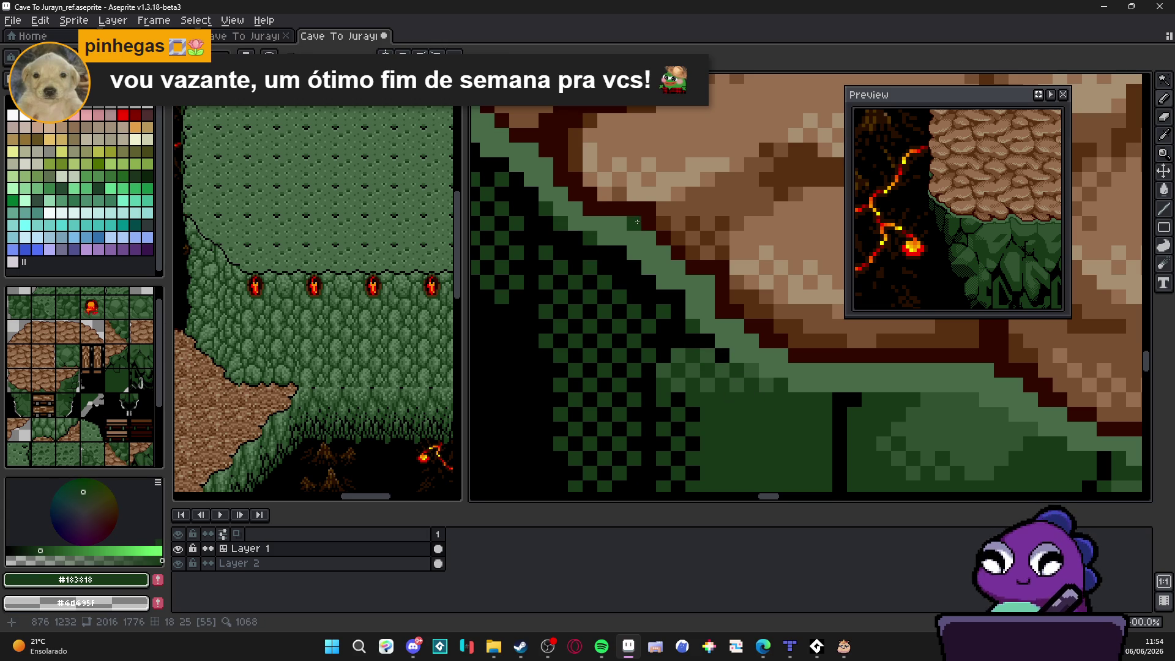
scroll(703, 283, "down", 2)
scroll(660, 322, "up", 2)
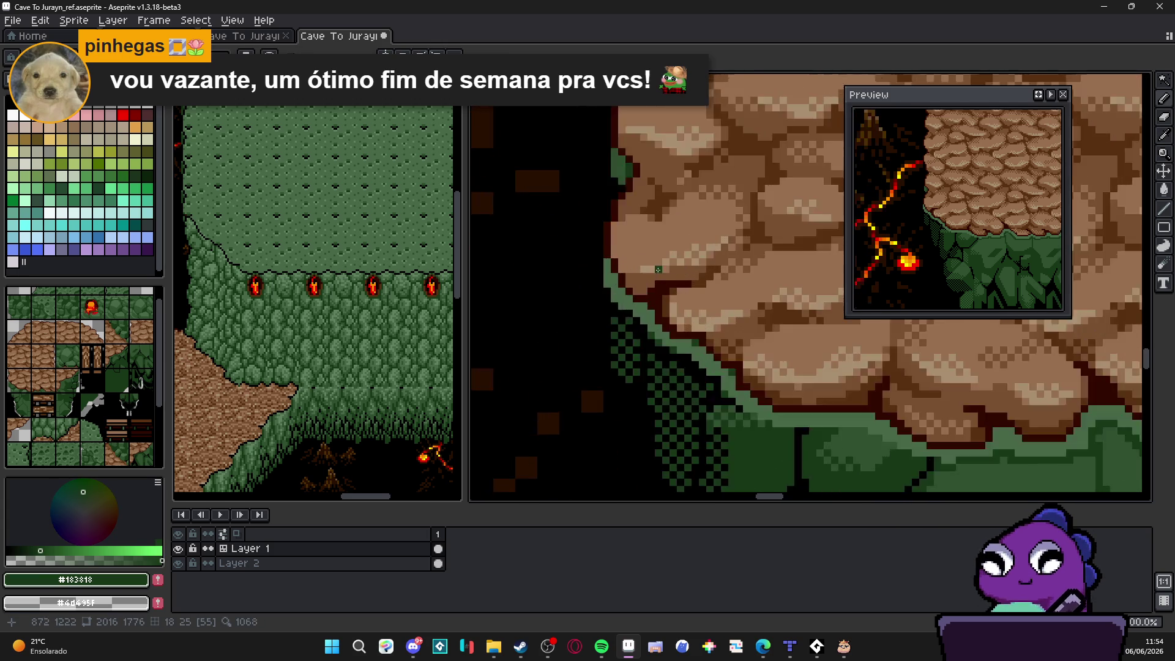
left_click(661, 321)
left_click(647, 331)
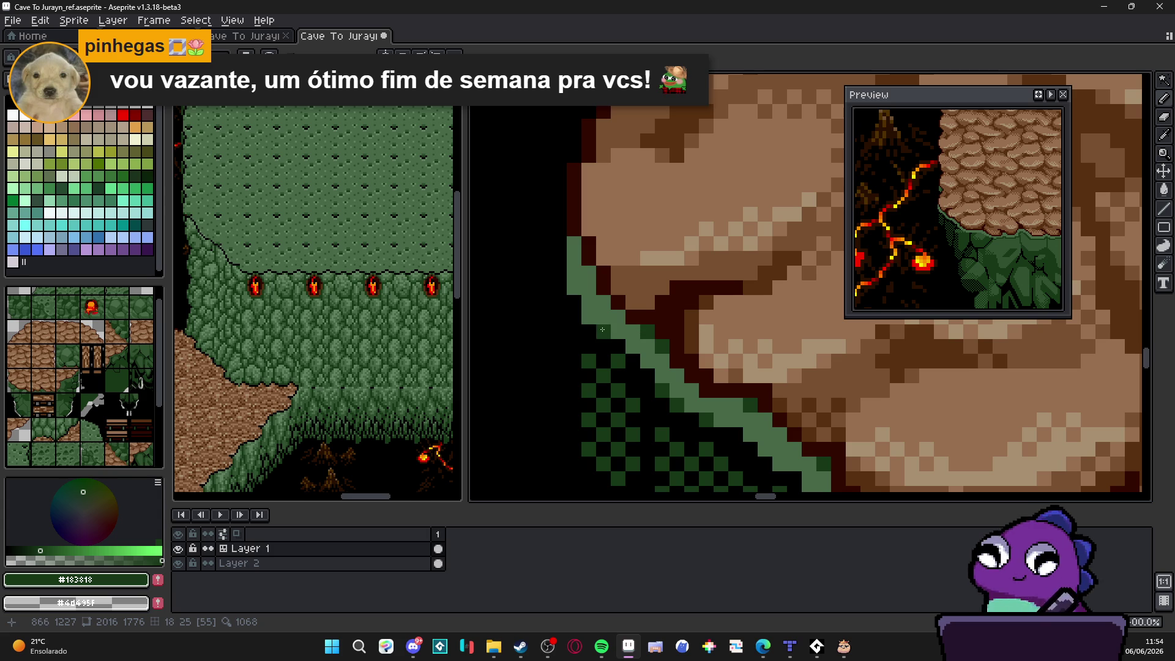
left_click_drag(568, 259, 589, 273)
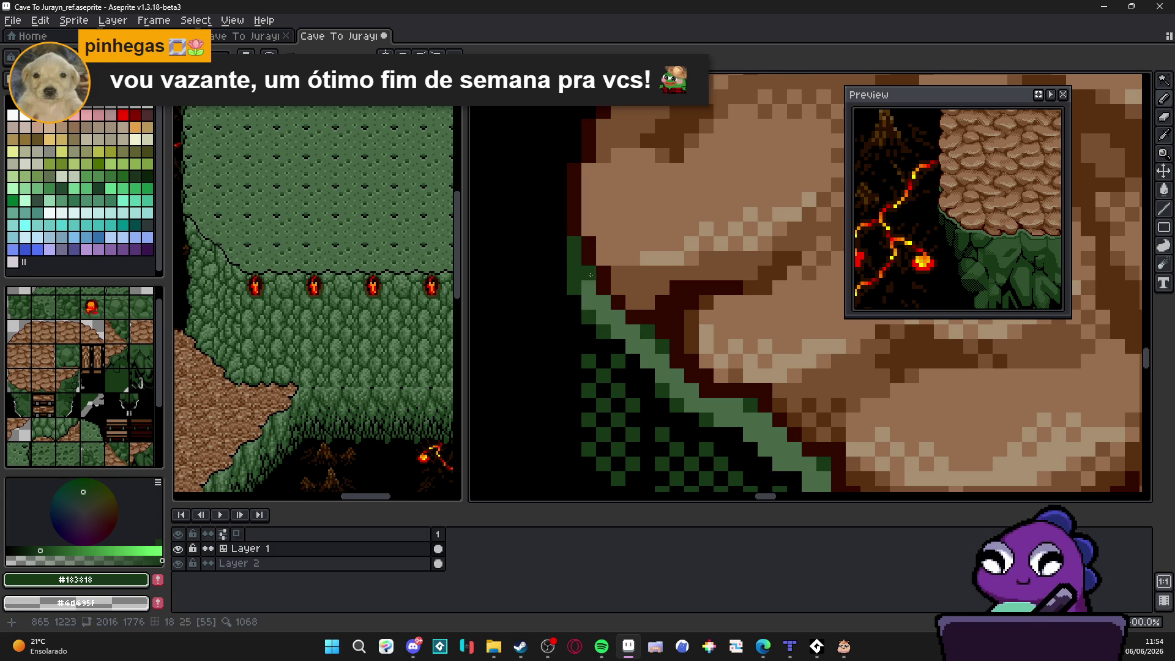
scroll(641, 342, "down", 3)
scroll(641, 341, "right", 2)
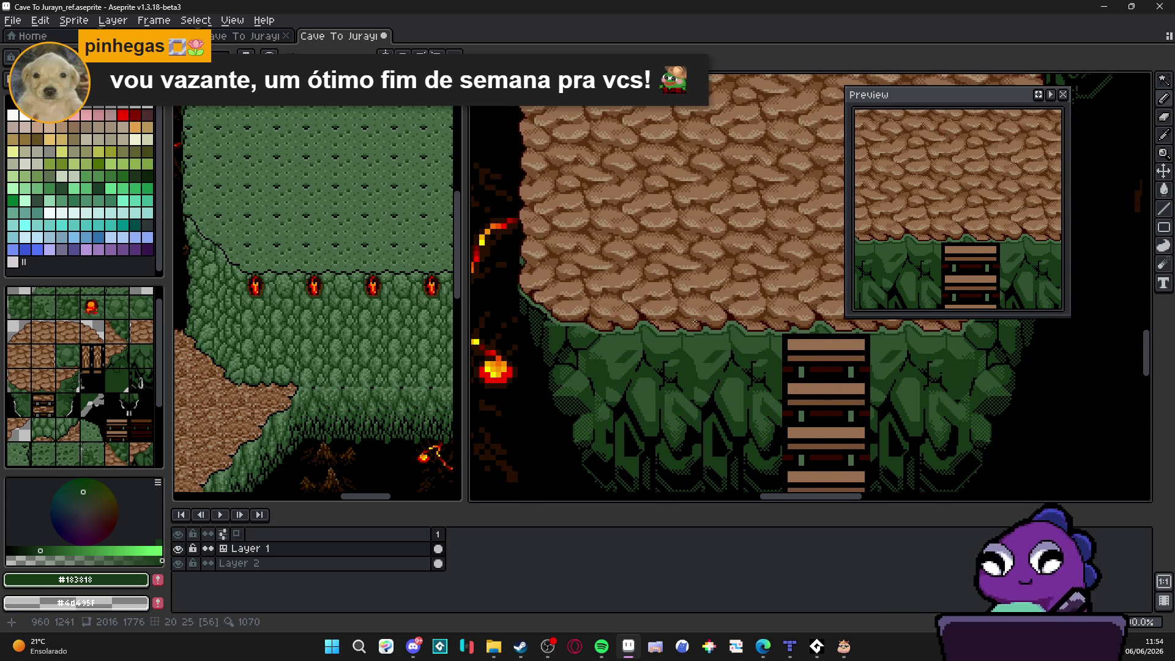
Step: Save Cave To Jurayn_ref.aseprite with the retouched plateau cliff base
mouse_move(695, 323)
left_mouse_down()
mouse_move(621, 322)
mouse_move(543, 402)
mouse_move(747, 337)
mouse_move(671, 315)
mouse_move(663, 407)
left_mouse_up()
scroll(708, 330, "down", 1)
scroll(649, 381, "down", 2)
key("ctrl+s")
Step: Centre the cobblestone plateau and ladder in view and switch to placing whole tiles
scroll(595, 271, "up", 3)
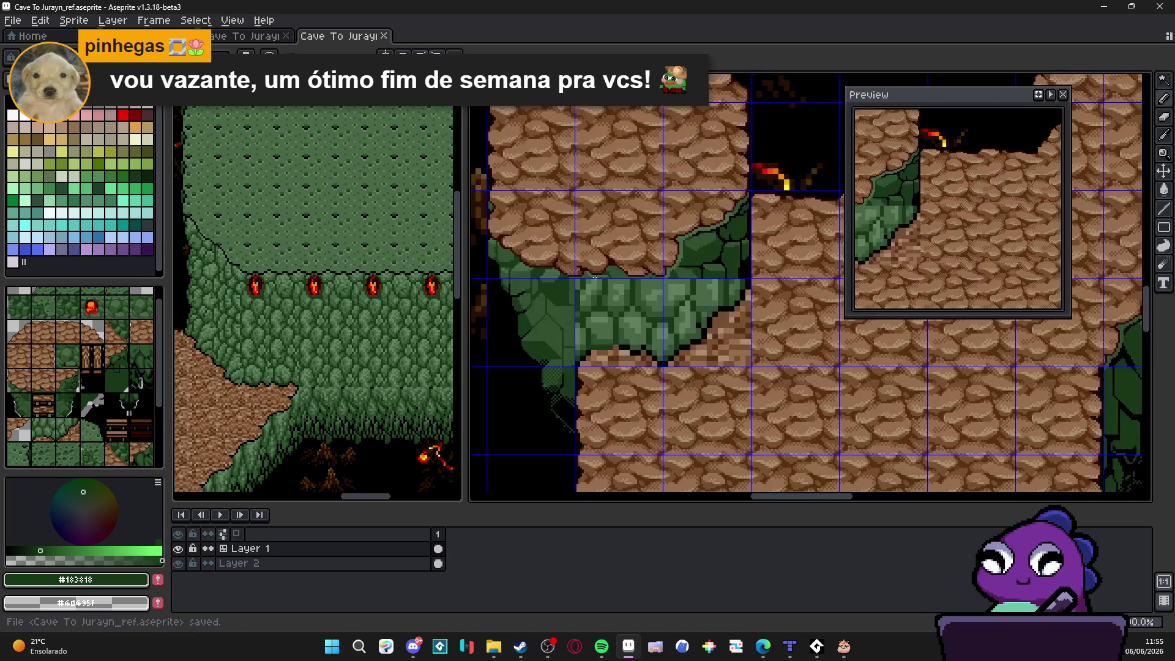
scroll(595, 271, "down", 3)
scroll(578, 307, "up", 4)
left_click_drag(577, 307, 595, 170)
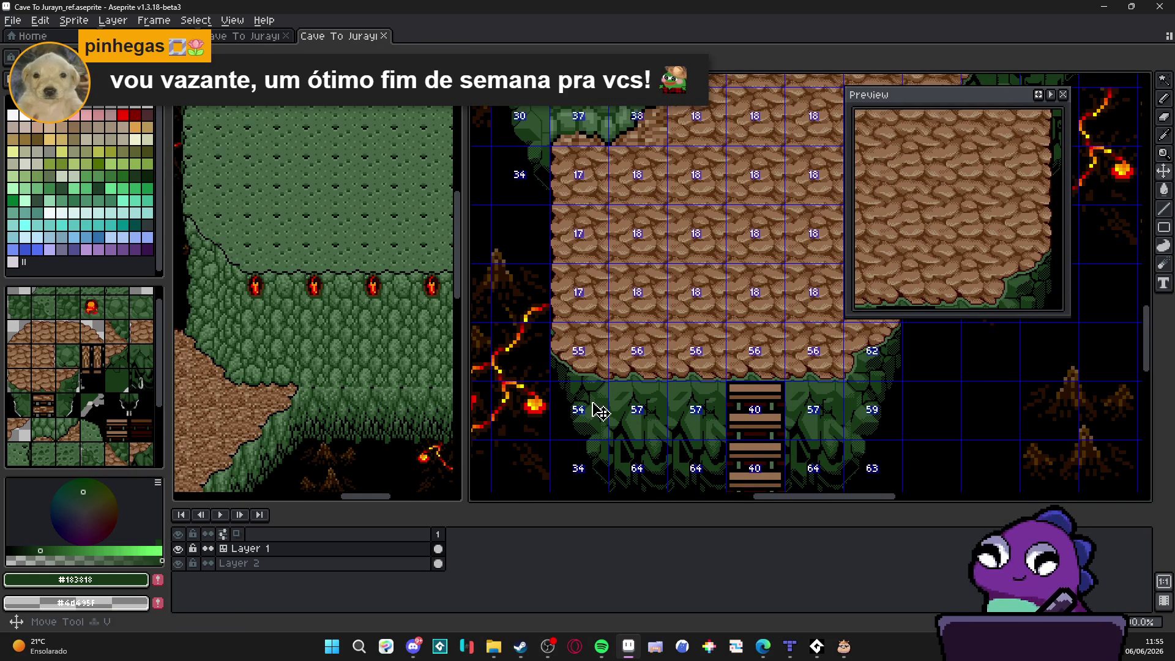
left_click_drag(596, 411, 608, 399)
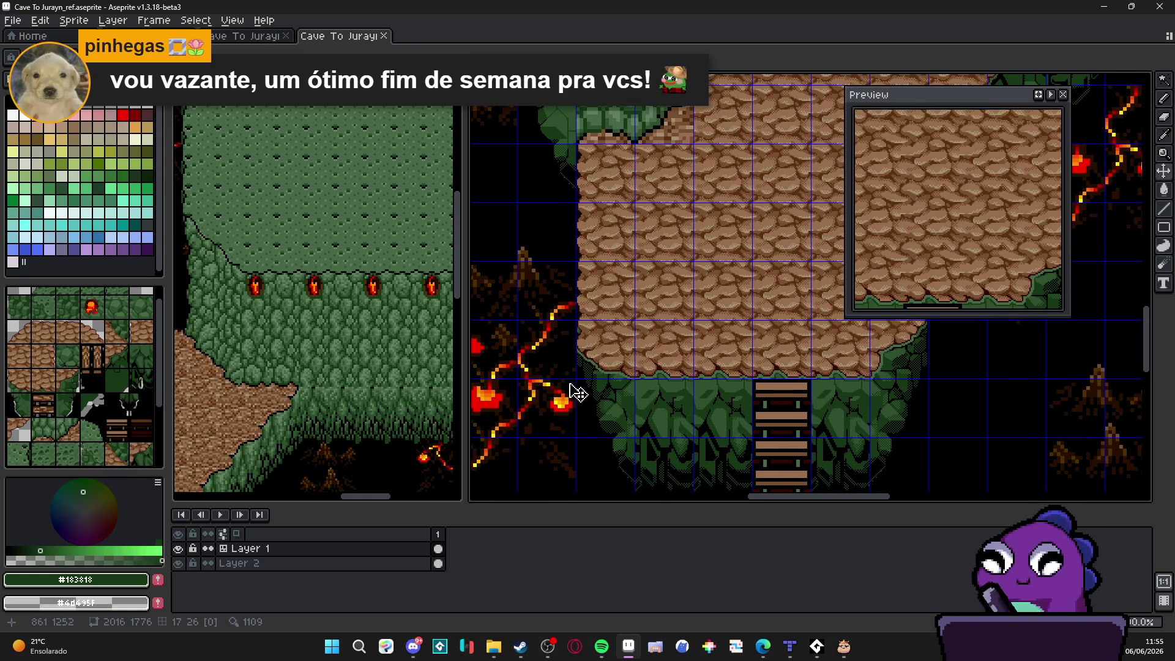
key("space+Tab")
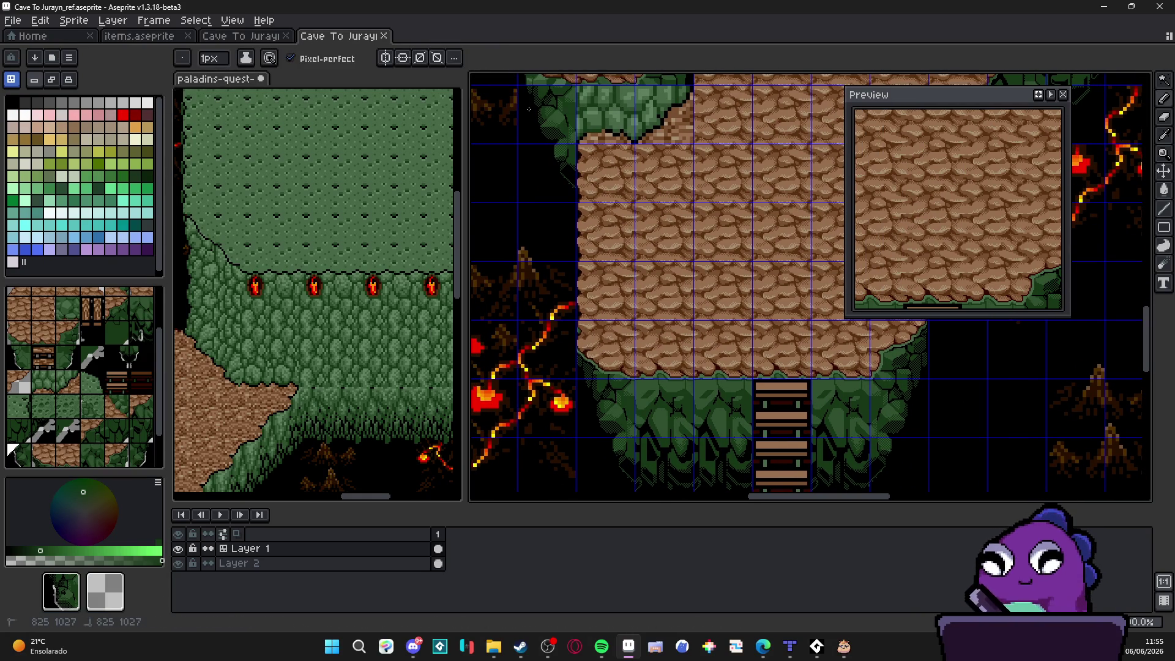
Step: Stamp cobblestone tiles on the plateau and green foliage tiles at its inner corner
left_click(555, 189, "alt")
left_click_drag(554, 159, 588, 294)
left_click(624, 345, "alt")
left_click_drag(624, 346, 613, 430)
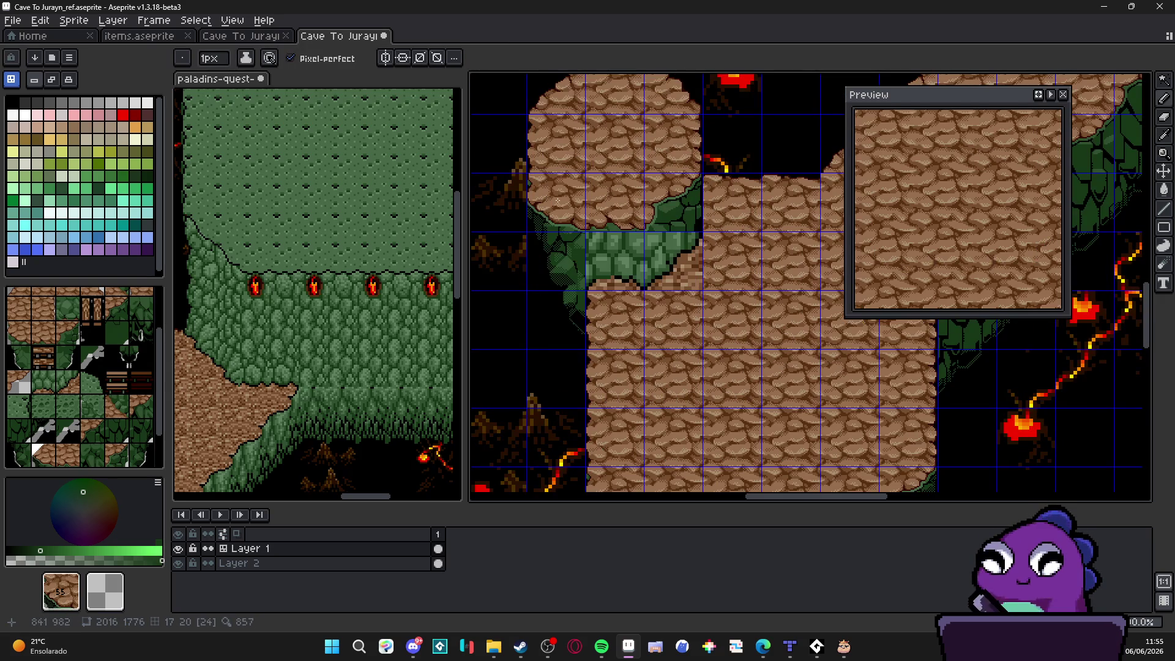
left_click_drag(558, 200, 569, 104)
left_click(661, 236)
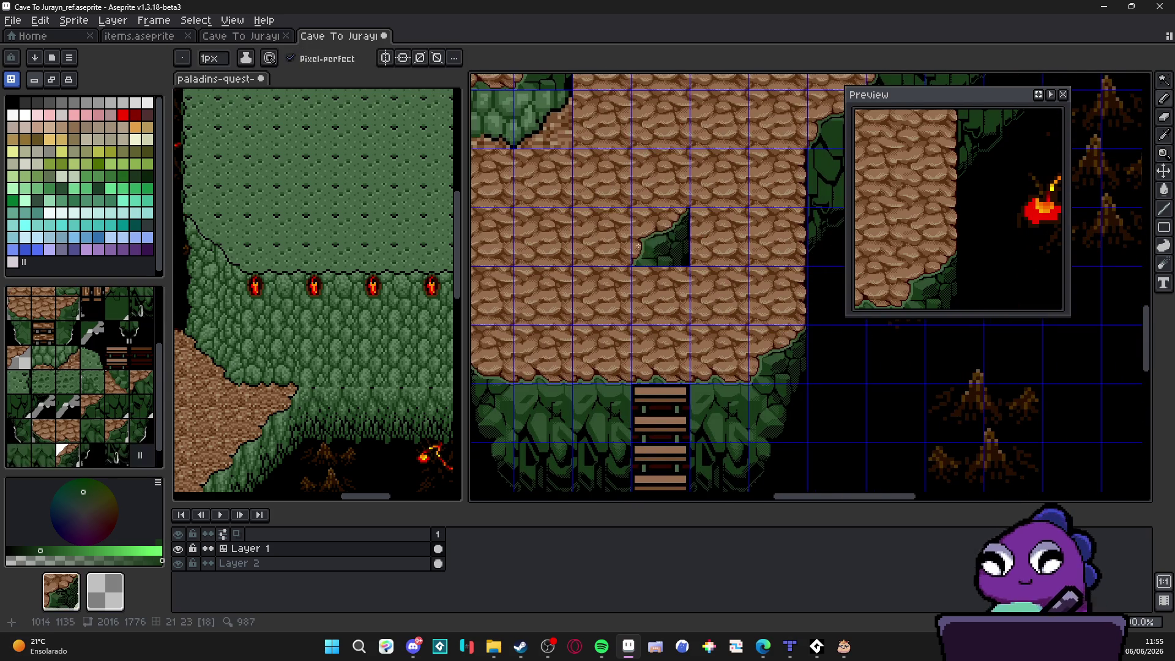
left_click_drag(660, 236, 612, 244)
Step: Turn a green corner tile into rock and replace the fire tile near the round plateau with foliage
mouse_move(659, 296)
left_mouse_down()
mouse_move(646, 274)
mouse_move(664, 192)
mouse_move(677, 323)
left_mouse_up()
left_click(677, 323)
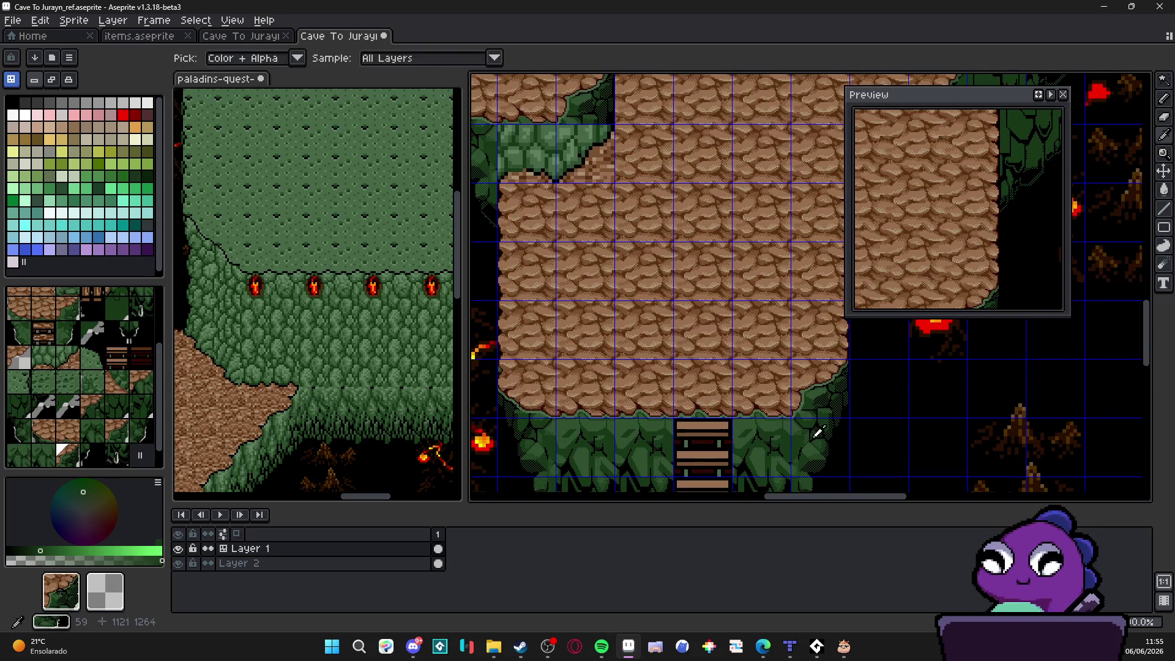
left_click(539, 174, "alt")
left_click_drag(578, 166, 711, 303)
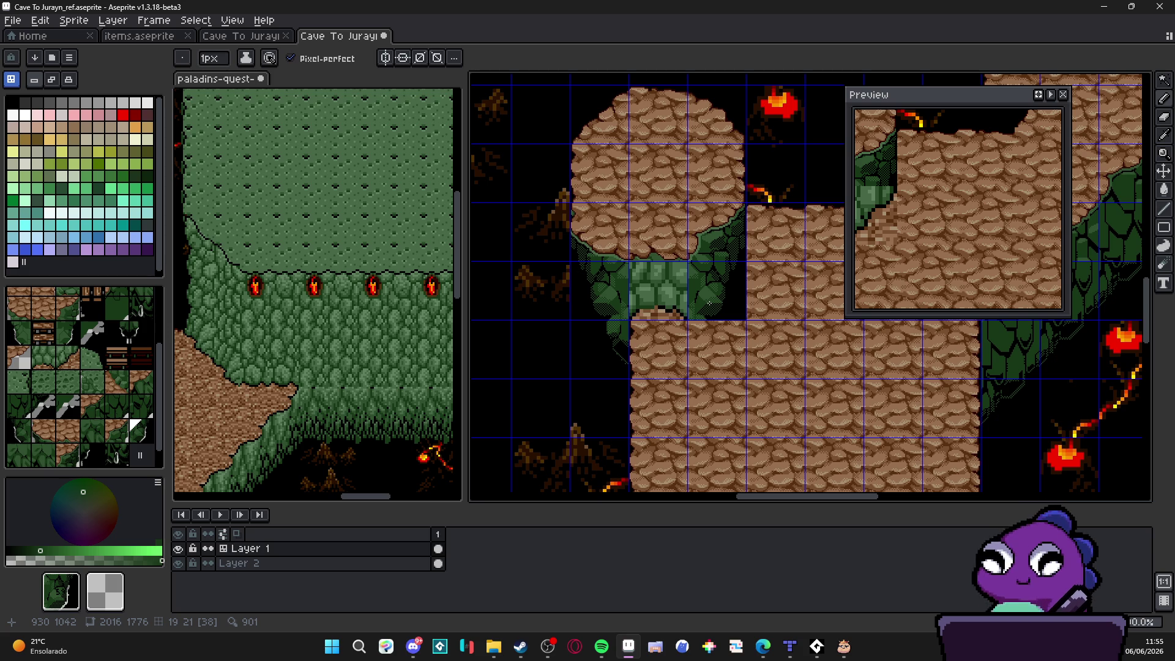
scroll(709, 303, "down", 3)
mouse_move(702, 361)
left_mouse_down()
mouse_move(604, 398)
mouse_move(790, 330)
left_mouse_up()
scroll(549, 406, "up", 1)
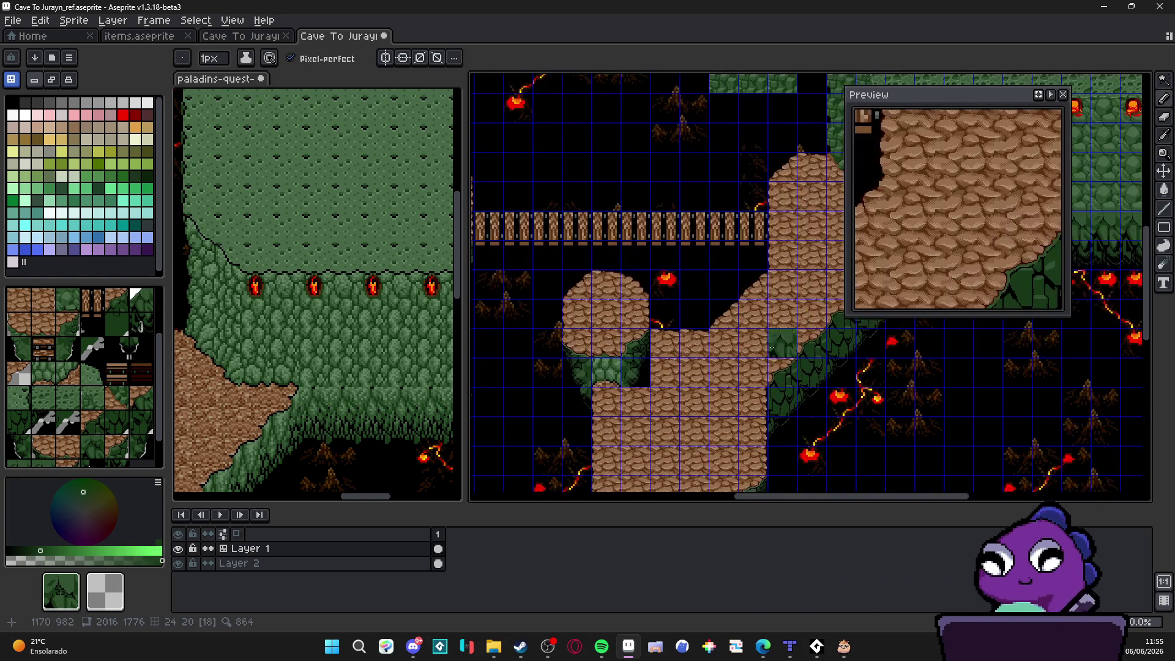
scroll(612, 379, "up", 2)
scroll(630, 349, "down", 2)
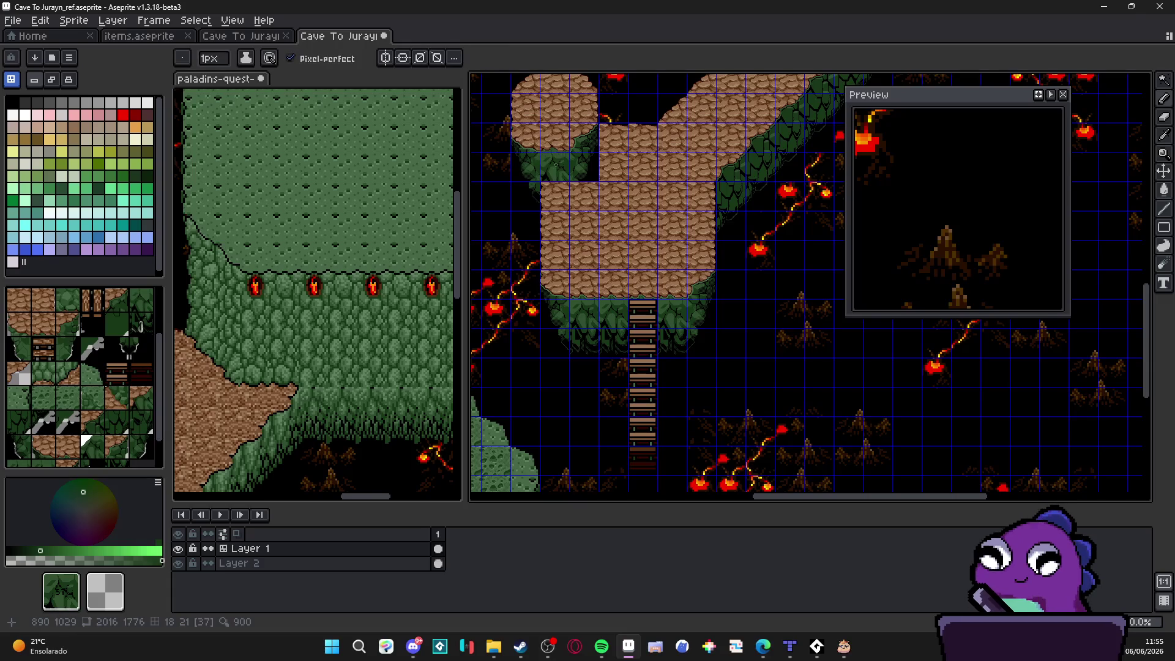
mouse_move(555, 164)
left_mouse_down()
mouse_move(590, 318)
mouse_move(715, 160)
left_mouse_up()
scroll(590, 318, "up", 2)
left_click(715, 161)
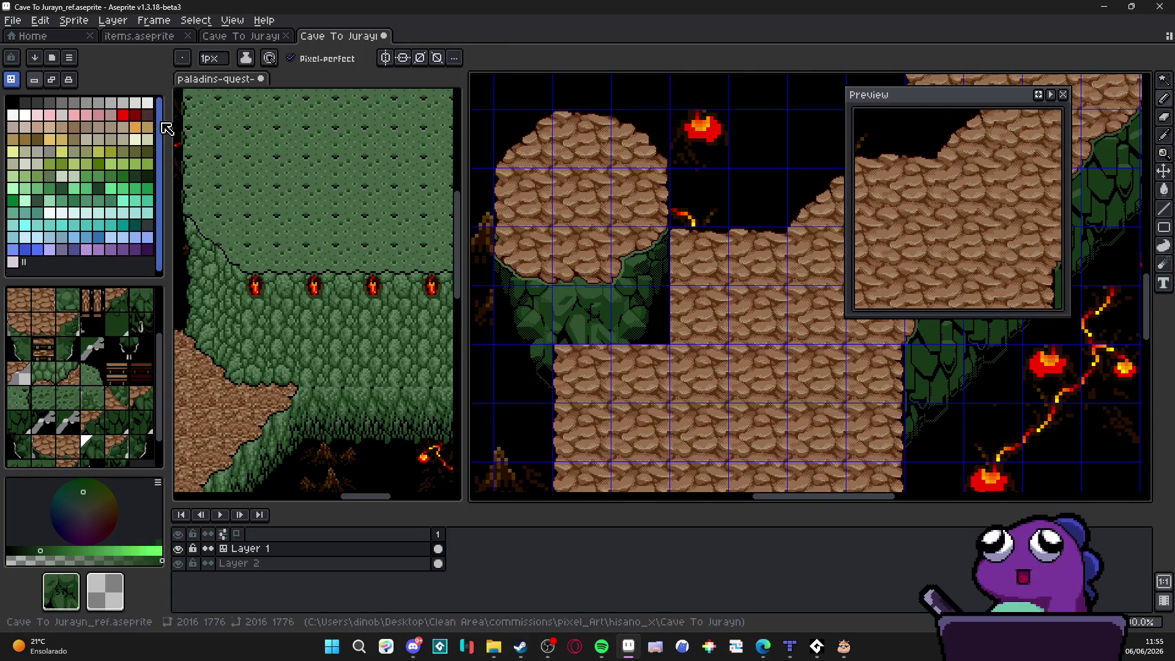
left_click(37, 139)
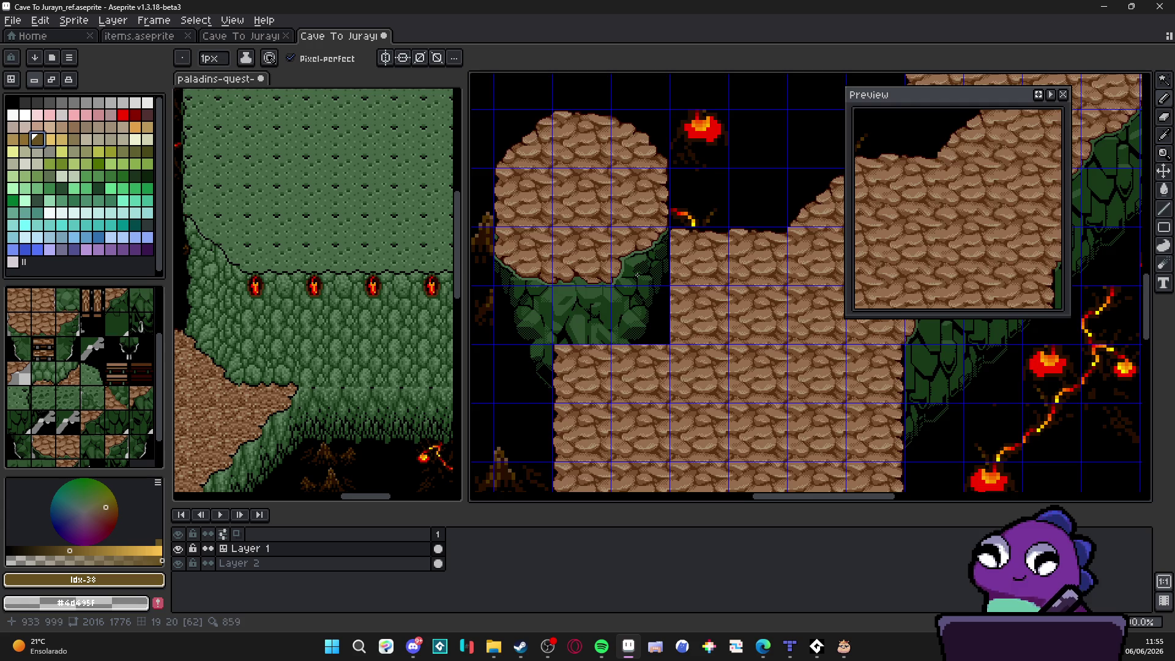
scroll(637, 273, "down", 3)
scroll(678, 334, "up", 1)
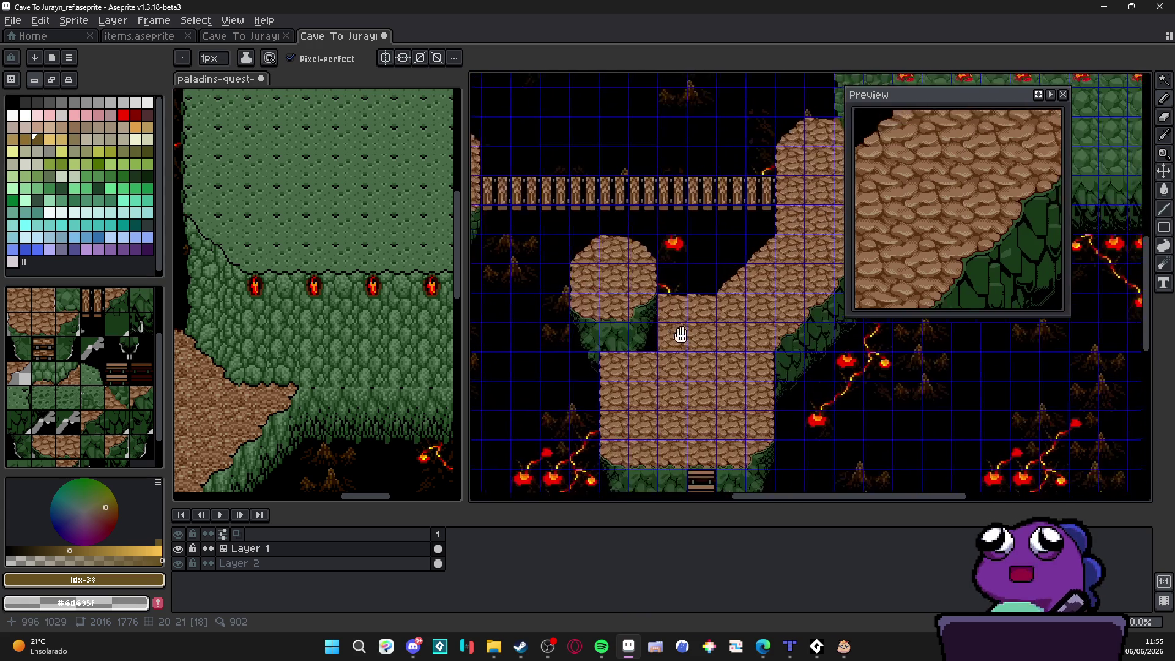
Step: Bring the cobblestone platforms and ladder into view and sample the green foliage tile
mouse_move(704, 249)
left_mouse_down()
mouse_move(562, 393)
mouse_move(578, 478)
mouse_move(618, 412)
mouse_move(582, 231)
mouse_move(553, 354)
mouse_move(613, 310)
left_mouse_up()
scroll(618, 315, "down", 2)
scroll(634, 293, "up", 4)
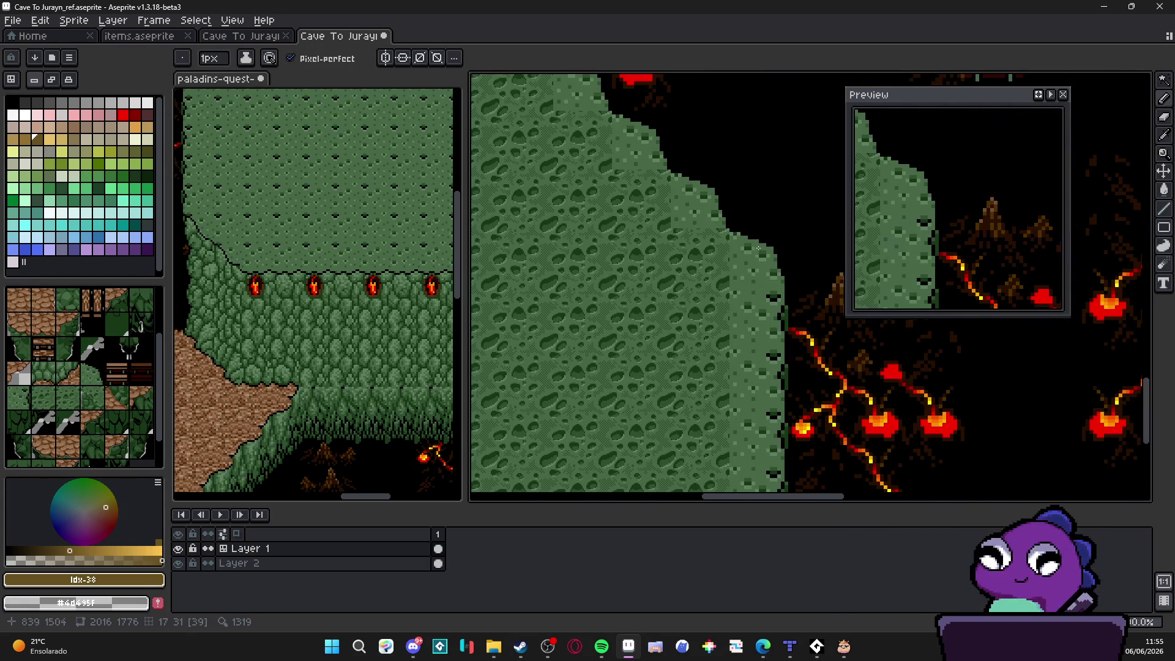
scroll(754, 312, "down", 2)
scroll(722, 311, "up", 2)
scroll(685, 312, "down", 2)
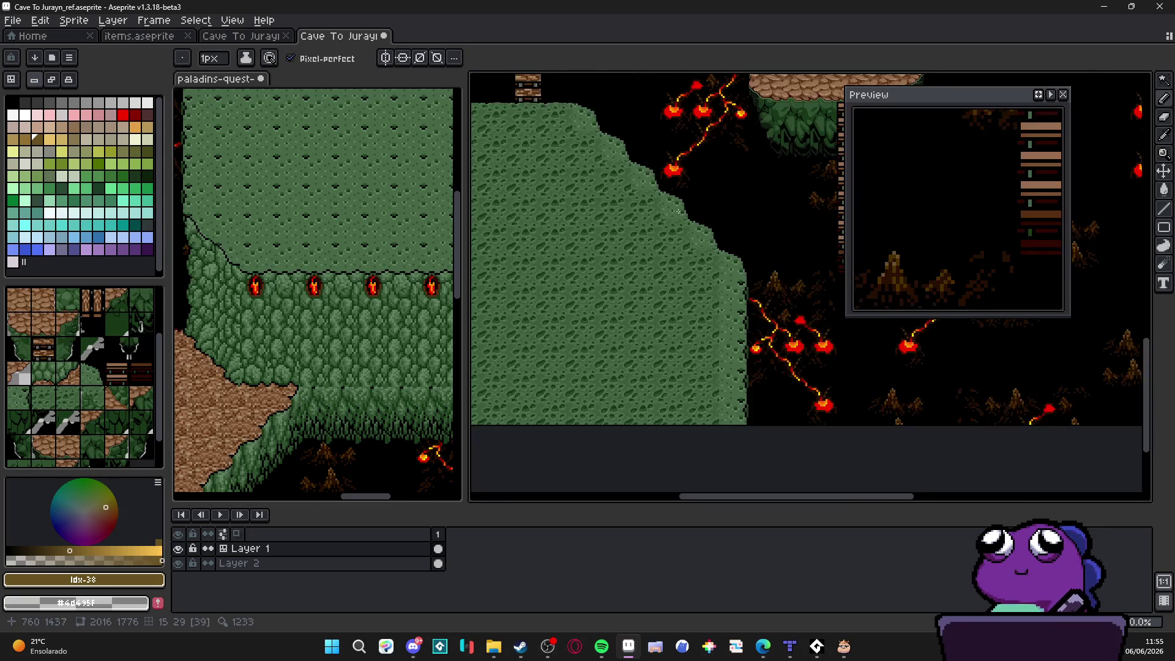
scroll(645, 312, "up", 1)
scroll(644, 312, "up", 10)
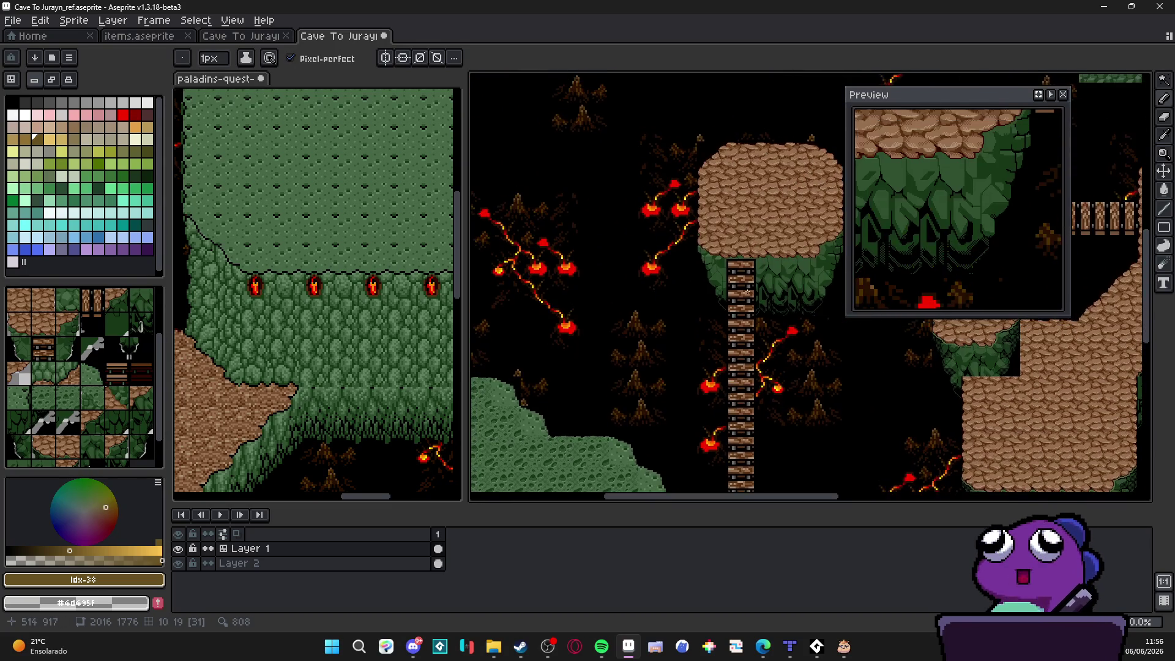
left_click_drag(733, 397, 581, 198)
left_click_drag(635, 285, 723, 293)
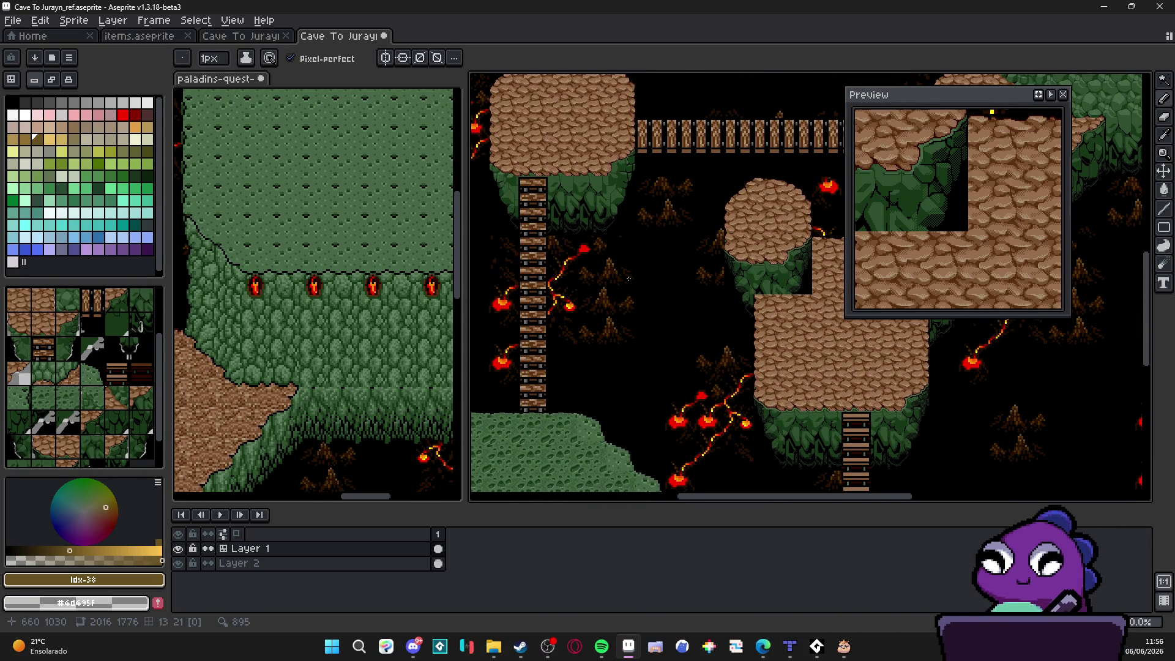
left_click(840, 425, "alt")
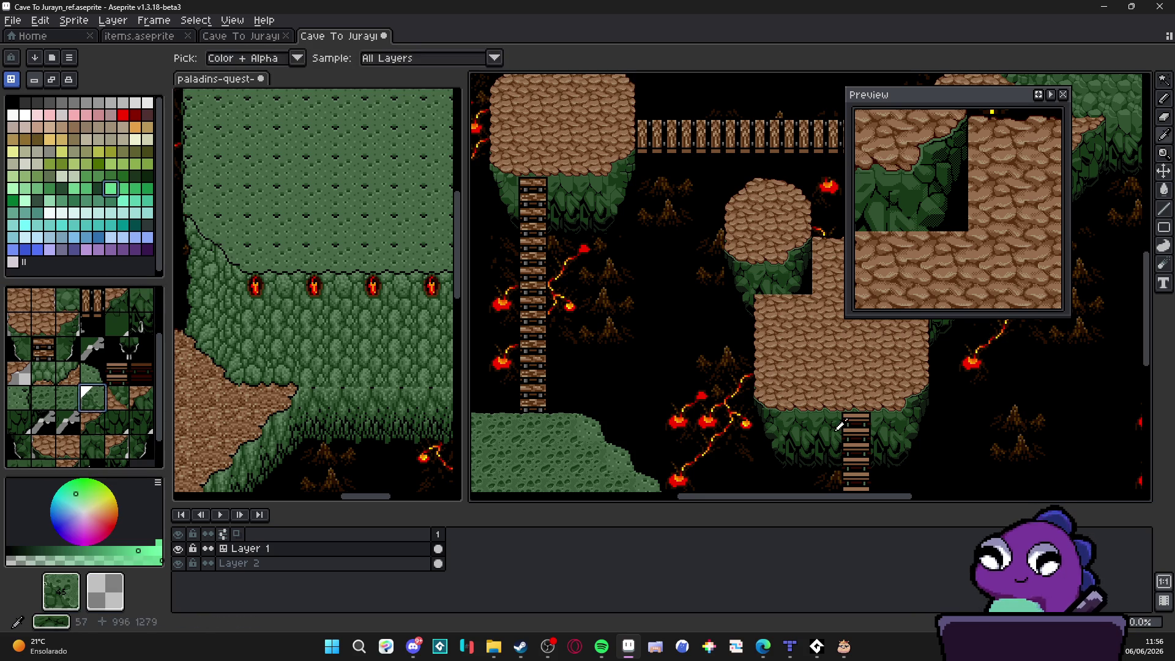
left_click(579, 228, "alt")
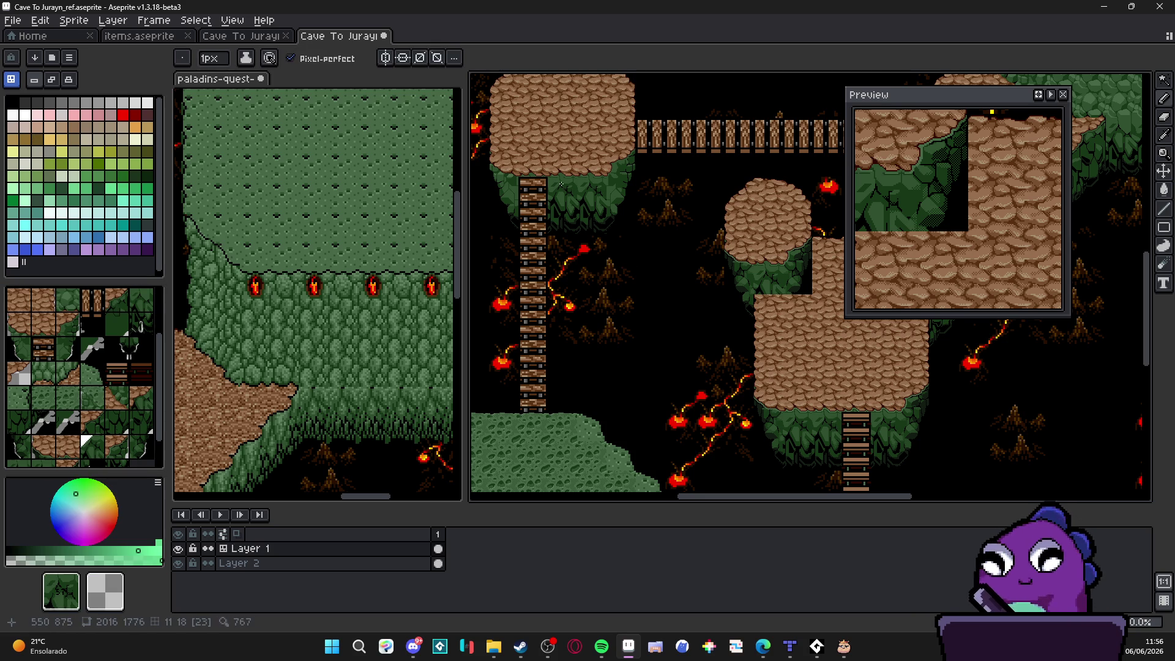
Step: Sample foliage-edge tiles, show the tile grid, and place a foliage-edge tile on the plateau's lower edge
left_click(769, 420, "alt")
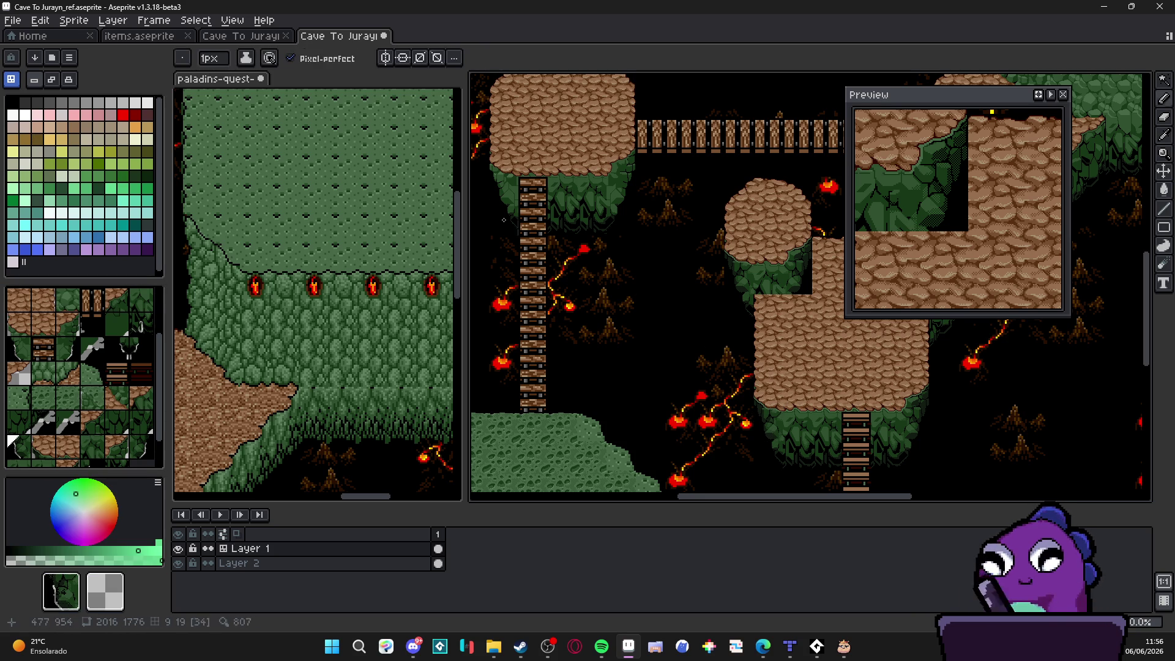
left_click(774, 387, "alt")
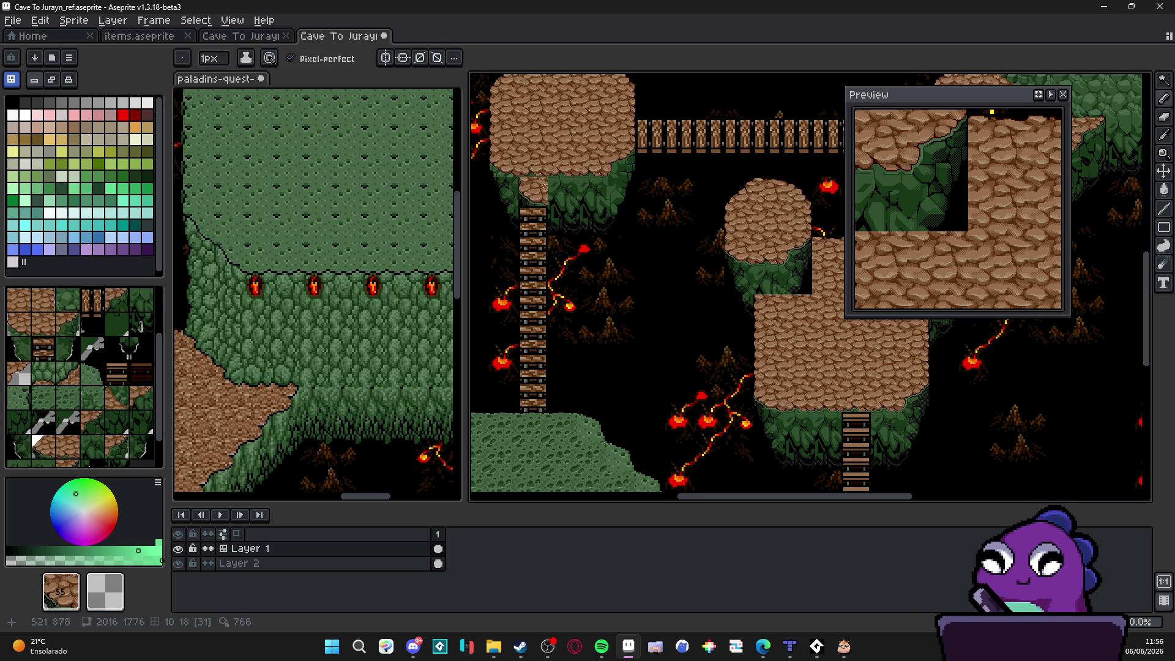
left_click(909, 401, "alt")
key("ctrl+apostrophe")
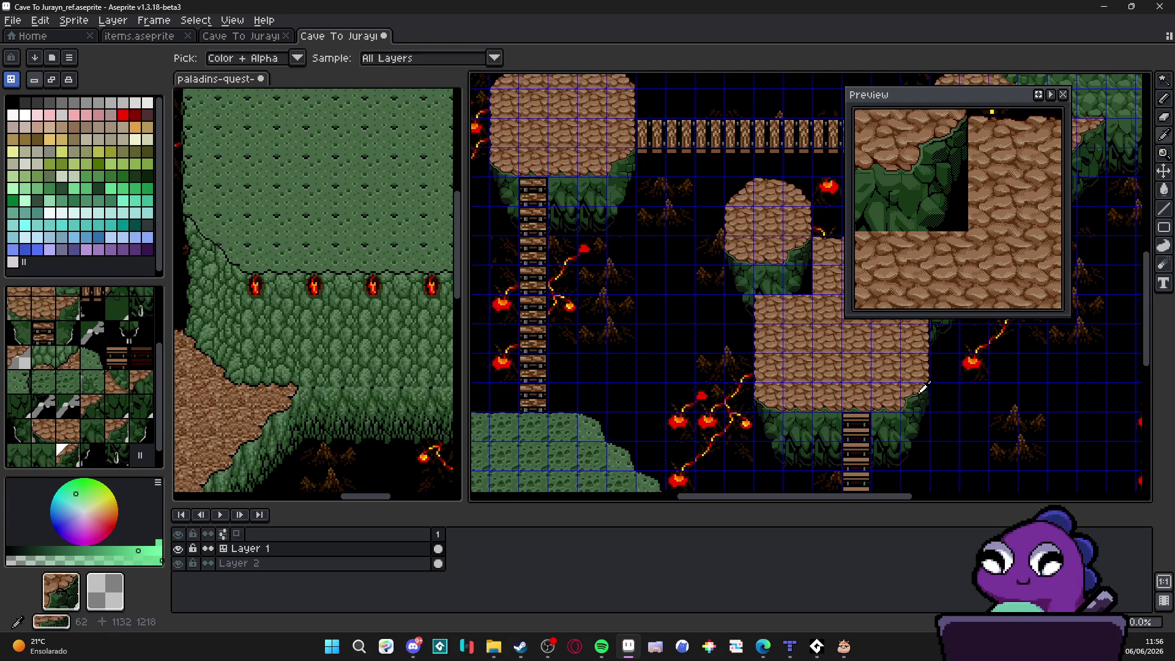
left_click(606, 162)
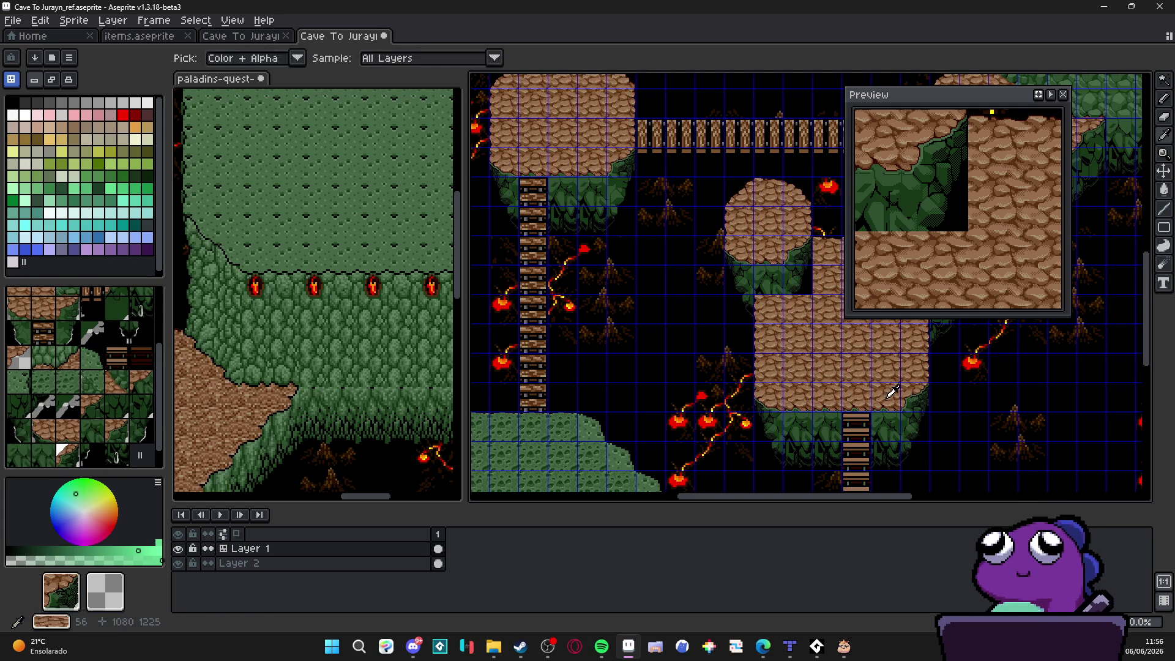
Step: Sample rock, foliage-edge, dark foliage-edge and ladder tiles from the map
left_click(572, 173, "alt")
left_click(912, 453, "alt")
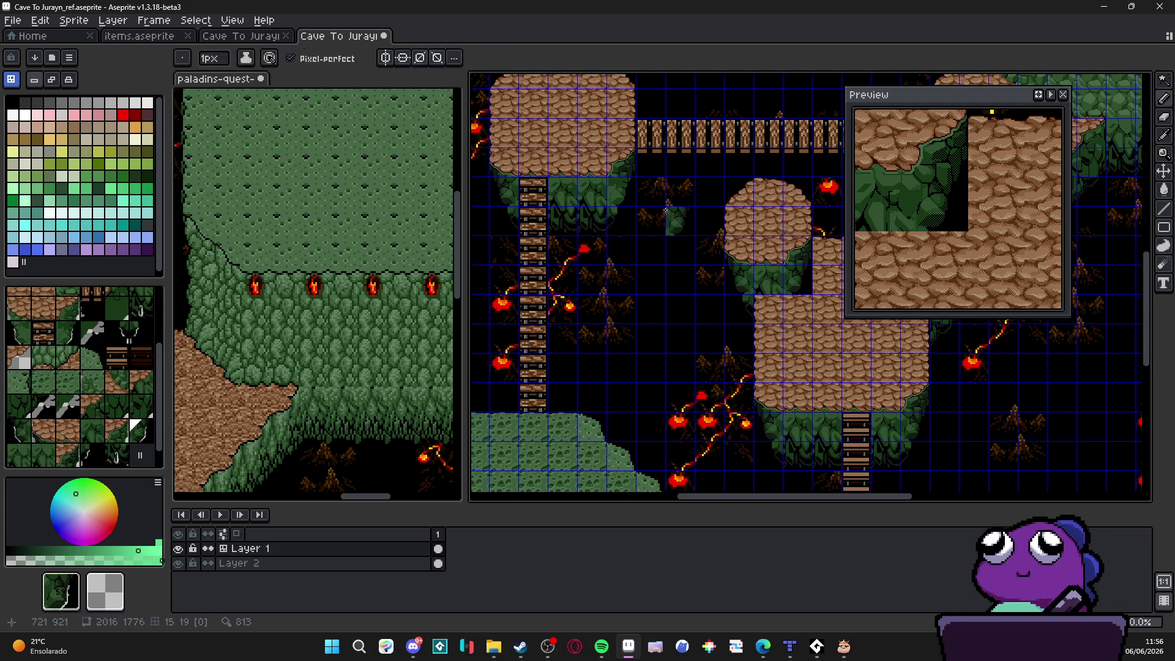
left_click(612, 219, "alt")
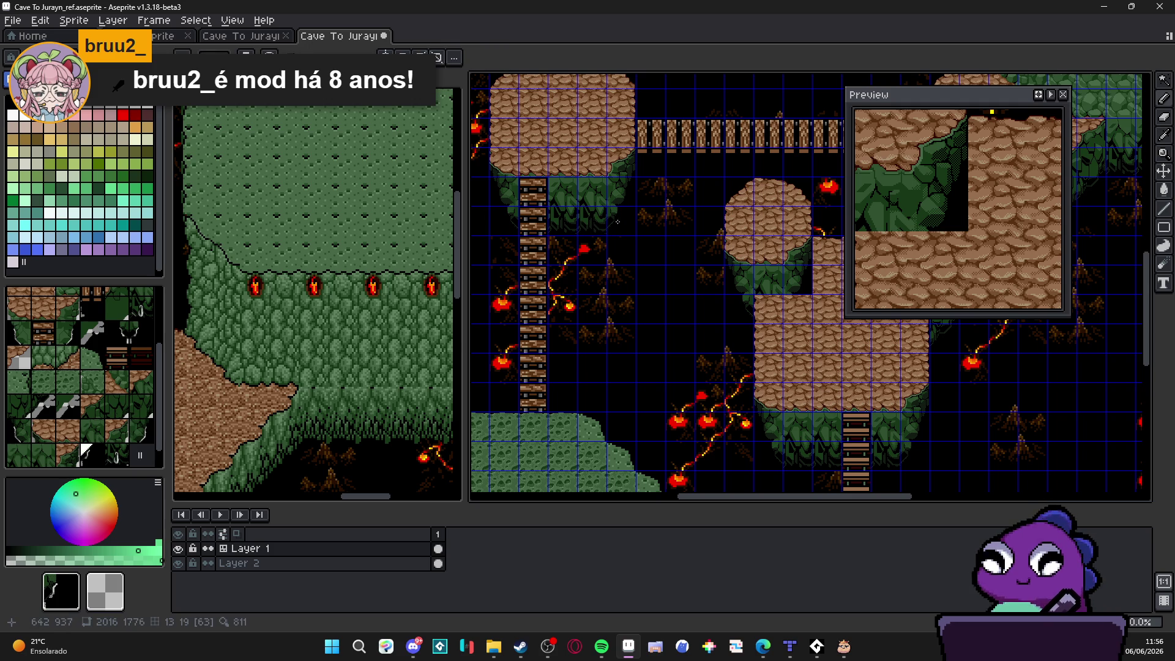
key("alt+Tab")
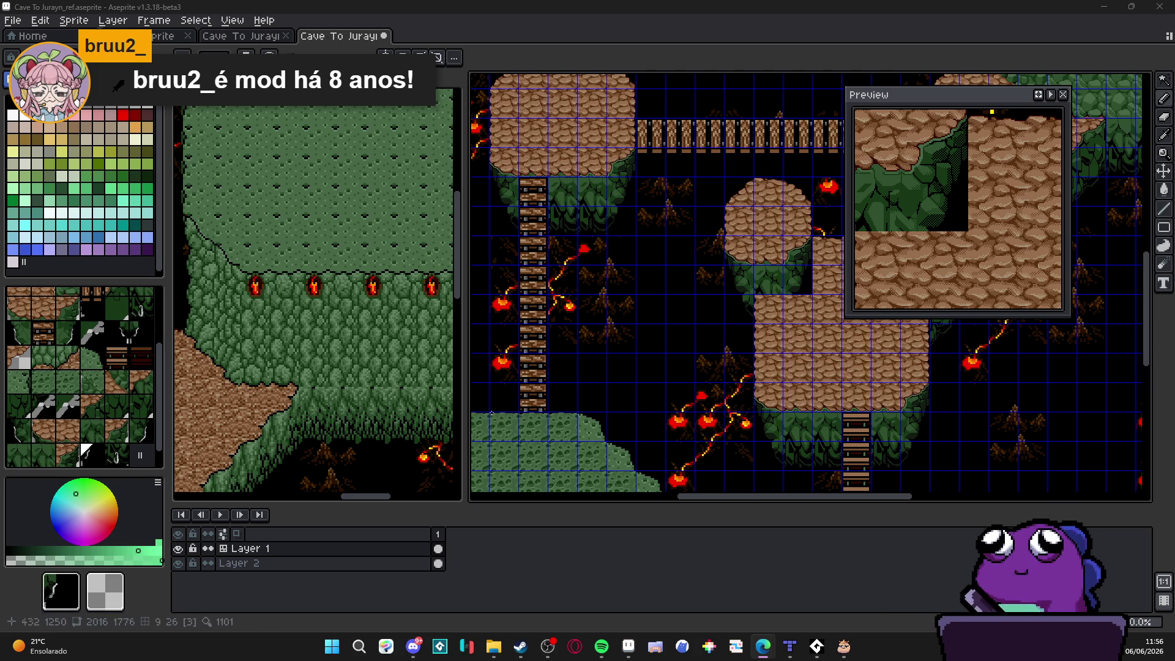
left_click(533, 335, "alt")
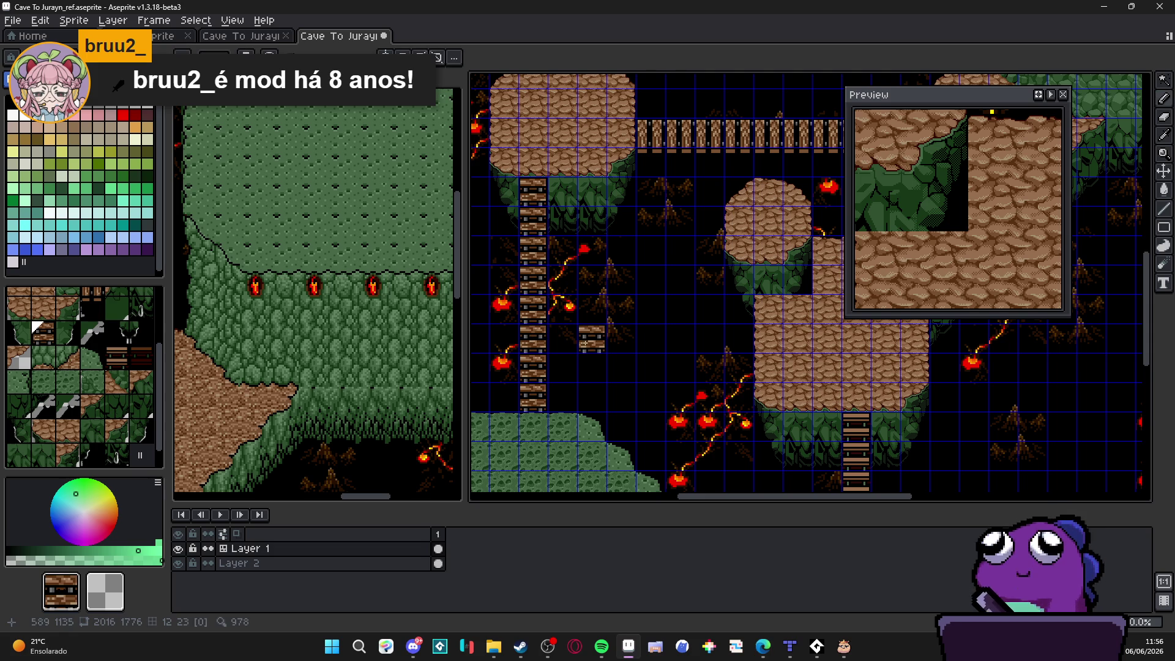
Step: Save Cave To Jurayn_ref.aseprite and return to the cave map from the music player
scroll(590, 340, "down", 2)
key("ctrl+s")
scroll(616, 322, "up", 2)
left_click_drag(616, 322, 656, 304)
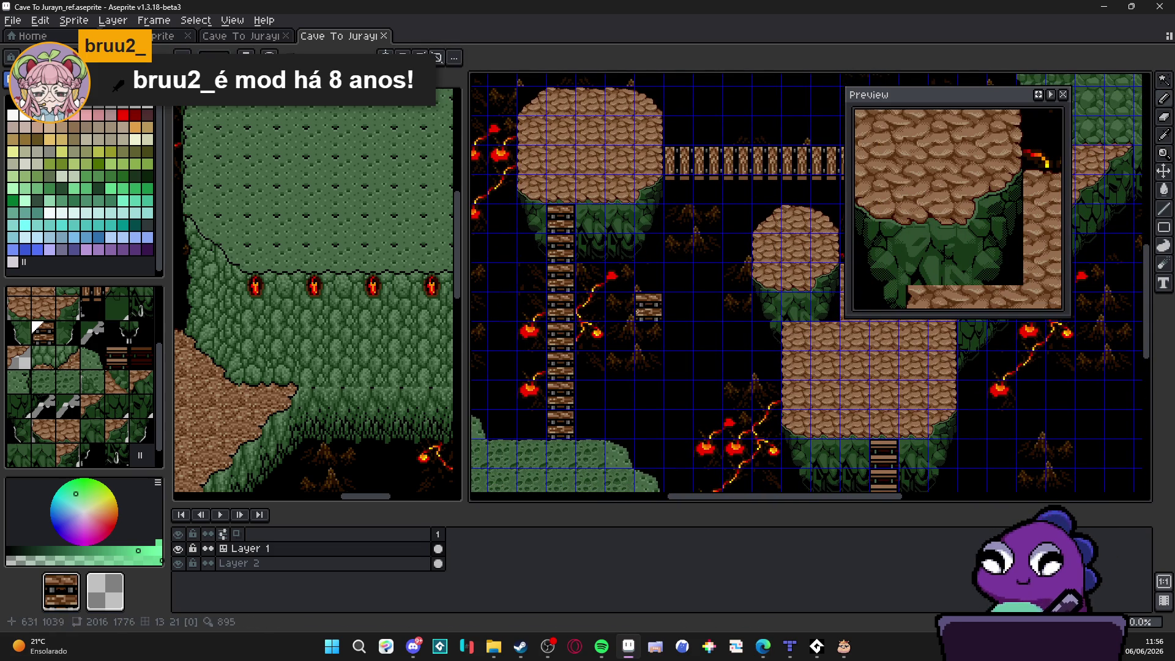
left_click(818, 644)
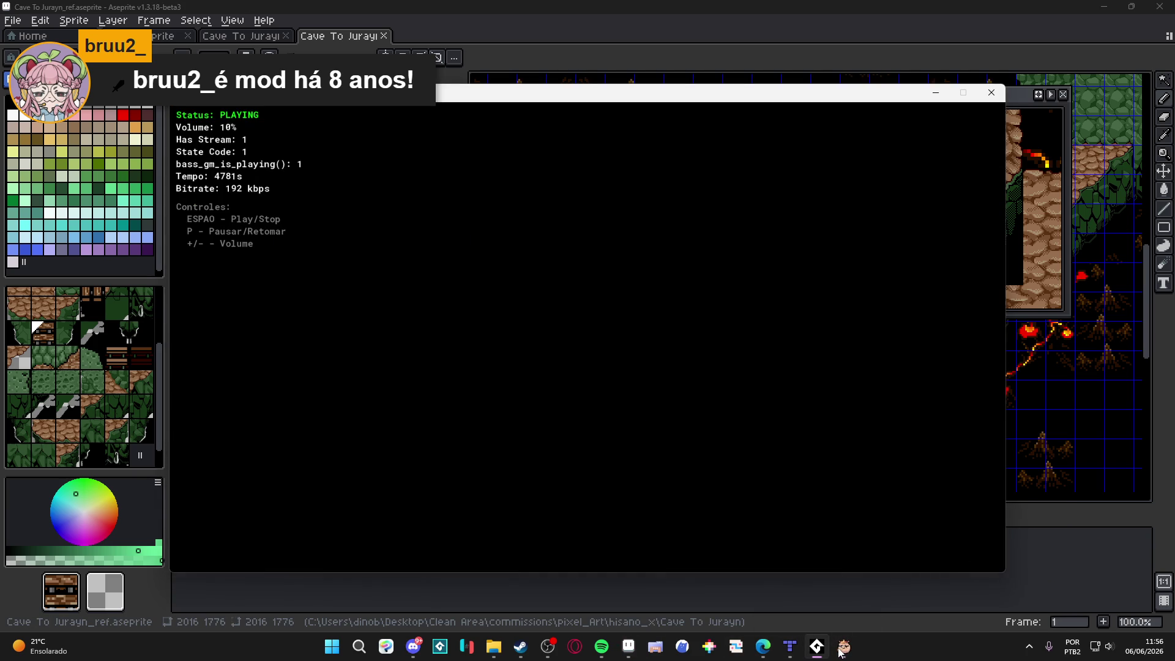
left_click(673, 79)
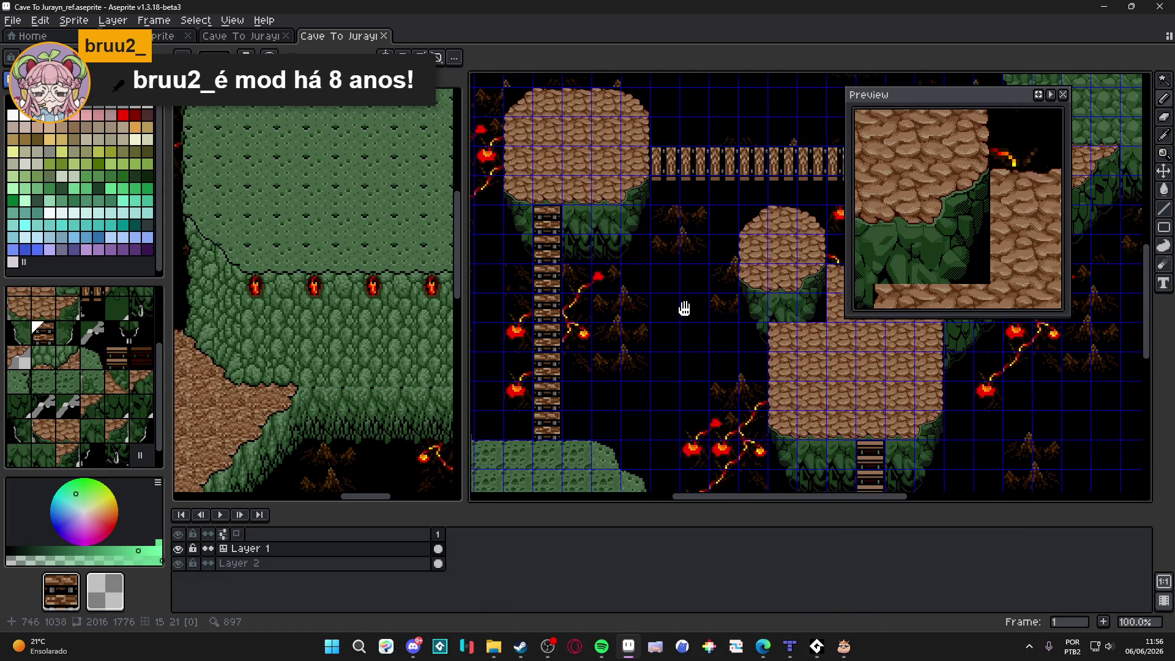
Step: Pick a brown cobblestone tile and paint over the leftover green tile in the plateau
scroll(612, 300, "down", 2)
scroll(606, 299, "right", 2)
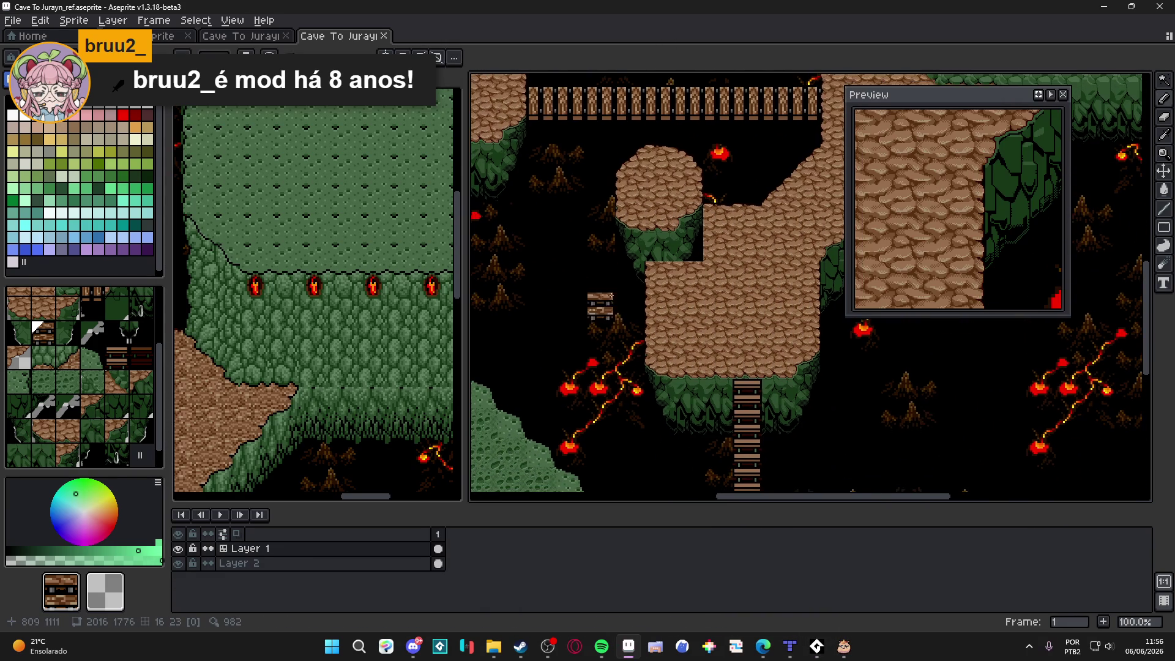
scroll(629, 294, "up", 1)
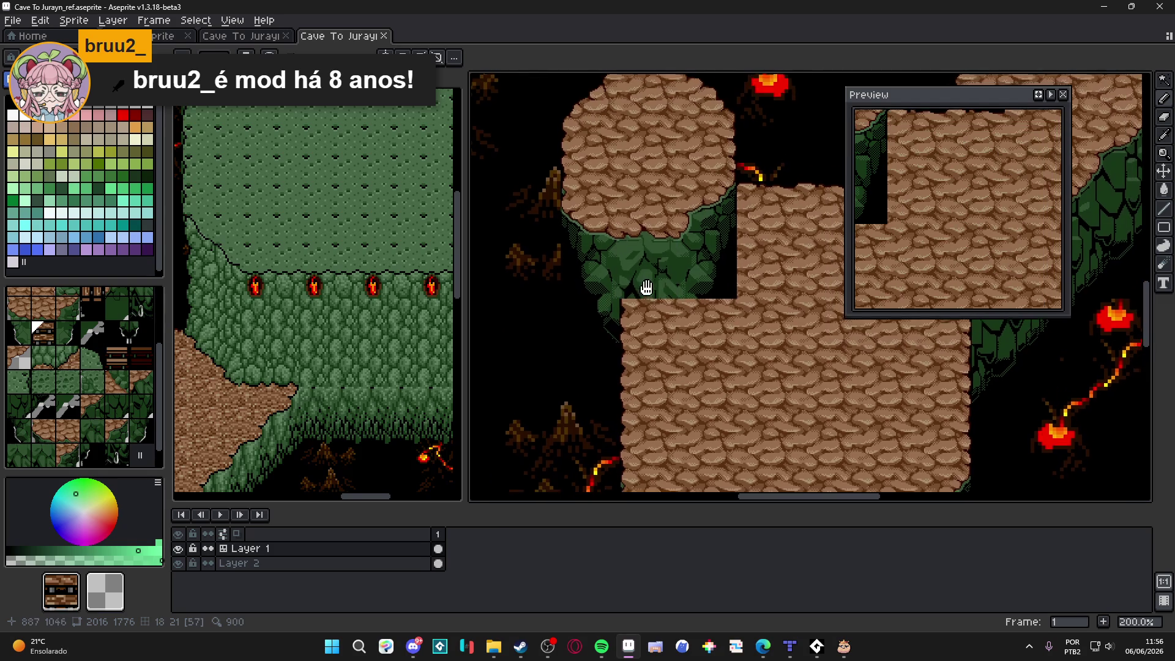
scroll(92, 349, "up", 3)
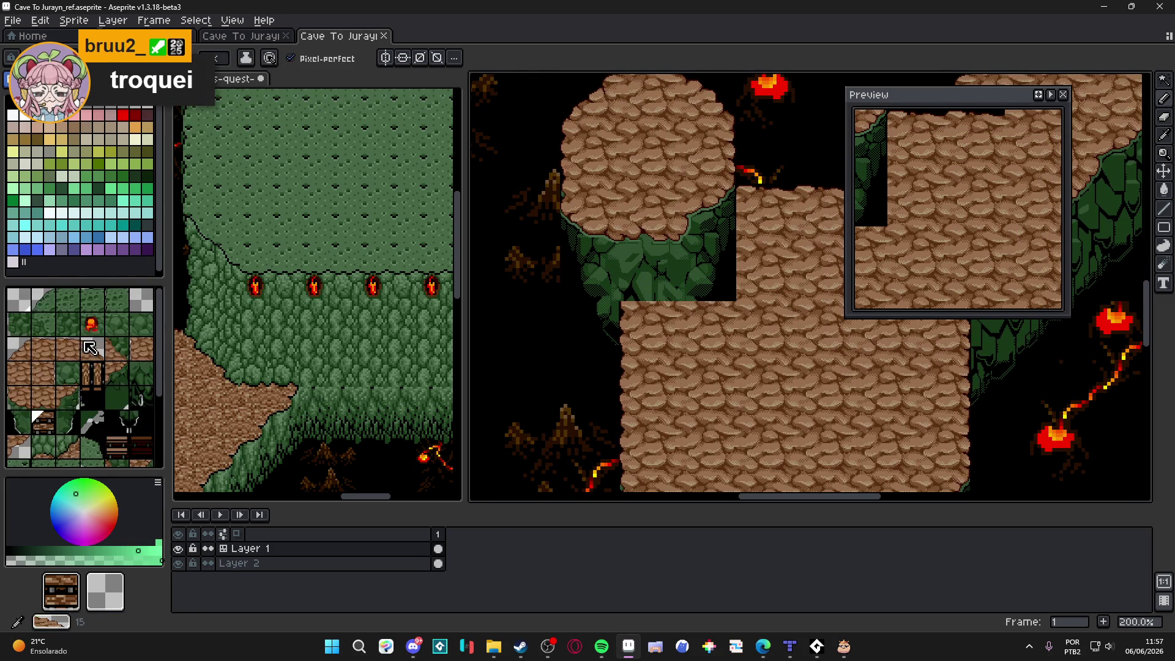
left_click(78, 323)
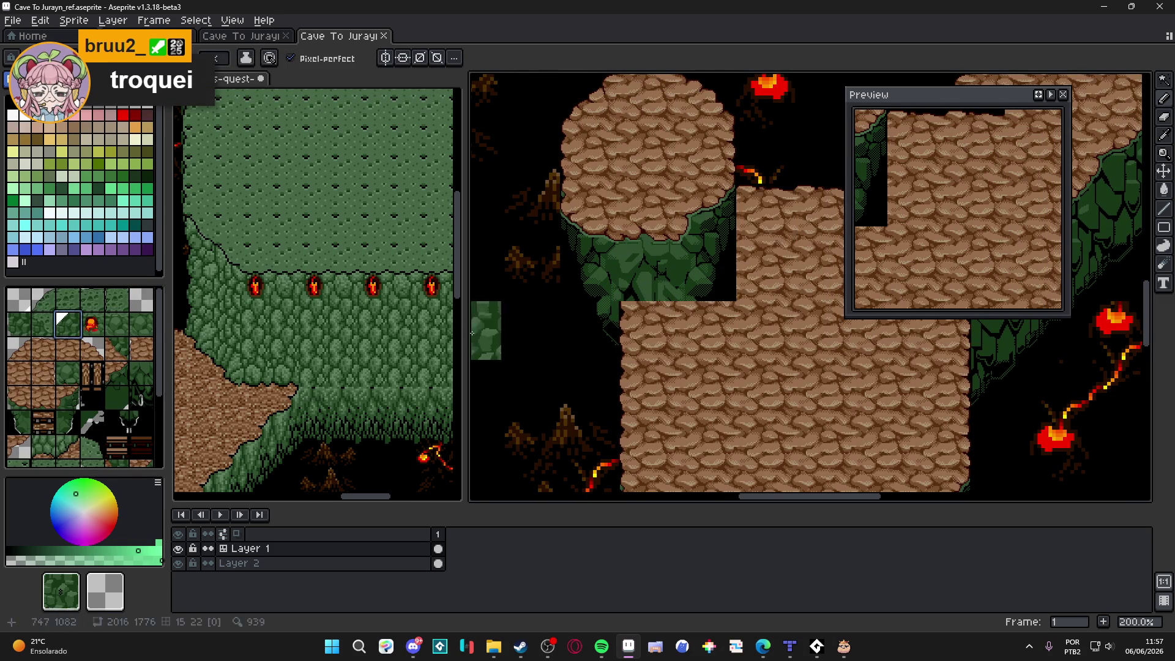
left_click(52, 407)
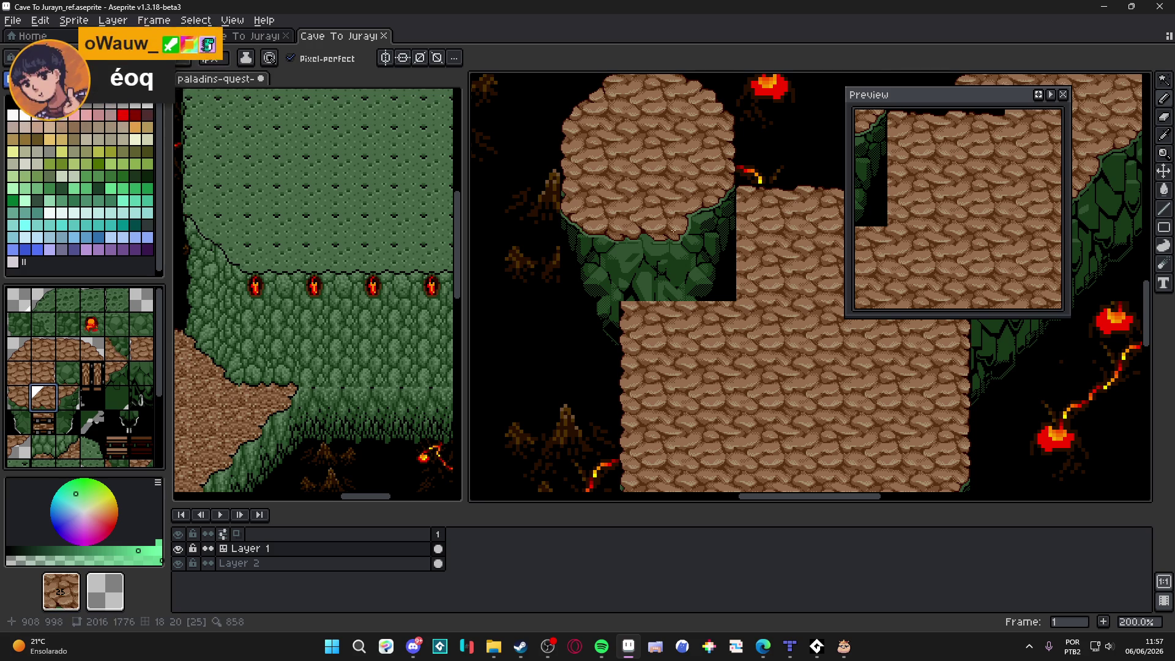
scroll(684, 350, "down", 2)
scroll(685, 350, "up", 3)
left_click(684, 350, "alt")
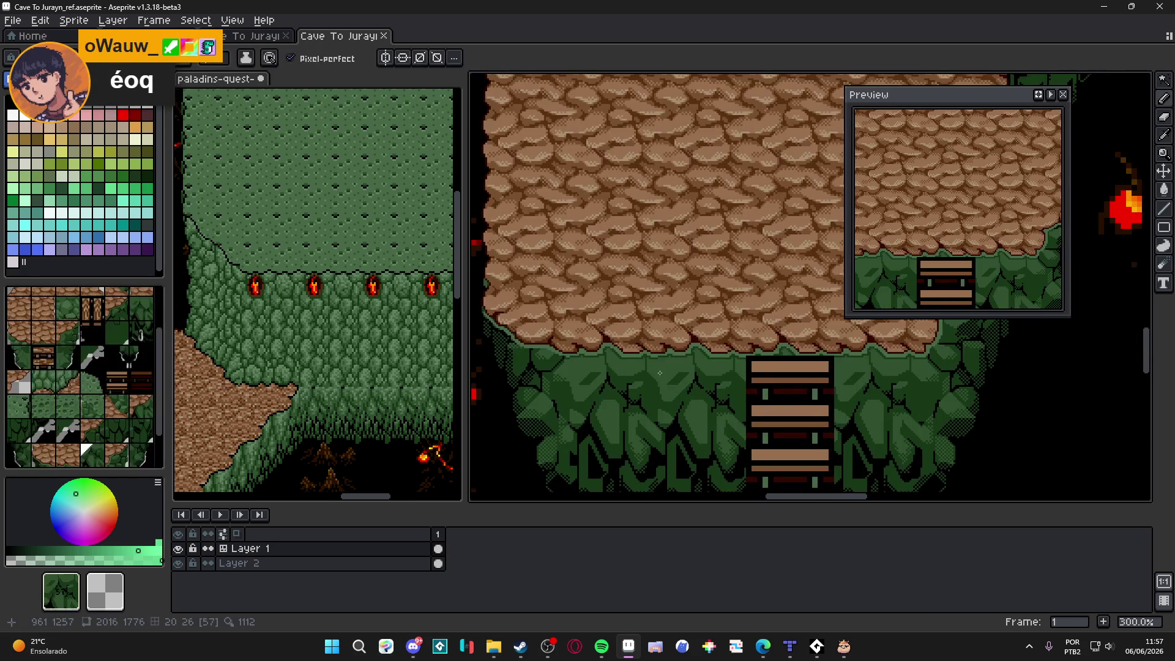
scroll(584, 165, "down", 1)
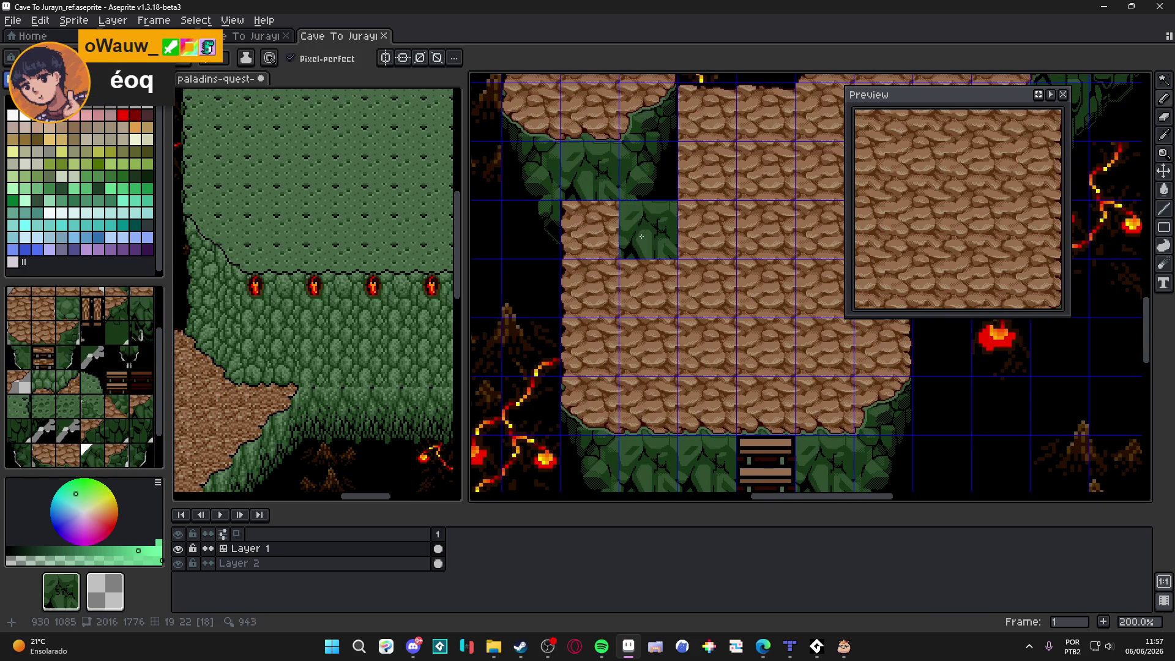
left_click(577, 136, "alt")
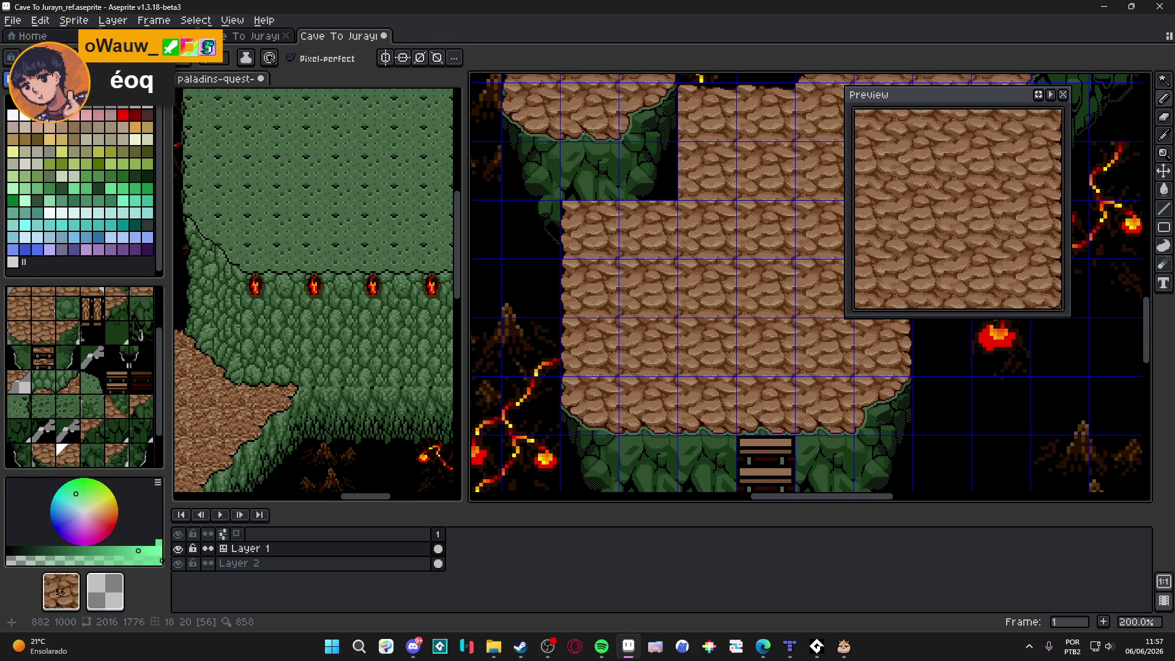
Step: Save the cave map file
scroll(583, 130, "down", 1)
scroll(687, 246, "up", 1)
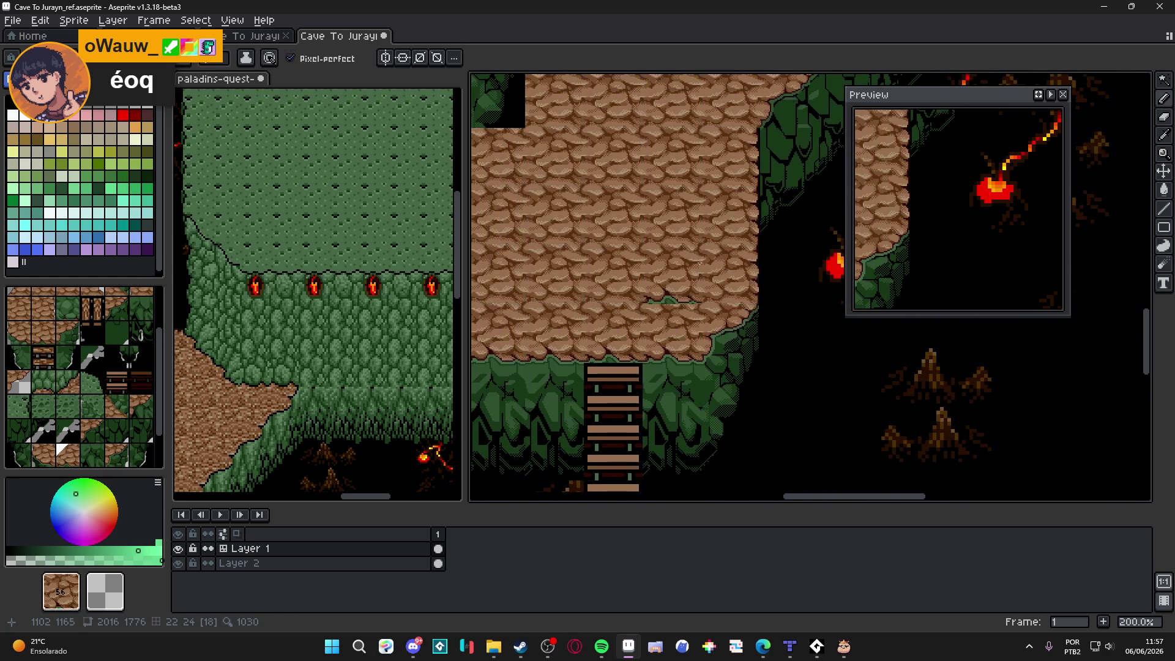
scroll(653, 282, "down", 1)
scroll(693, 239, "up", 5)
scroll(694, 275, "right", 4)
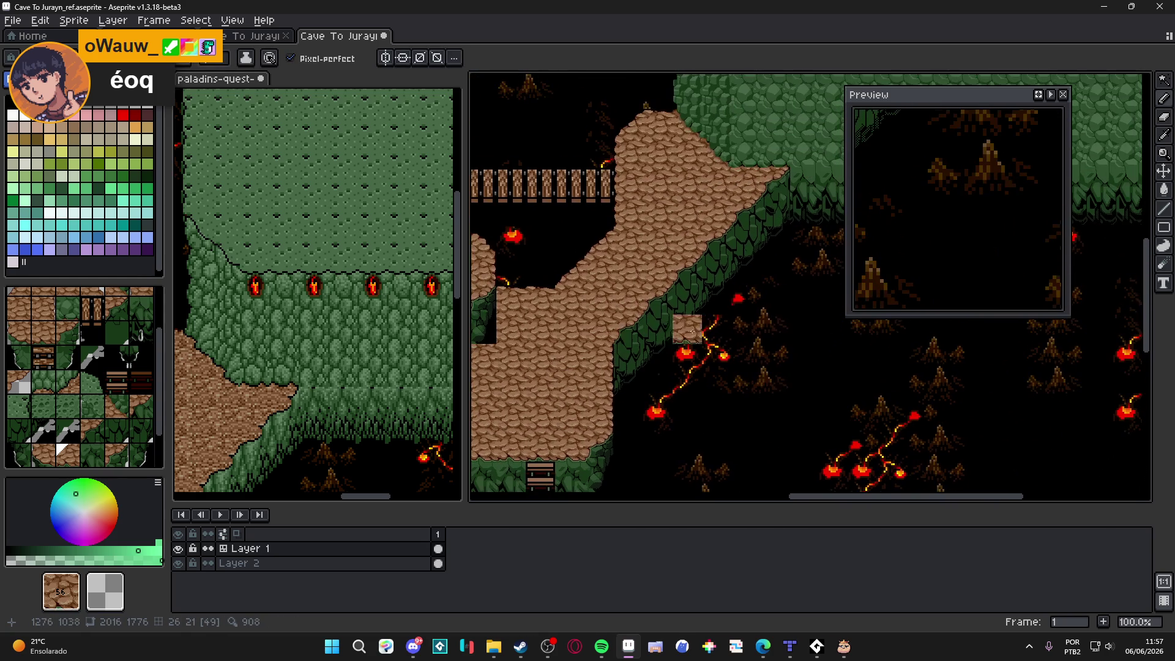
key("ctrl+s")
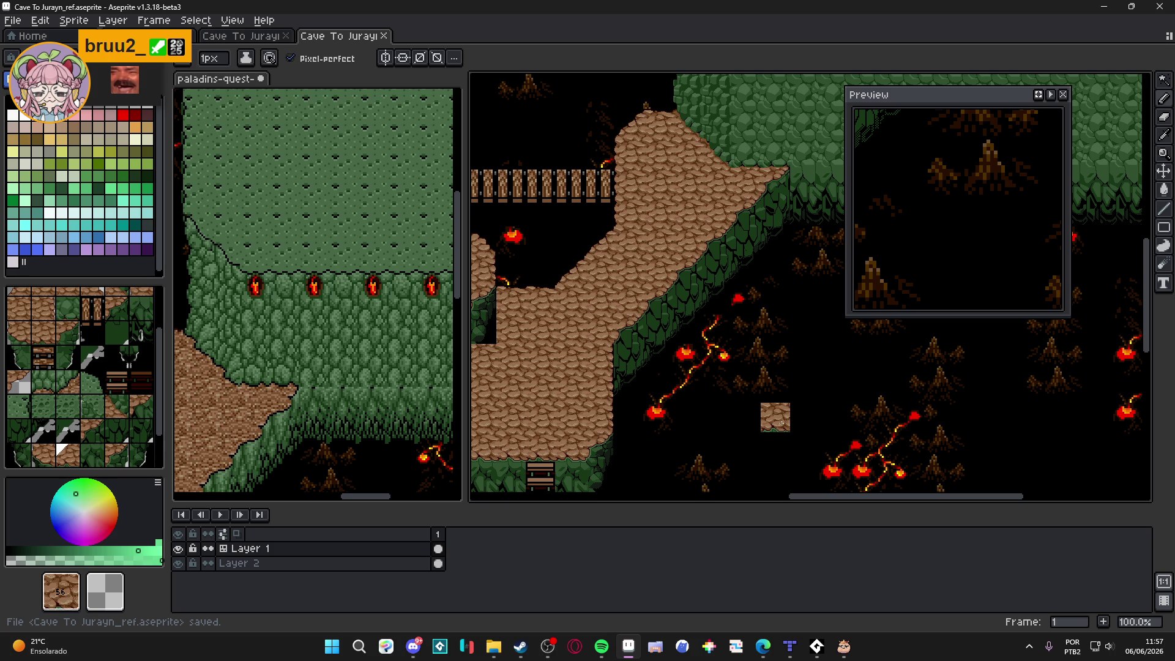
left_click_drag(645, 354, 707, 363)
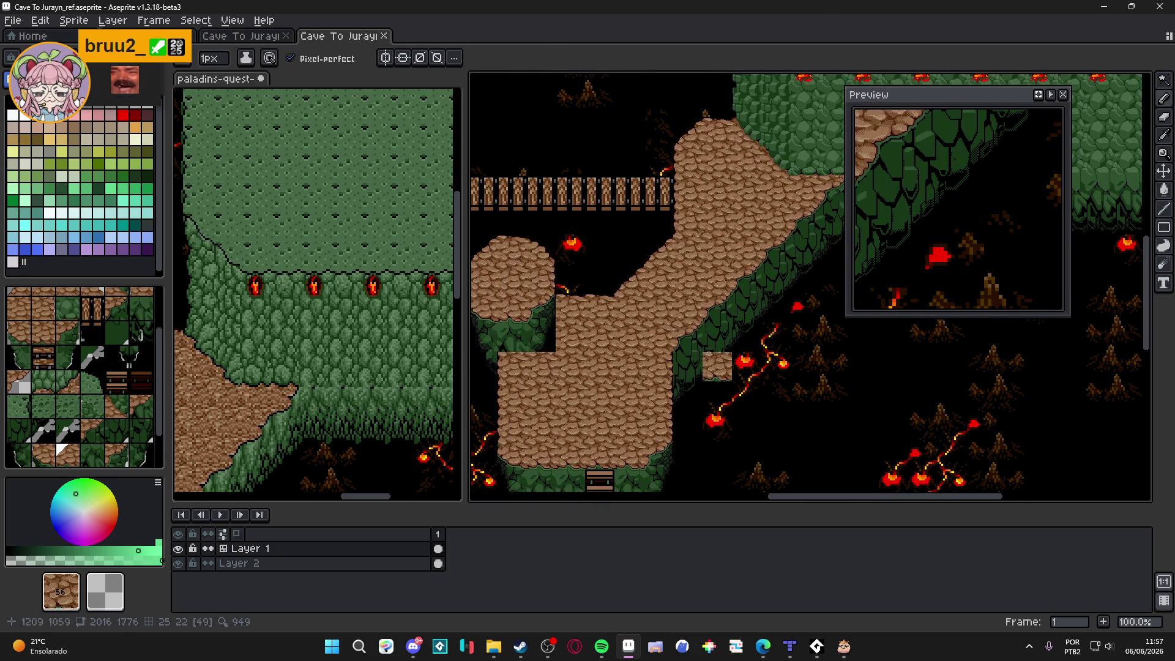
Step: Show the tile grid and test a one-tile rectangular selection on the map, then deselect it
key("ctrl+apostrophe")
left_click(118, 224)
key("v")
scroll(543, 364, "up", 2)
key("m")
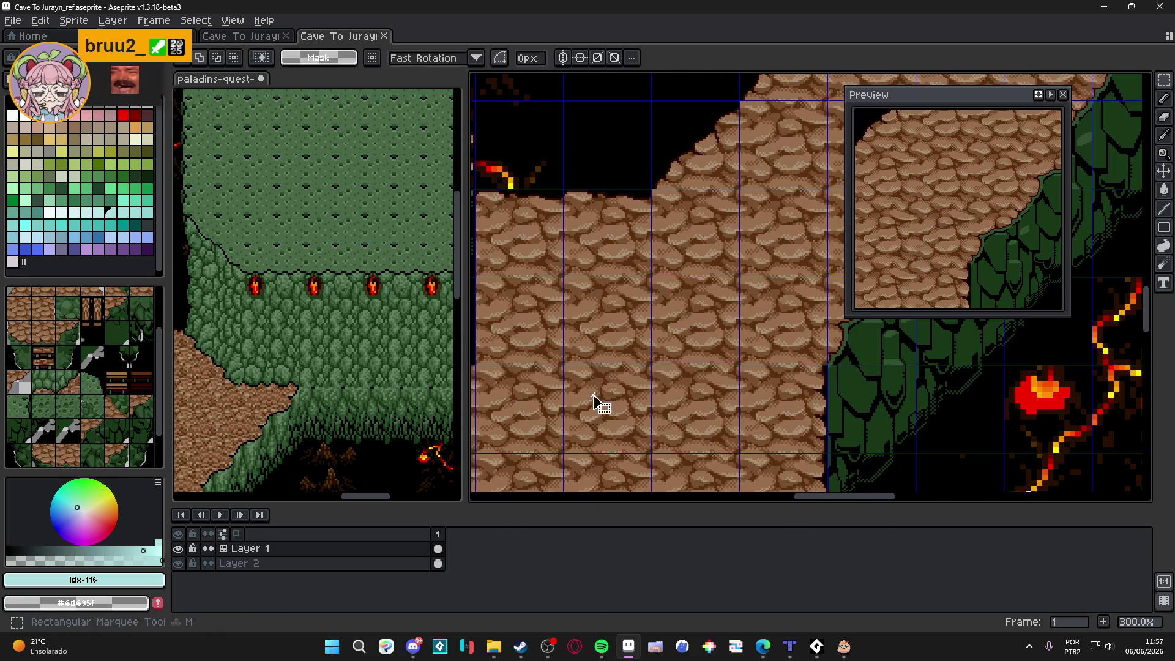
left_click_drag(602, 405, 611, 406)
scroll(612, 407, "down", 2)
key("ctrl+d")
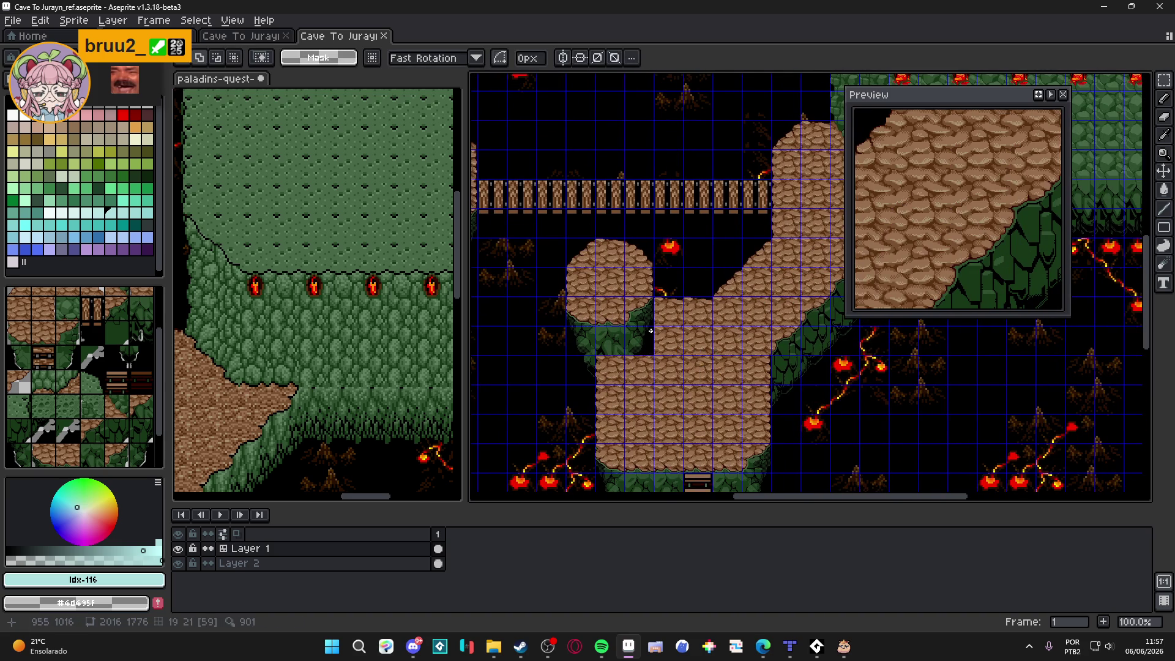
key("v")
scroll(633, 342, "up", 1)
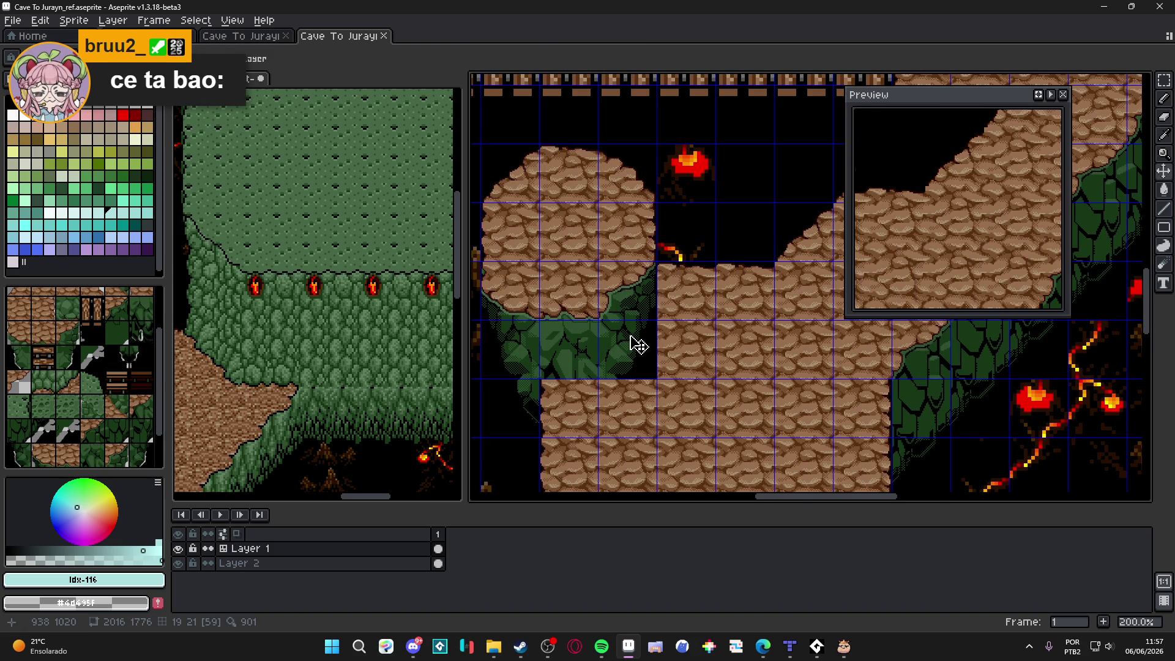
scroll(637, 344, "up", 1)
scroll(592, 405, "down", 1)
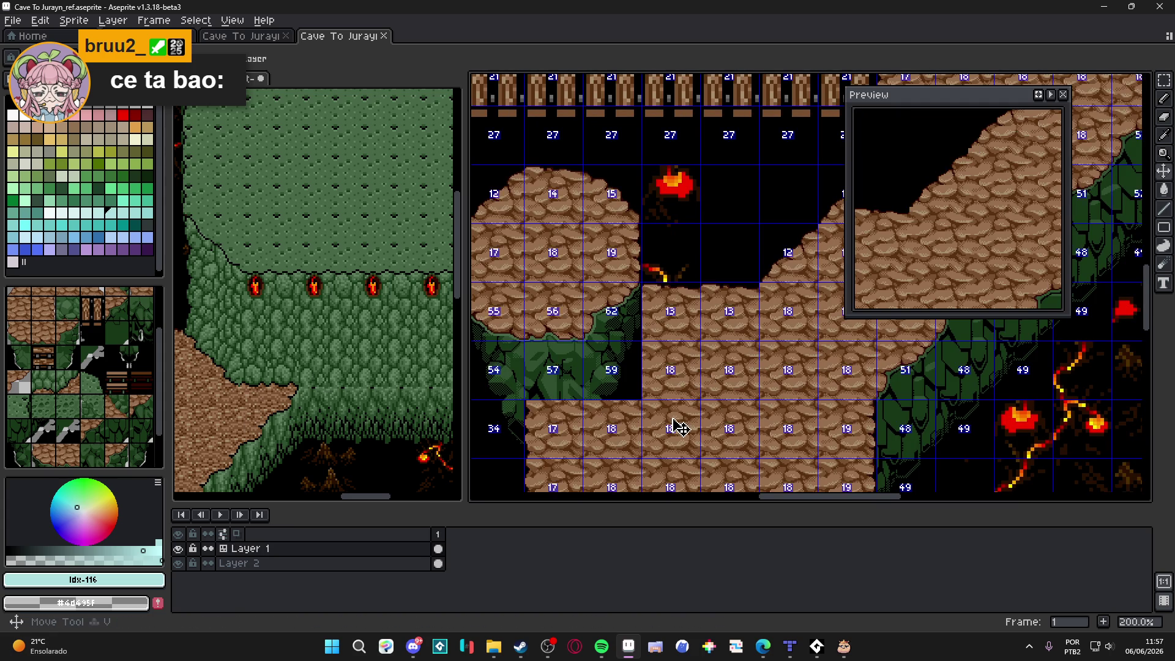
Step: Inspect a plateau block and the dark green cliff pixels with selections, deselect, and hide Layer 2
key("m")
left_click_drag(687, 432, 651, 400)
scroll(650, 400, "down", 2)
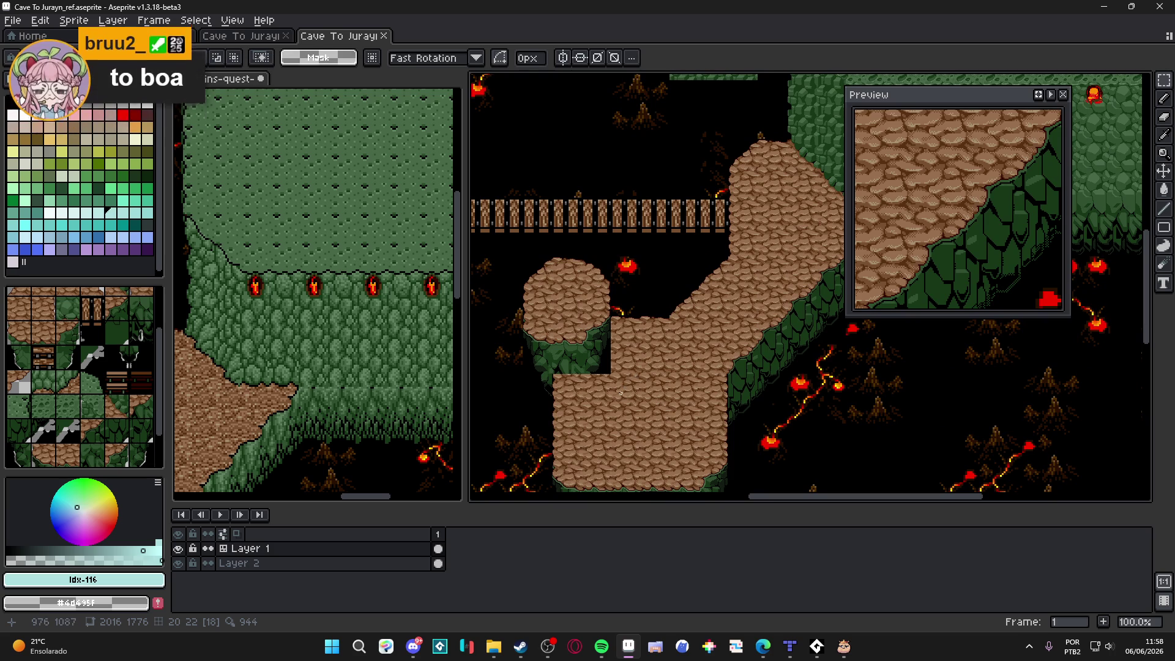
scroll(624, 387, "up", 3)
key("w")
scroll(611, 367, "down", 1)
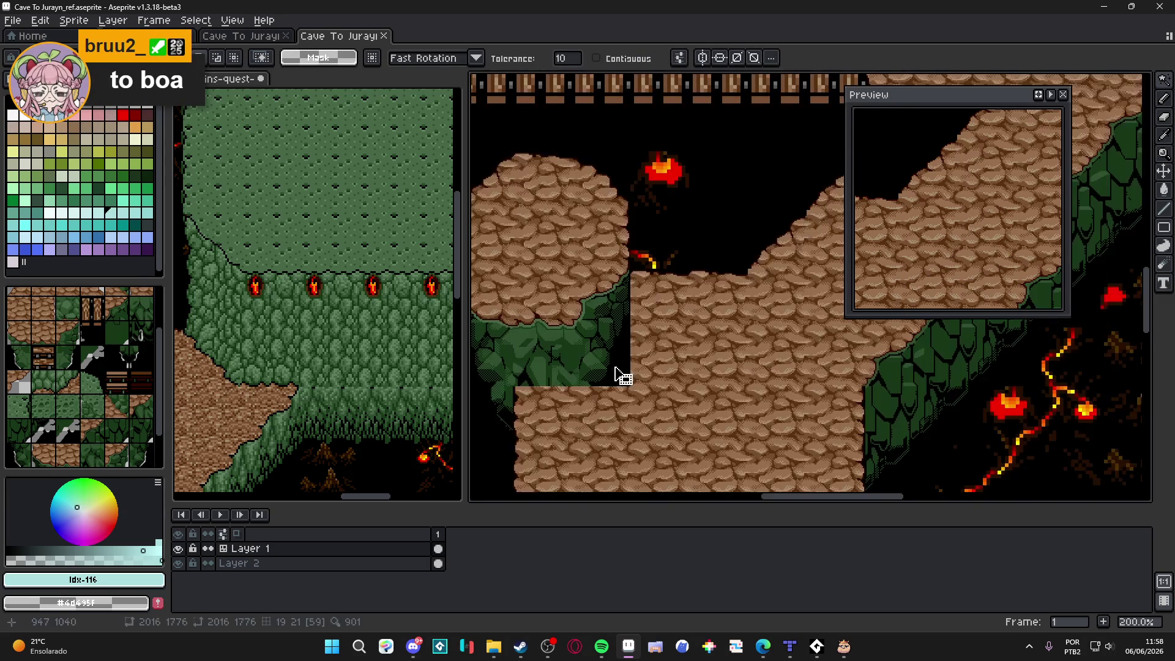
scroll(613, 366, "down", 1)
scroll(615, 367, "up", 2)
scroll(617, 370, "down", 1)
left_click(621, 374)
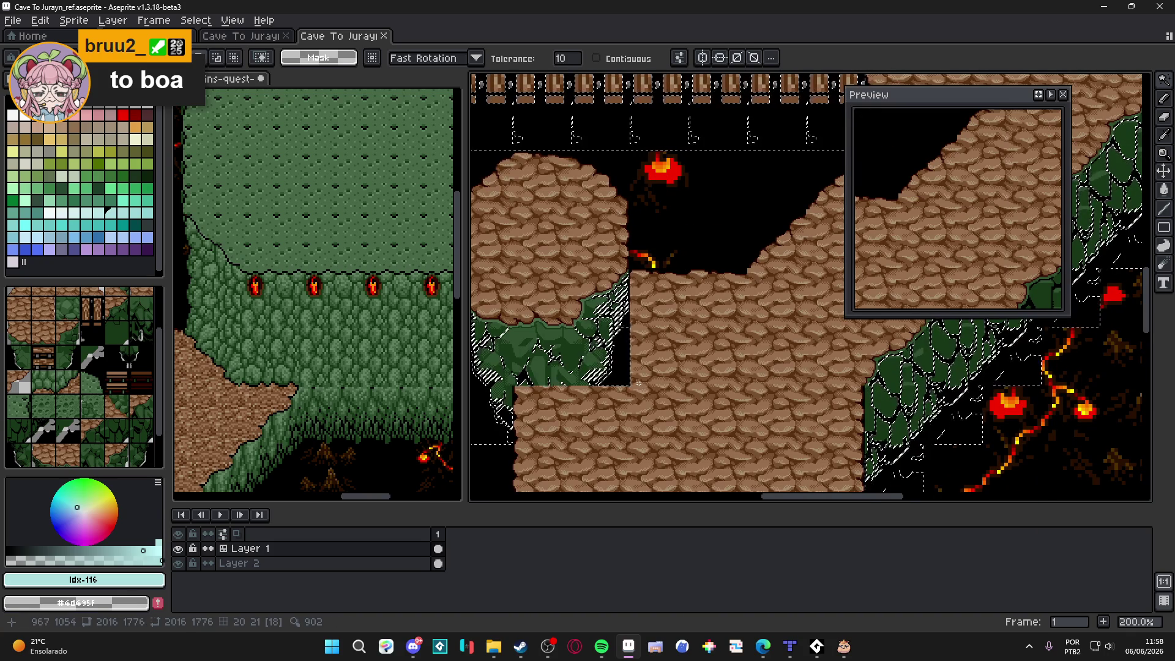
key("ctrl+d")
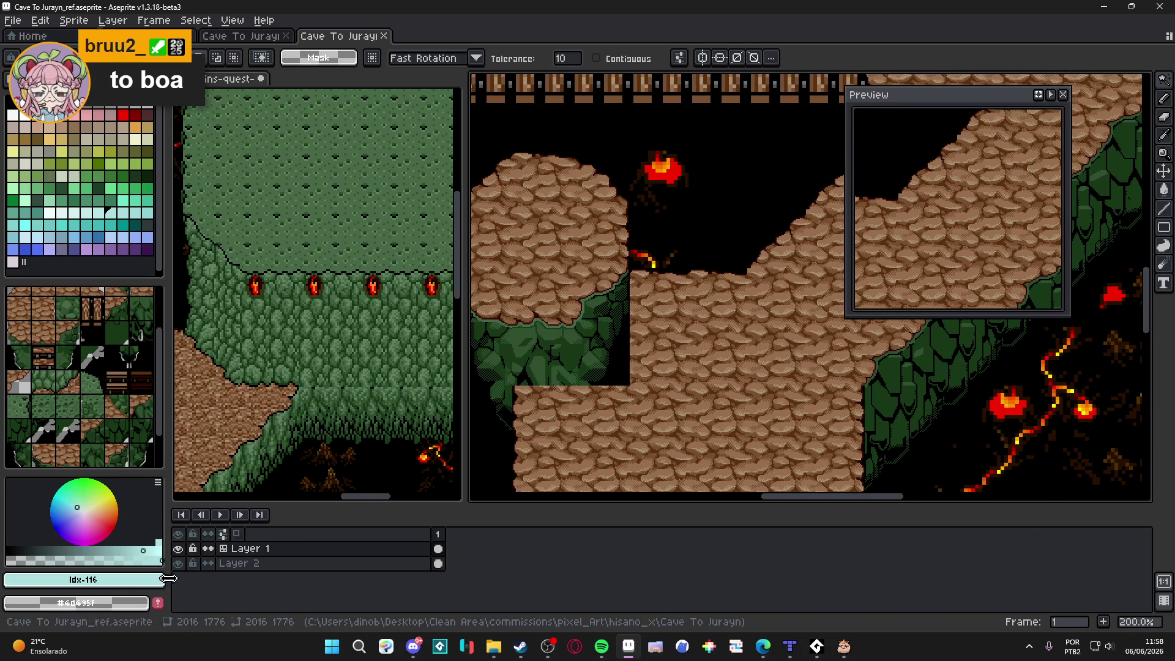
left_click(178, 563)
Step: Draw grey pencil lines along the cliff edge, down the ledge and along its bottom
scroll(609, 401, "up", 7)
key("b")
left_click_drag(605, 315, 605, 331)
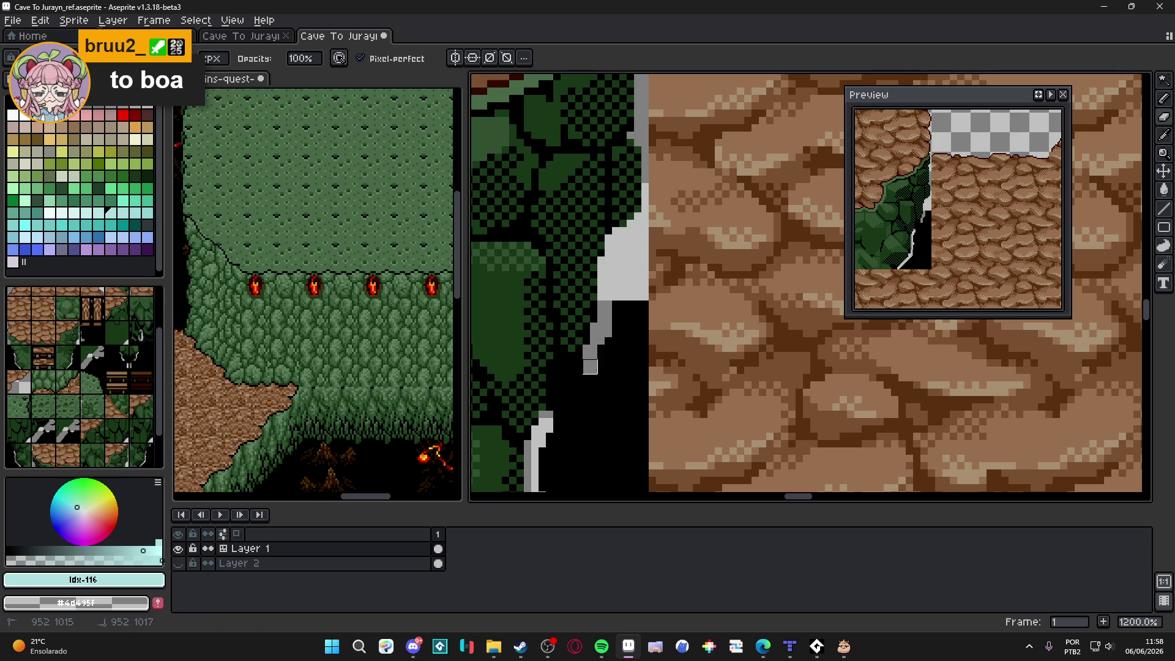
scroll(583, 389, "down", 2)
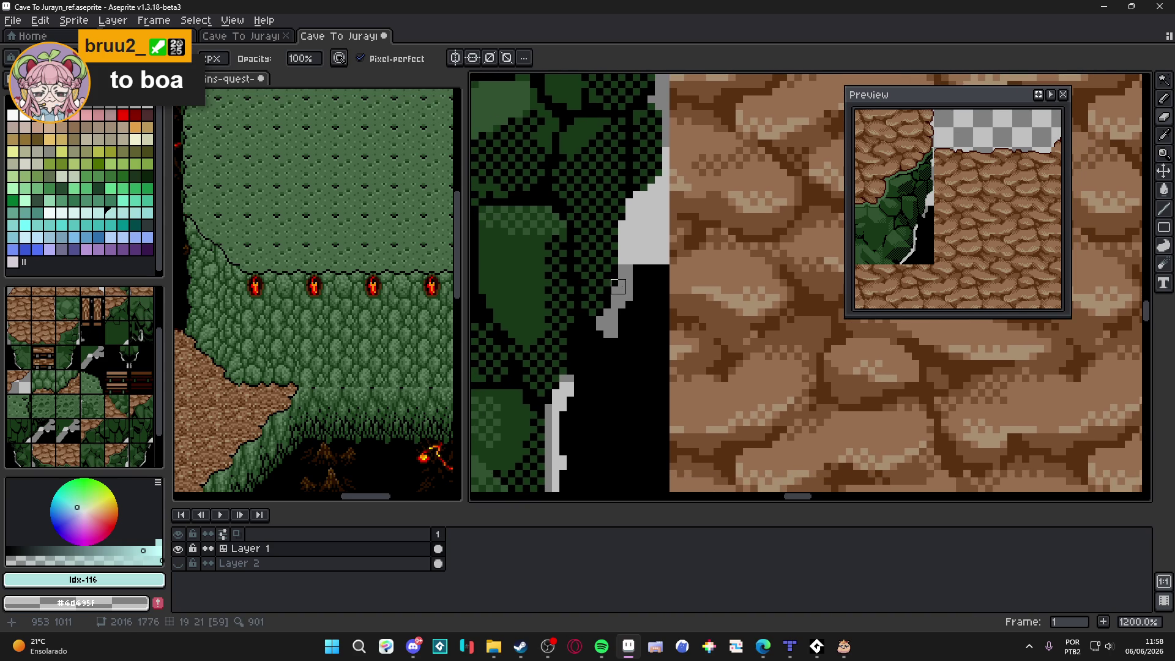
mouse_move(594, 330)
left_mouse_down()
mouse_move(582, 338)
mouse_move(581, 374)
left_mouse_up()
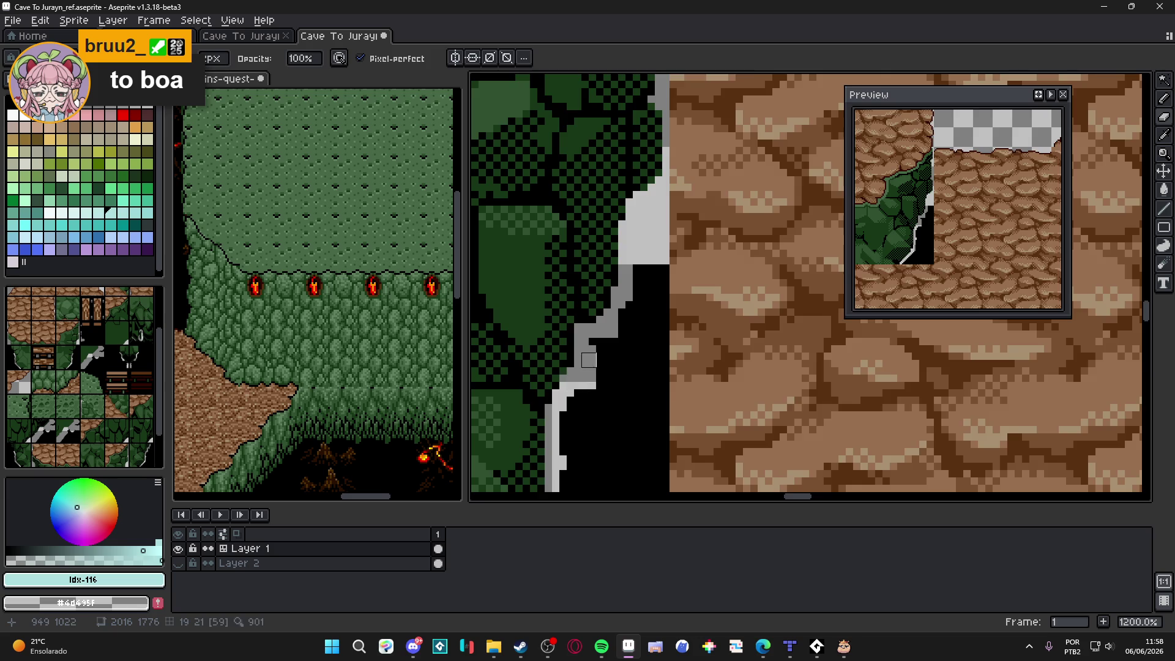
scroll(602, 330, "down", 8)
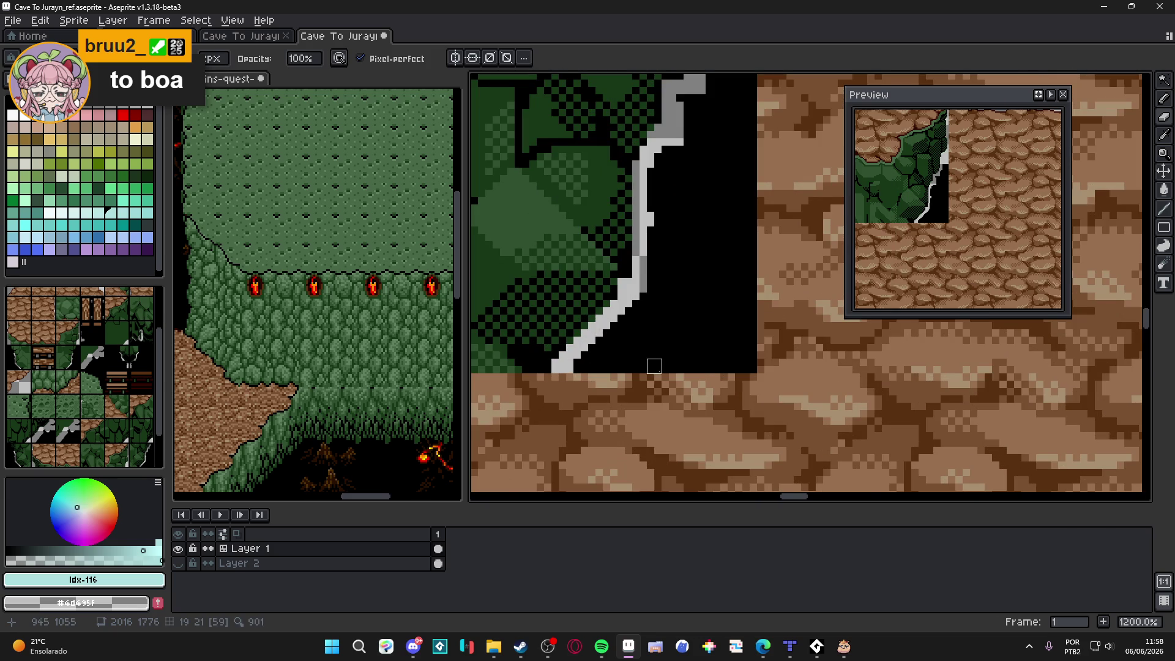
left_click(749, 366, "shift")
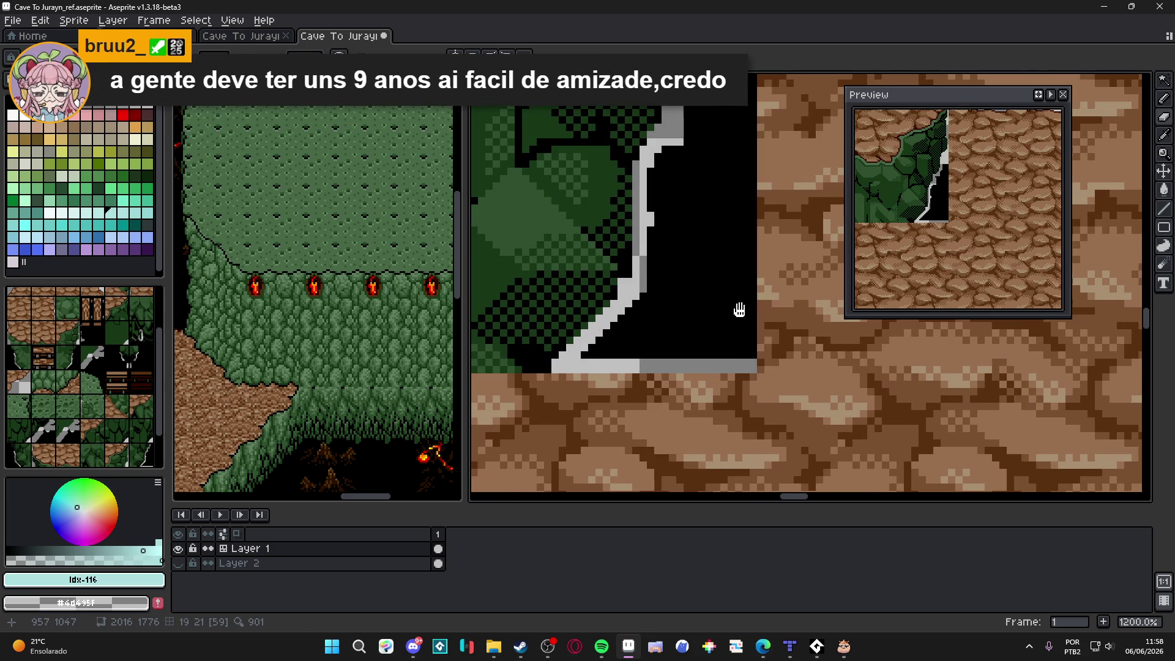
Step: Draw a grey line along the upper black area's edge and drop the selection over the dithered green
left_click_drag(735, 307, 721, 393)
left_click_drag(700, 249, 703, 357)
left_click(720, 244, "shift")
scroll(688, 331, "down", 3)
left_click(687, 331)
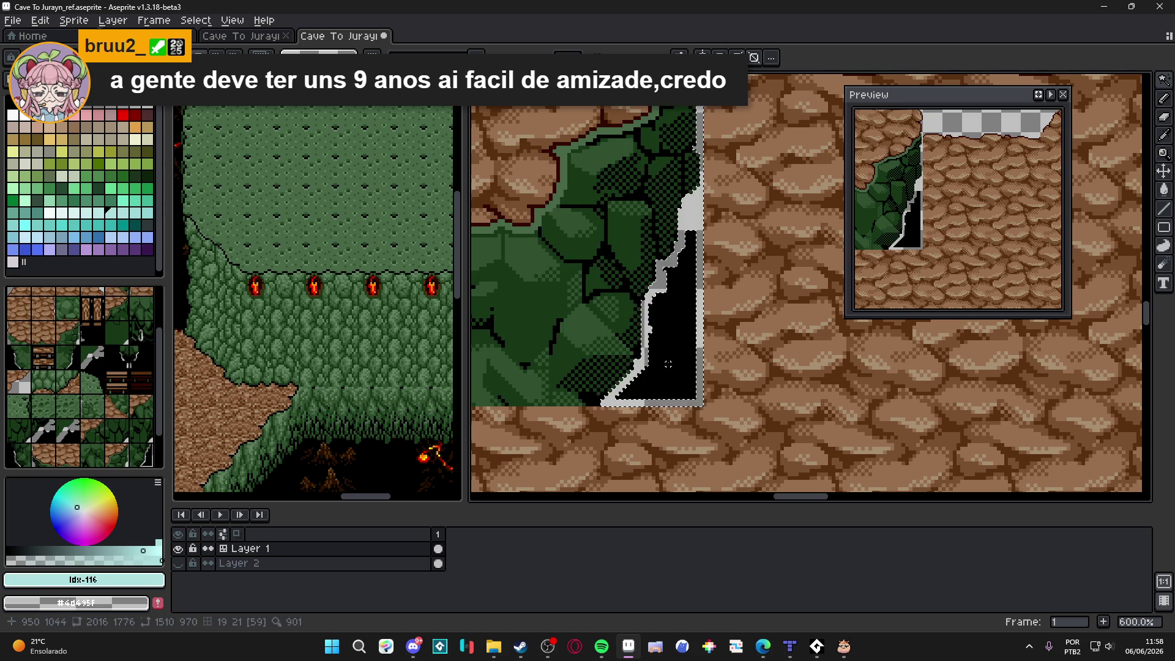
scroll(673, 366, "down", 4)
scroll(609, 375, "up", 8)
Step: Add a short vertical grey line and a long vertical grey line down the cliff edge
mouse_move(630, 304)
left_mouse_down()
mouse_move(630, 255)
mouse_move(581, 226)
left_mouse_up()
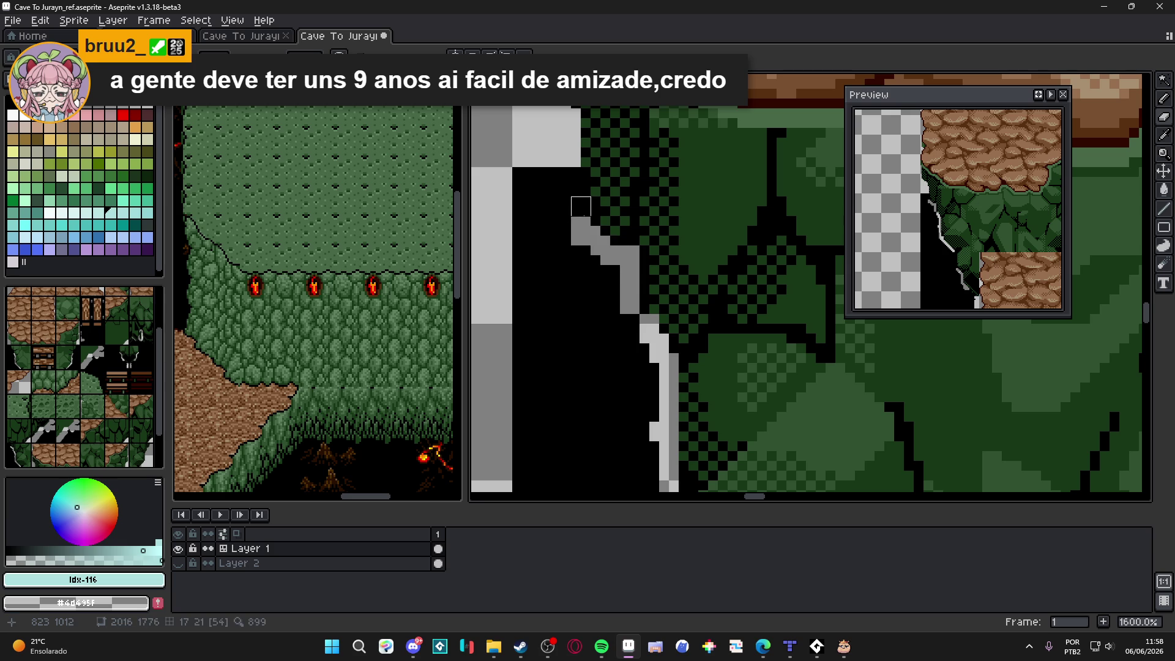
scroll(575, 208, "down", 3)
left_click_drag(656, 437, 625, 378)
scroll(624, 378, "up", 2)
mouse_move(641, 223)
left_mouse_down()
mouse_move(641, 356)
mouse_move(696, 363)
mouse_move(636, 312)
left_mouse_up()
scroll(649, 358, "down", 2)
scroll(674, 363, "up", 1)
scroll(696, 363, "up", 1)
scroll(636, 312, "down", 2)
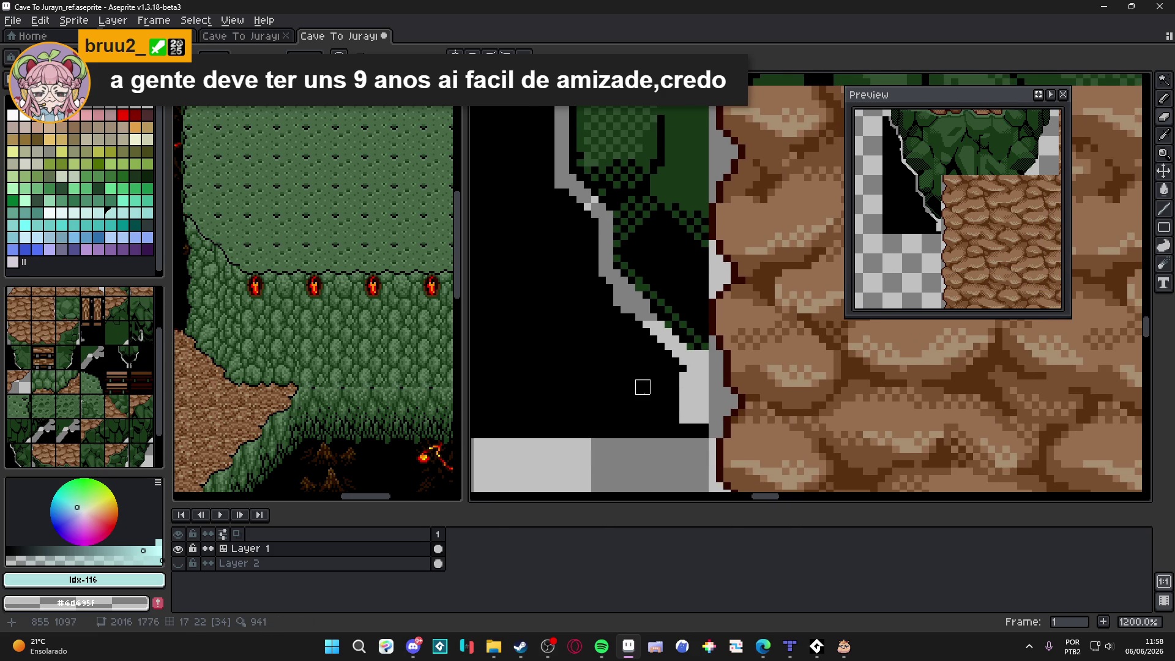
scroll(640, 385, "up", 2)
scroll(697, 424, "down", 6)
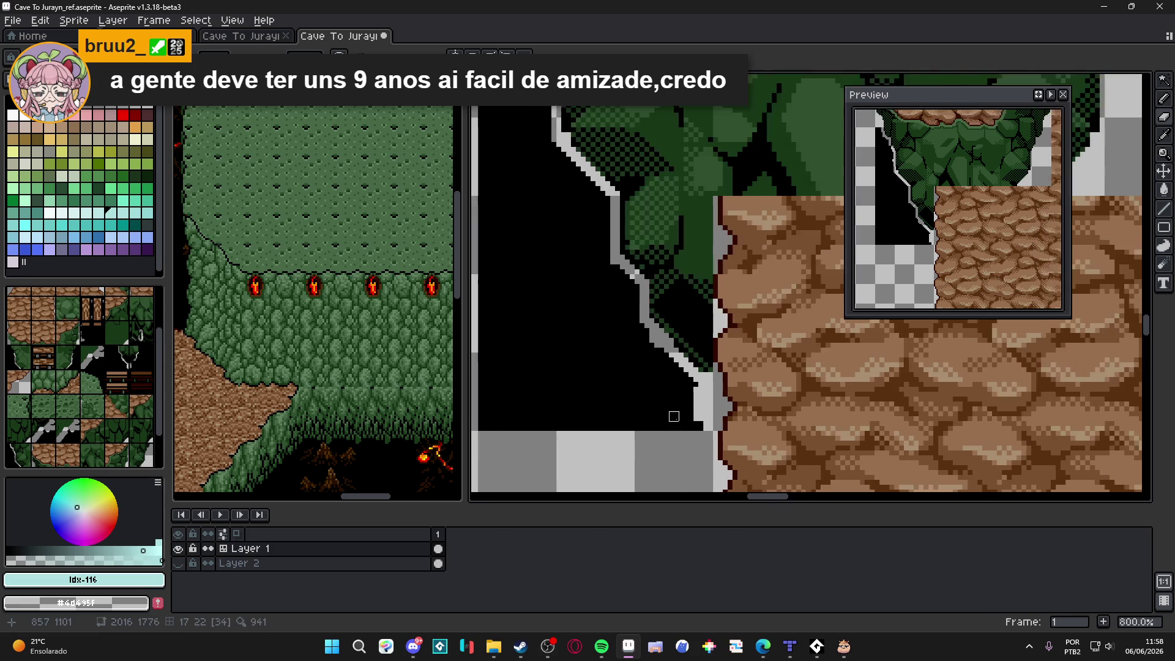
Step: Clear the black region beside the cliff to transparency with the Magic Wand
key("w")
left_click(653, 387)
key("Delete")
Step: Fill the grey step with black pencil pixels
key("b")
scroll(573, 270, "up", 7)
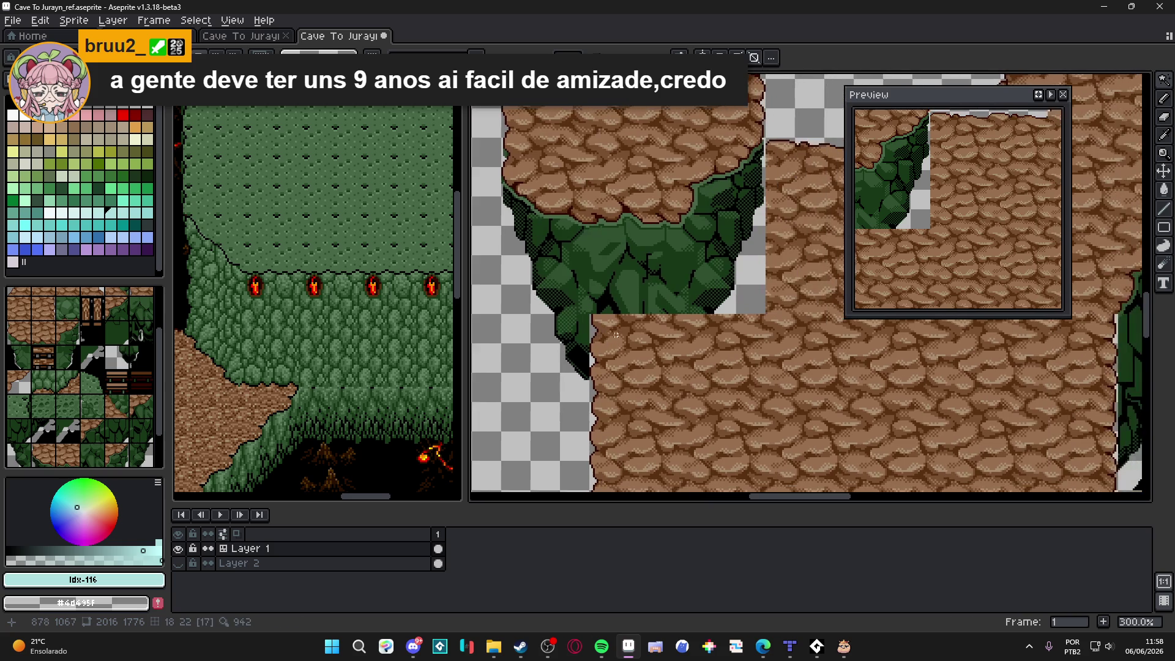
scroll(573, 270, "down", 1)
left_click(573, 270, "alt")
key("e")
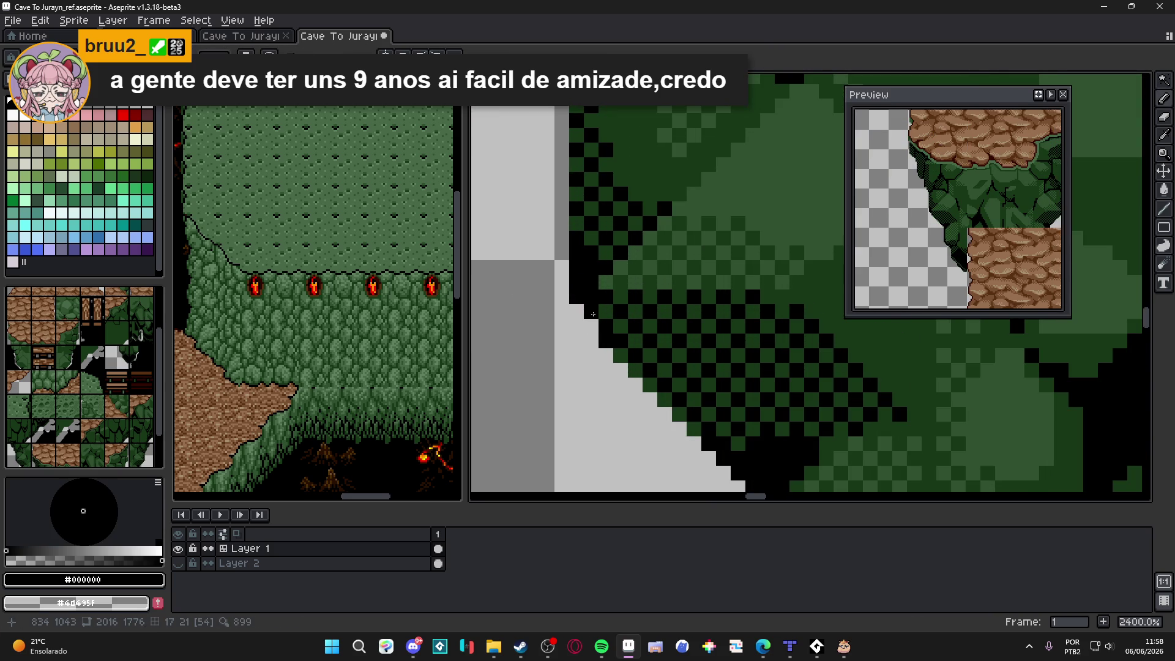
key("b")
scroll(585, 314, "up", 1)
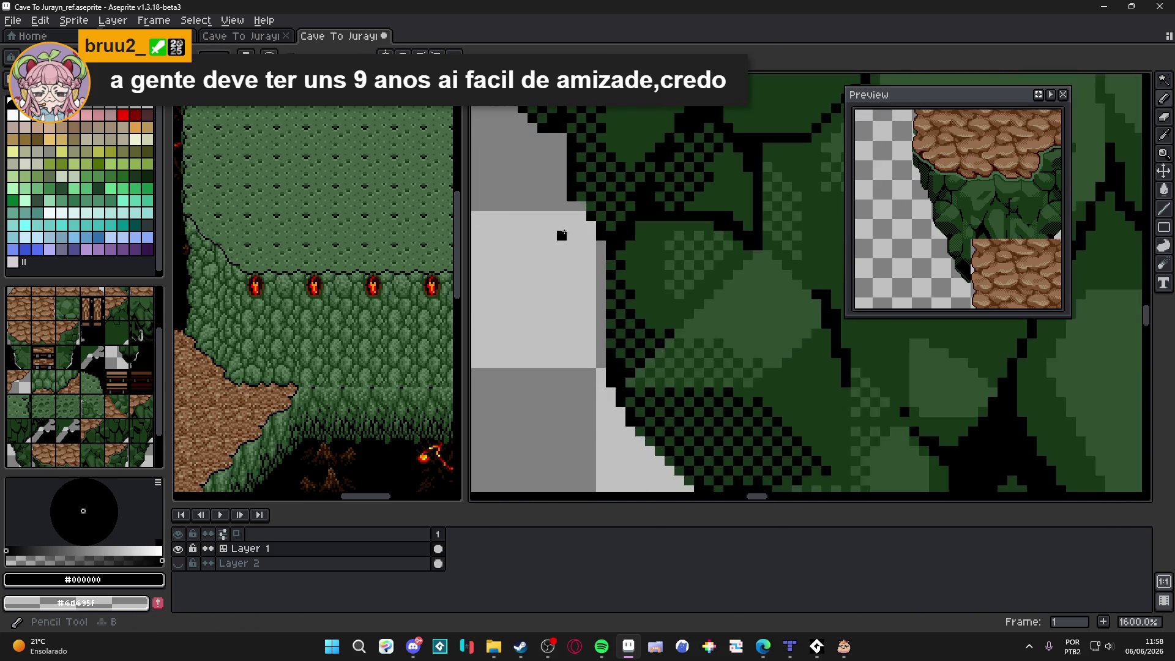
left_click_drag(580, 198, 575, 202)
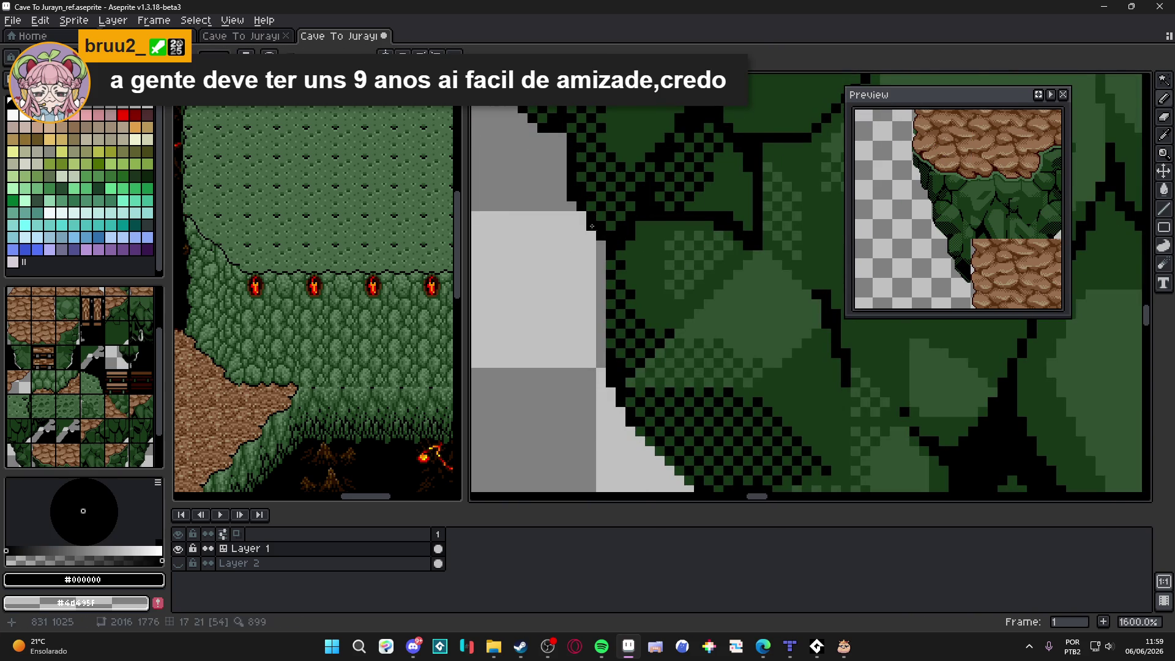
scroll(595, 228, "down", 5)
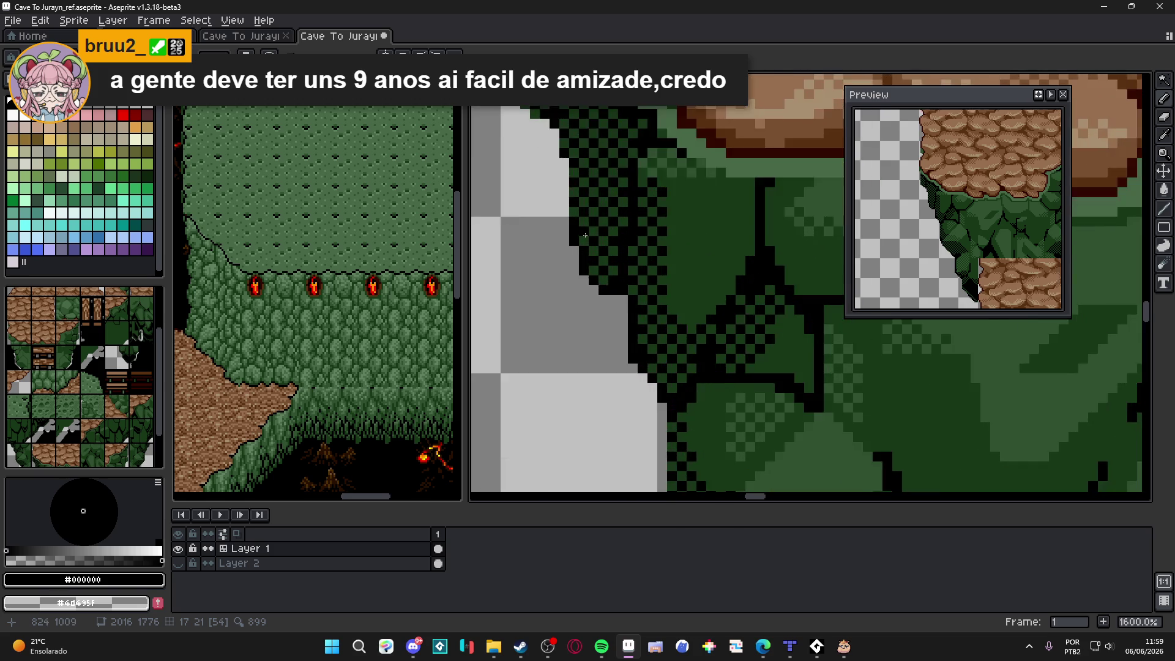
Step: Toggle Layer 2 on and off to compare the edit, leaving the lava background visible
scroll(593, 265, "down", 3)
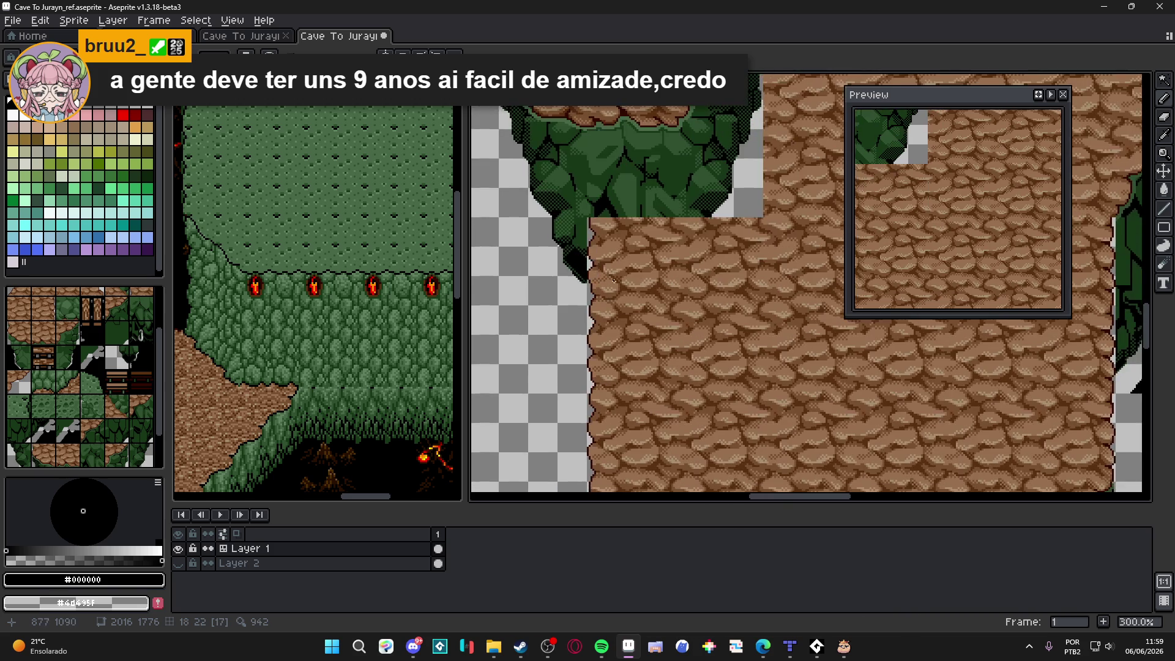
left_click(179, 562)
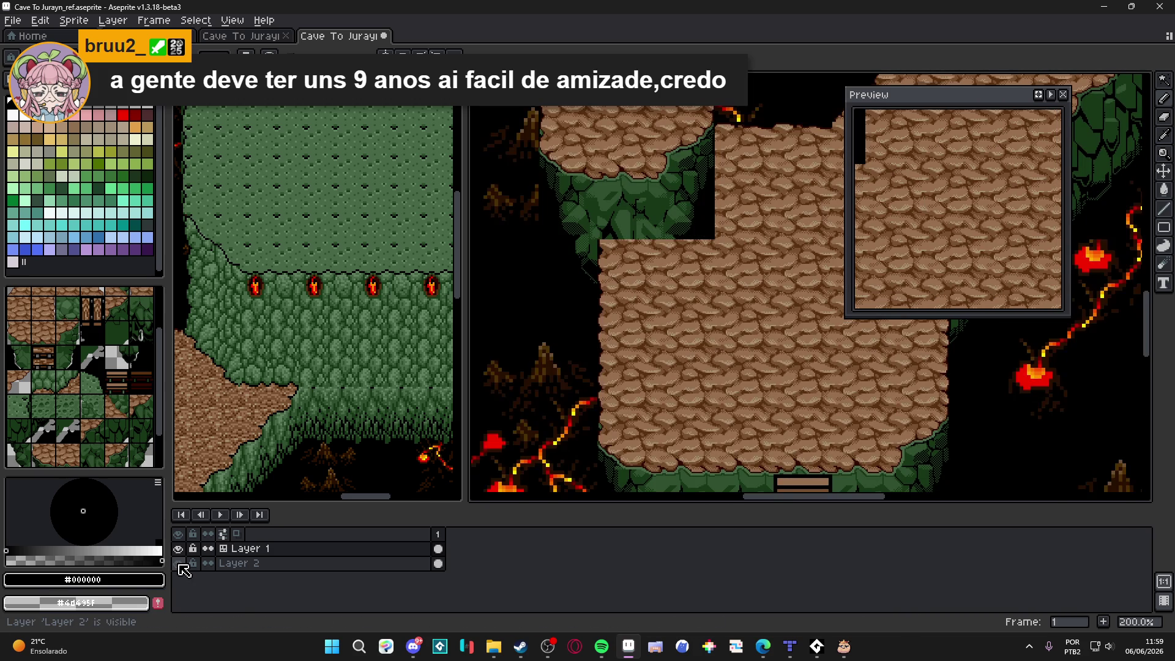
left_click(178, 564)
left_click(178, 563)
left_click(178, 563)
left_click(178, 563)
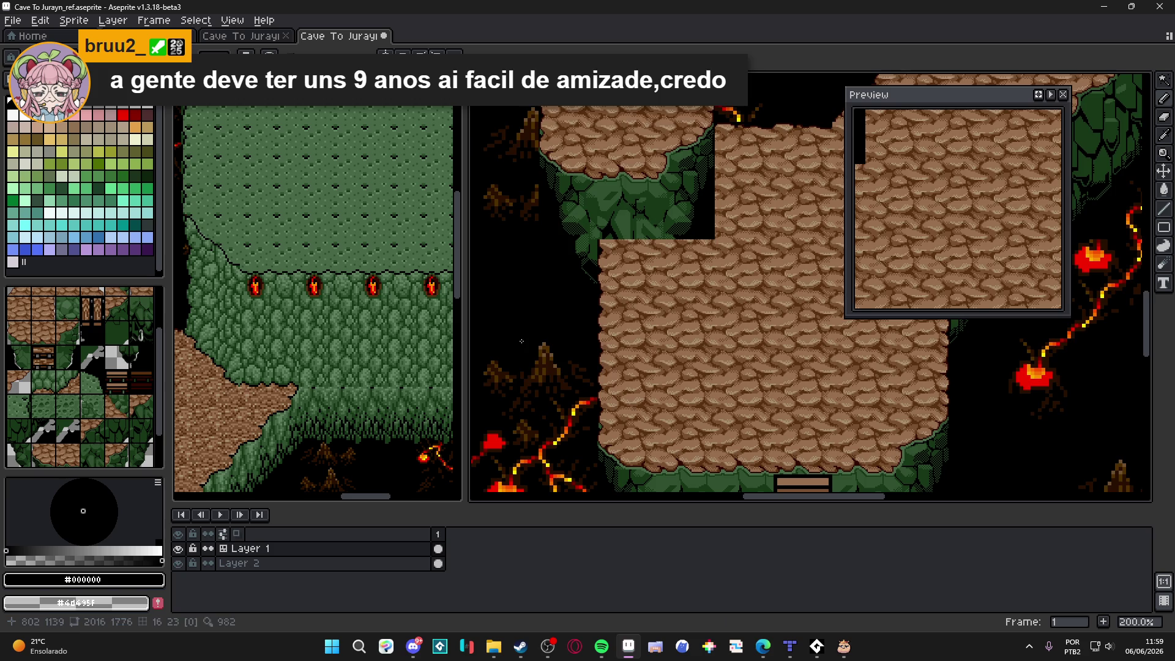
Step: Save Cave To Jurayn_ref.aseprite and turn the tile grid back on
scroll(531, 266, "down", 3)
left_click_drag(606, 241, 580, 251)
key("ctrl+s")
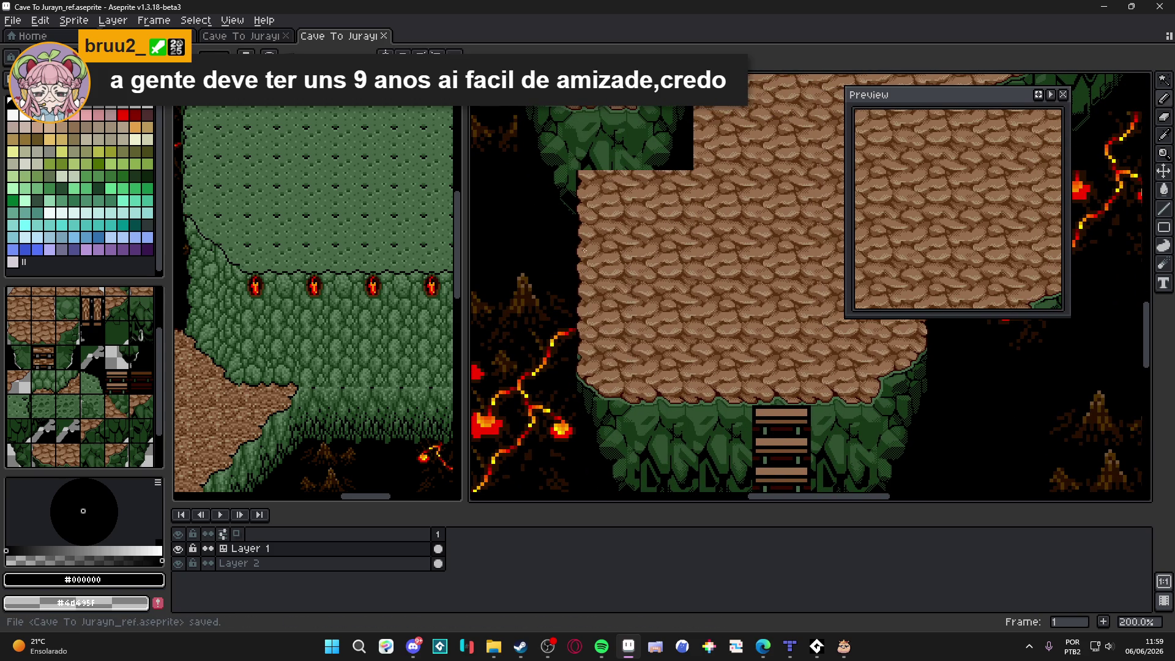
scroll(622, 230, "up", 3)
key("Tab")
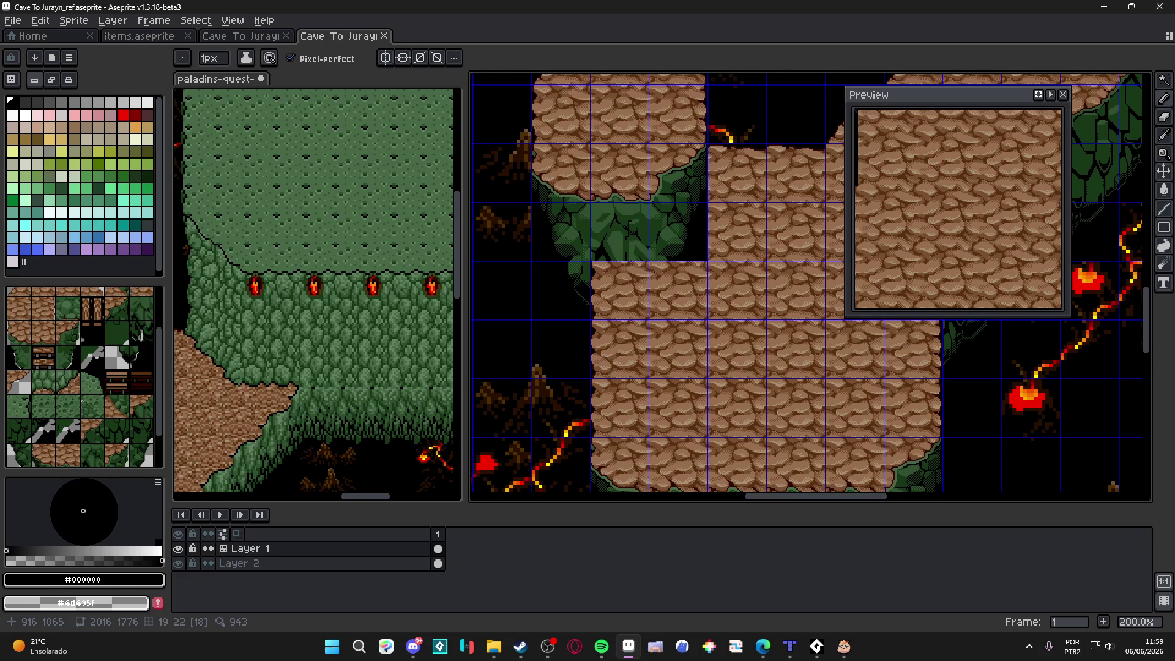
Step: Erase the lowest green pixels along the foliage's bottom edge at the plateau's cliff base
left_click_drag(642, 300, 632, 185)
scroll(661, 280, "up", 2)
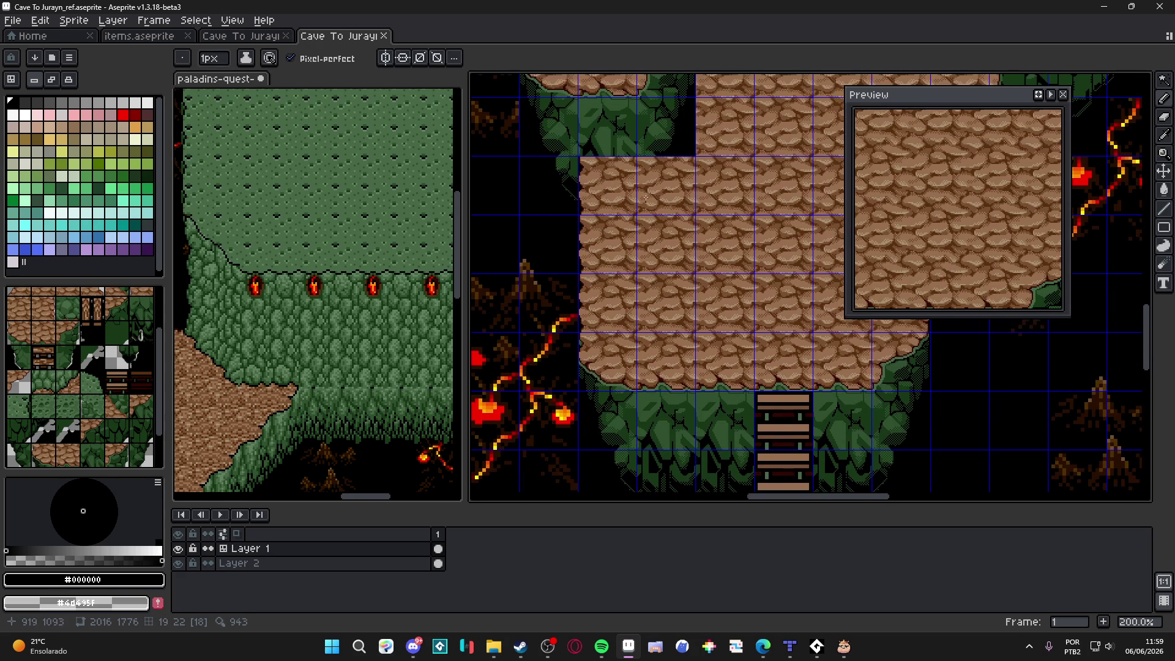
left_click_drag(640, 168, 622, 336)
scroll(1004, 241, "down", 2)
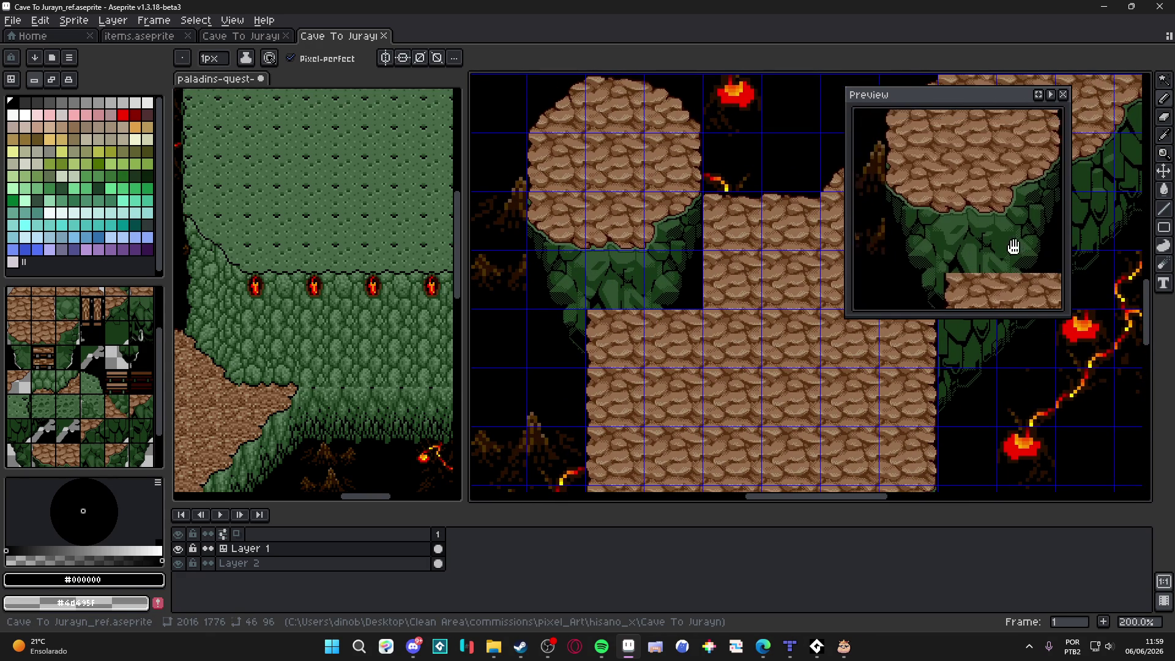
scroll(977, 224, "up", 2)
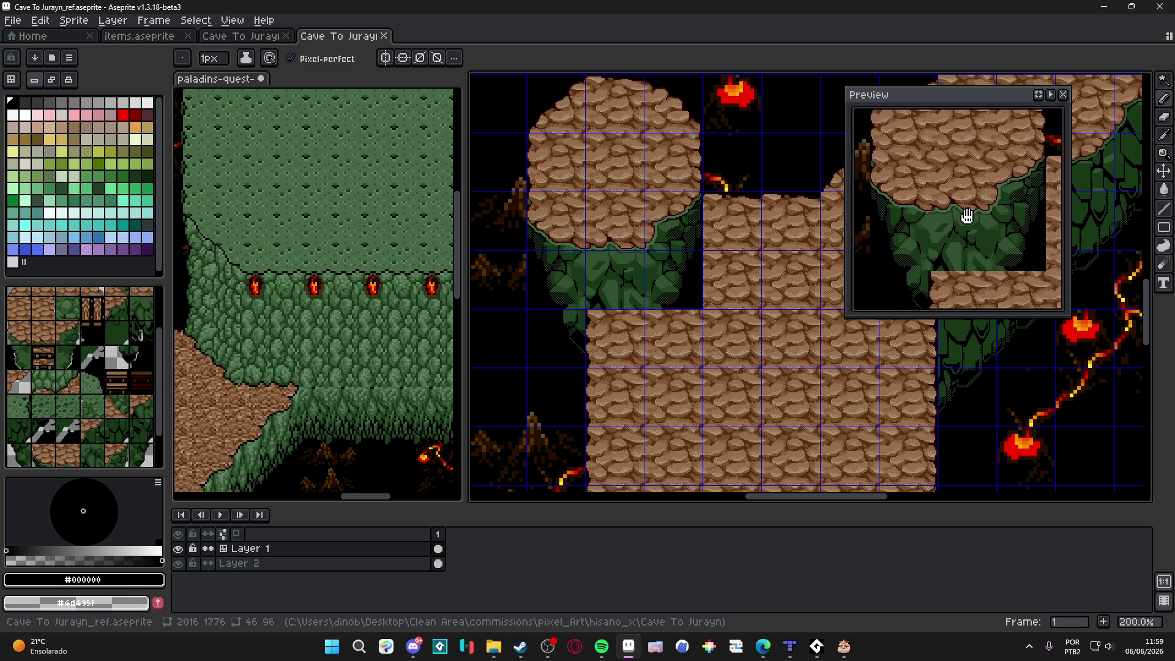
left_click_drag(648, 283, 637, 281)
scroll(633, 282, "up", 3)
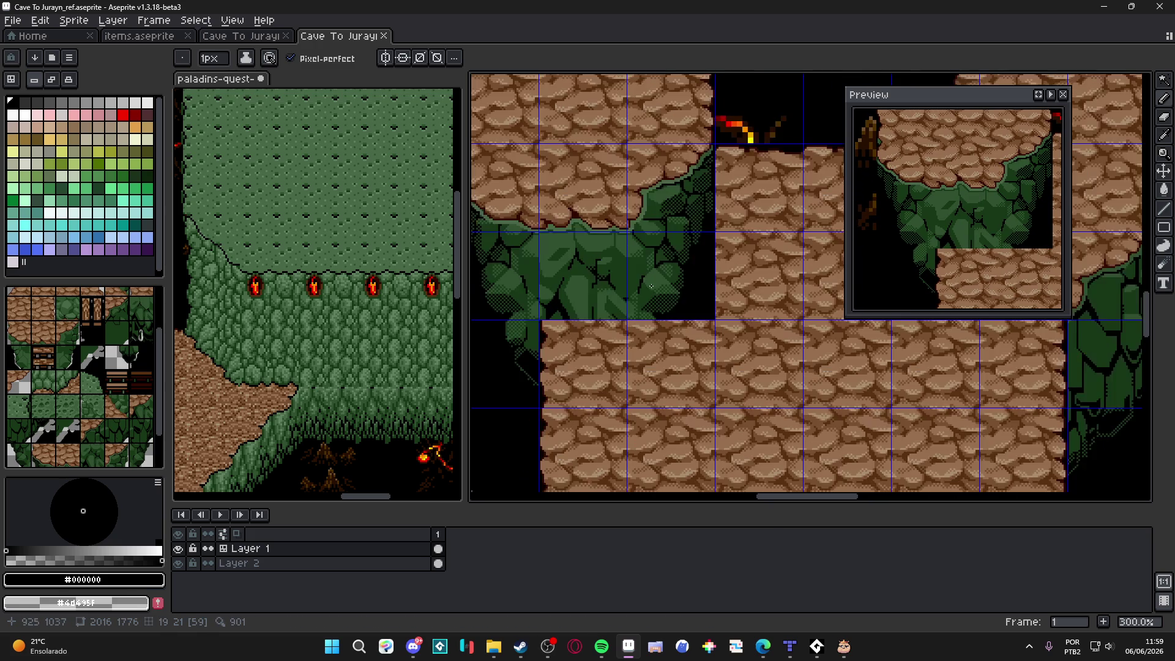
key("ctrl+apostrophe")
scroll(668, 296, "up", 1)
key("e")
left_click_drag(708, 319, 678, 322)
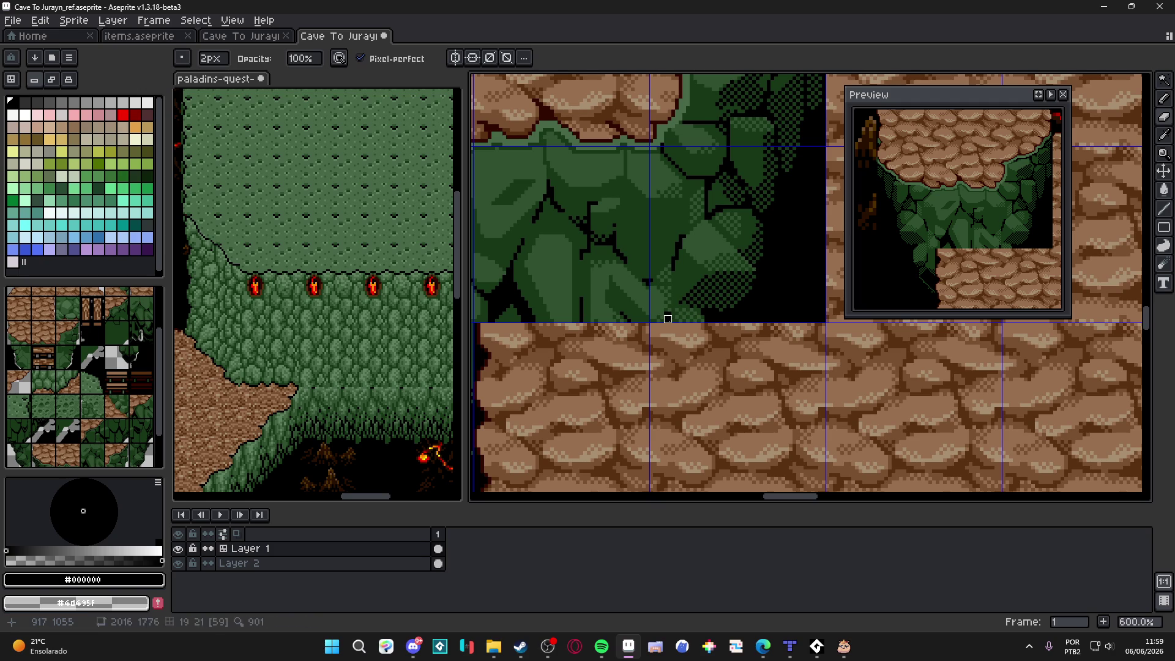
mouse_move(673, 321)
left_mouse_down()
mouse_move(717, 317)
mouse_move(660, 312)
mouse_move(689, 302)
left_mouse_up()
scroll(717, 320, "up", 4)
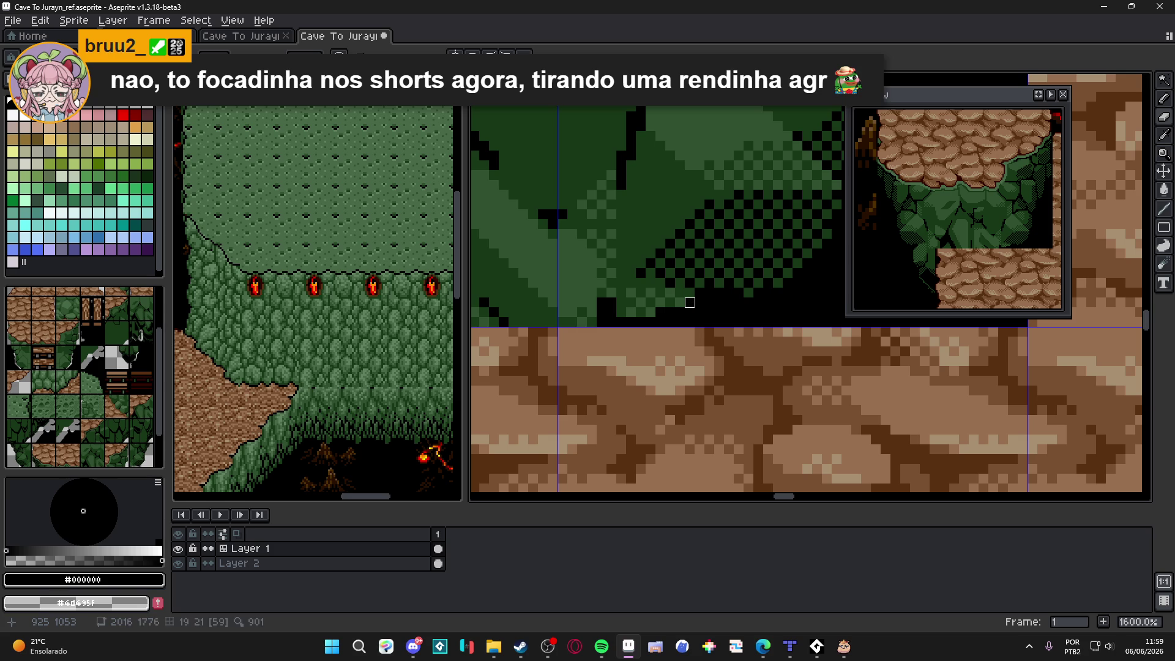
left_click_drag(679, 292, 673, 306)
scroll(640, 322, "down", 3)
Step: Draw a black outline along the foliage bottom where it meets the cobblestone
left_click_drag(772, 308, 705, 302)
scroll(728, 308, "up", 2)
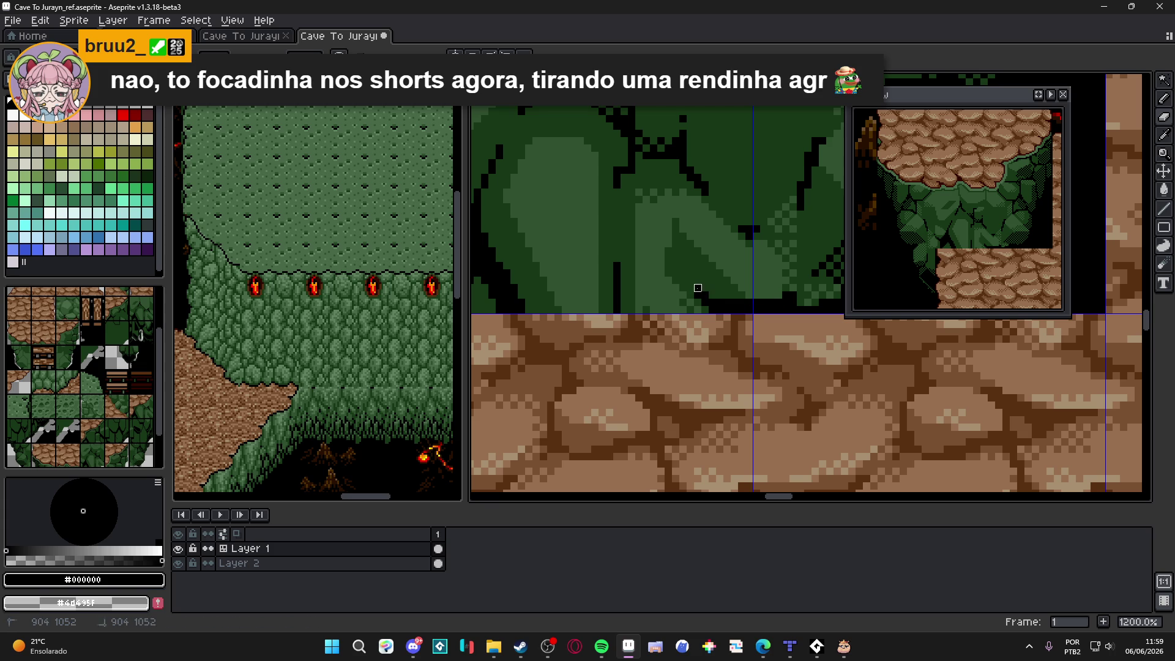
scroll(697, 288, "down", 2)
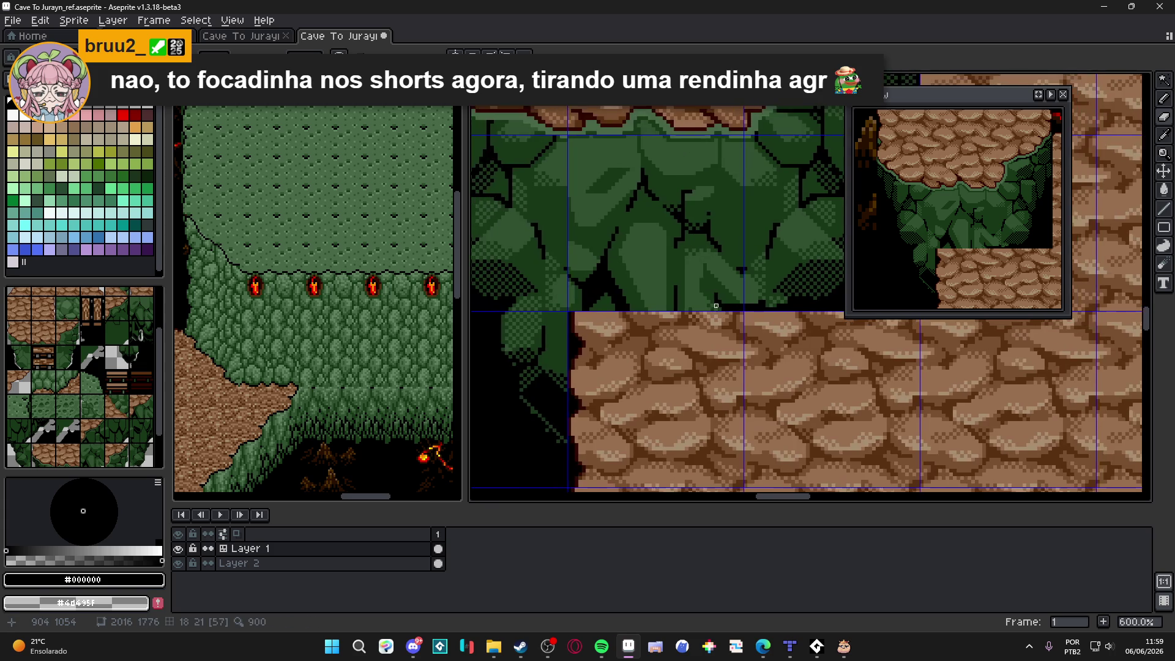
scroll(712, 307, "up", 2)
left_click_drag(713, 308, 647, 307)
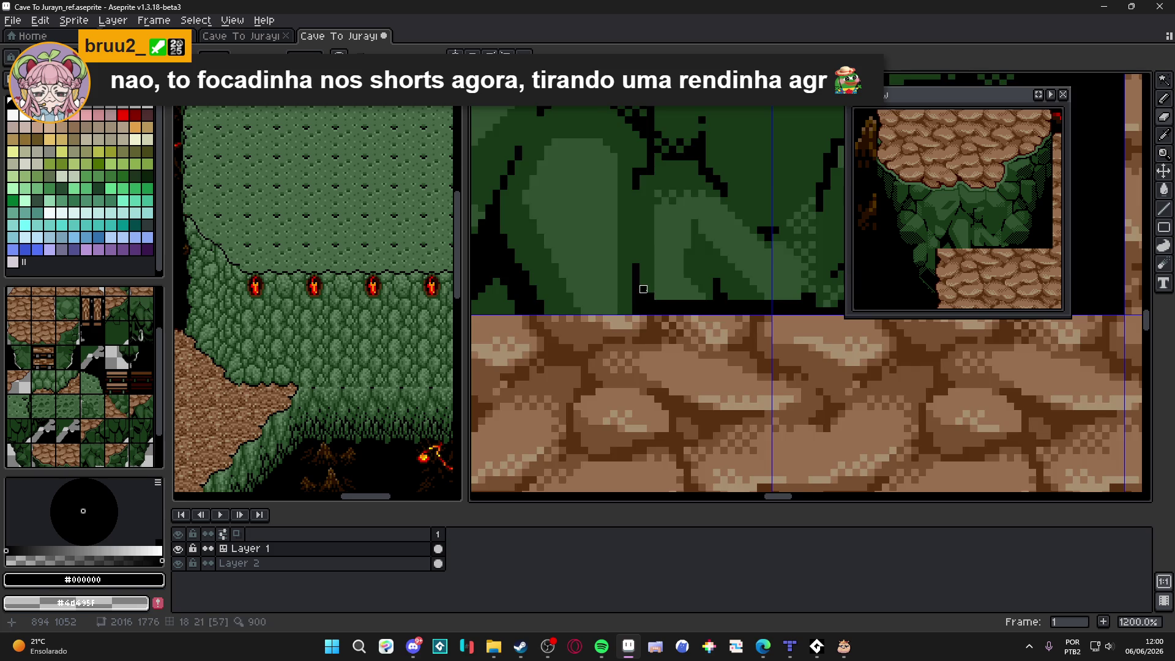
scroll(643, 296, "down", 2)
left_click_drag(664, 314, 630, 314)
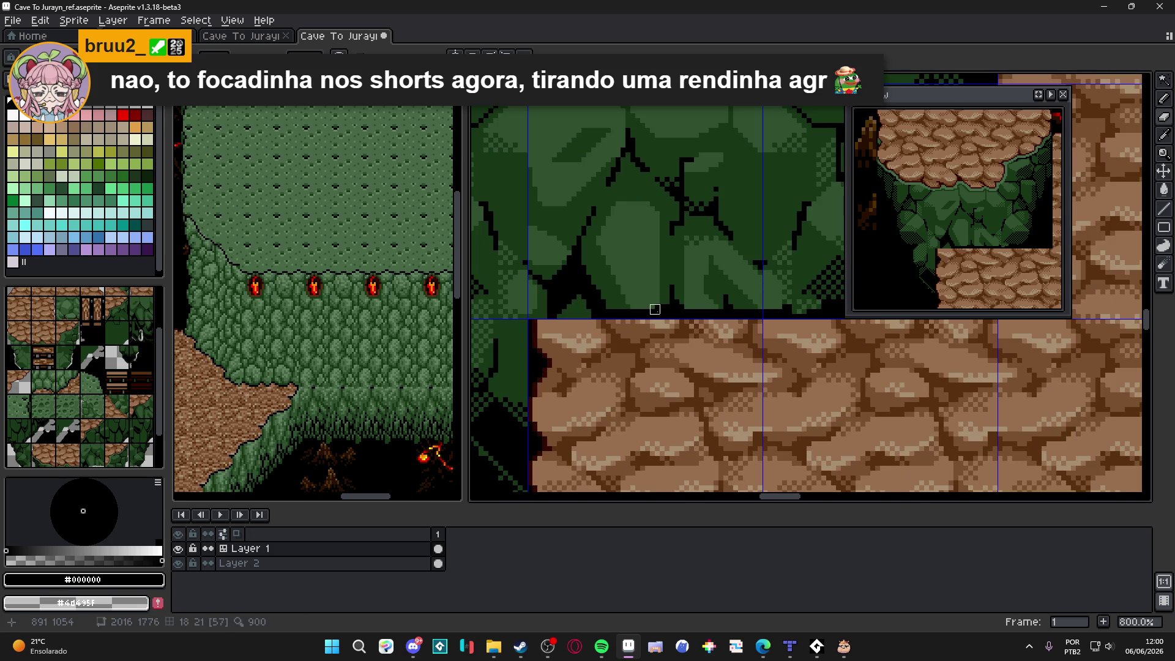
left_click_drag(606, 308, 620, 309)
scroll(620, 309, "down", 3)
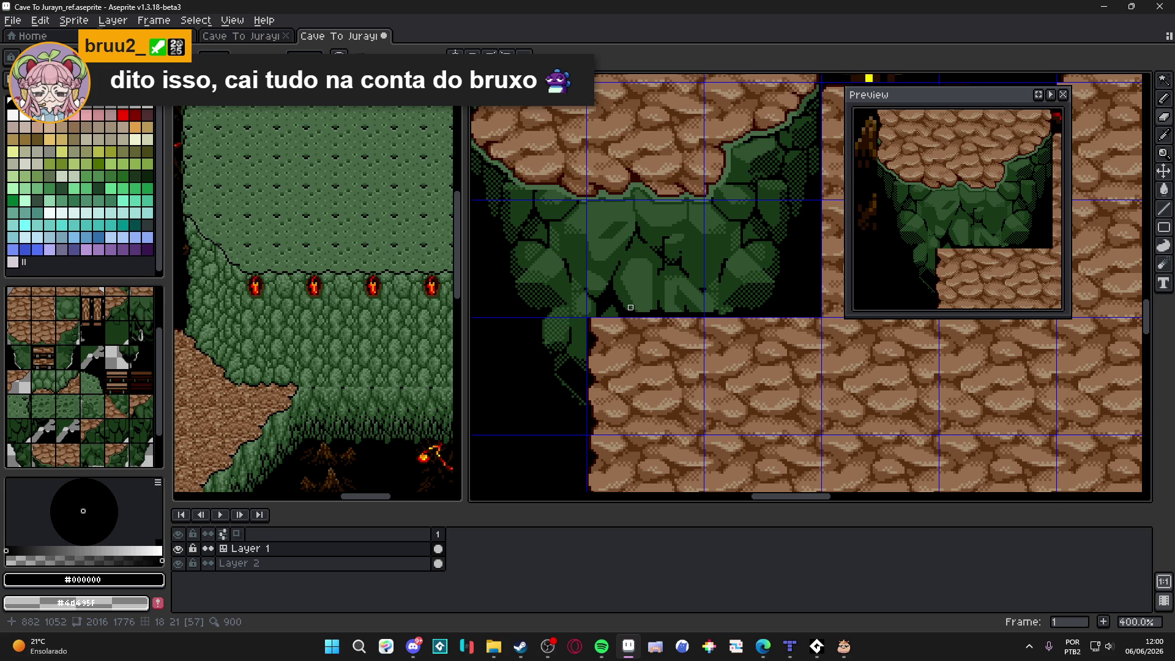
scroll(630, 307, "up", 3)
left_click_drag(610, 318, 576, 317)
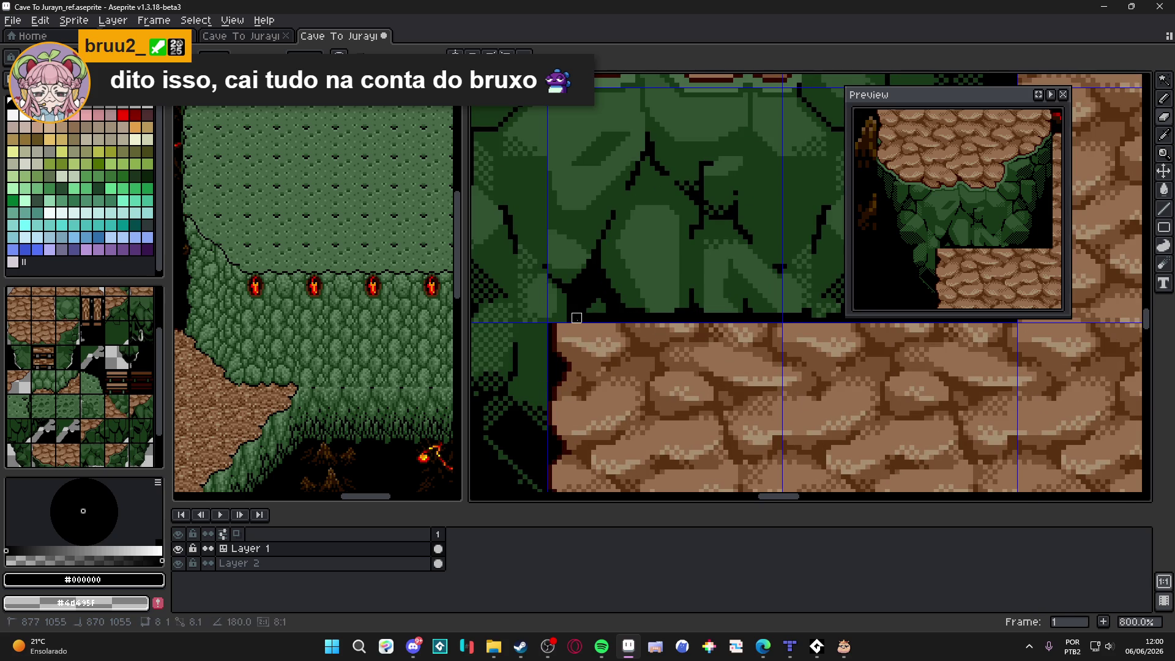
scroll(596, 303, "down", 3)
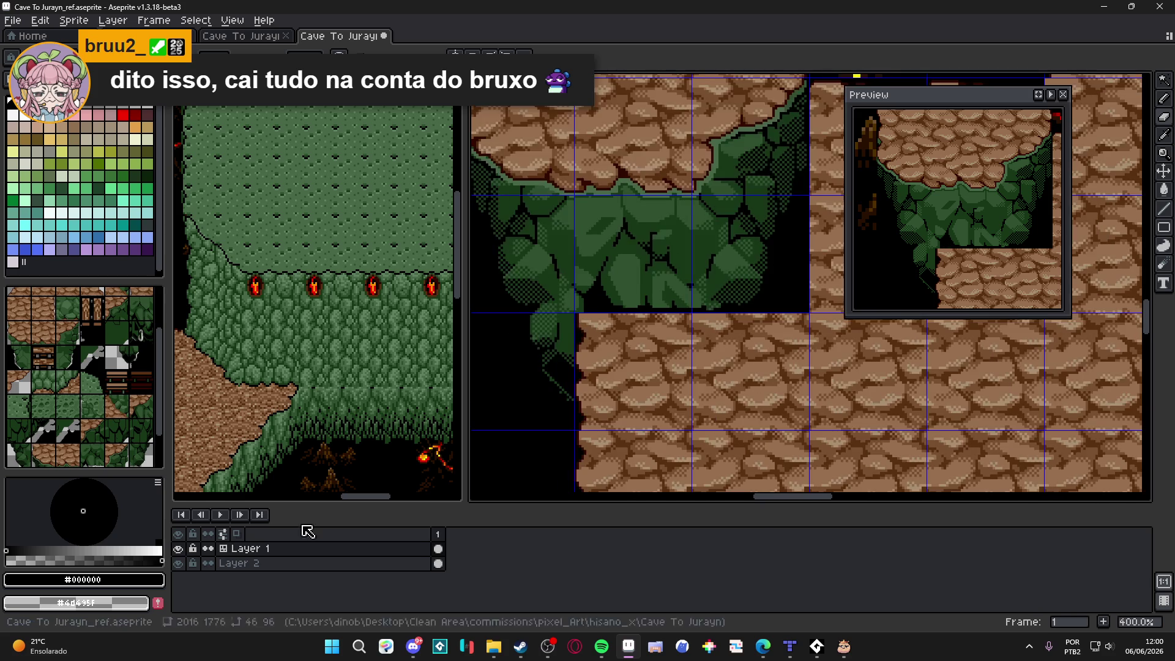
Step: Compare with Layer 2 toggled, hide it, and paint light grey pixels beneath the cliff
left_click(178, 562)
left_click(178, 563)
left_click(178, 563)
left_click(178, 563)
scroll(550, 307, "down", 2)
left_click_drag(566, 325, 584, 356)
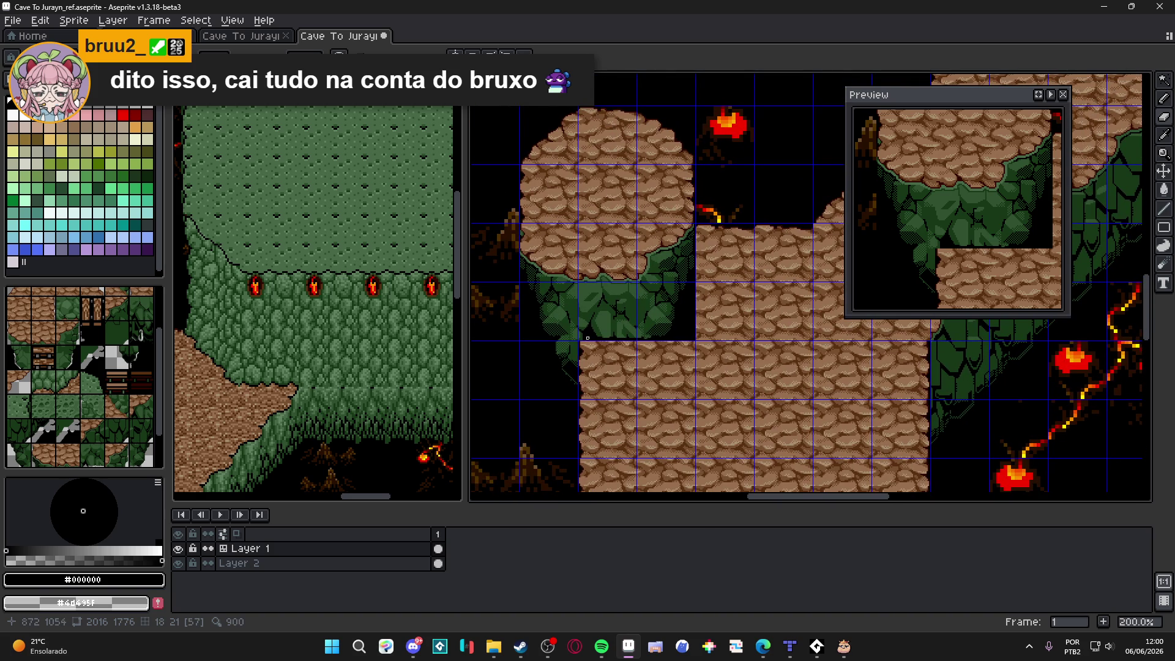
scroll(592, 329, "up", 4)
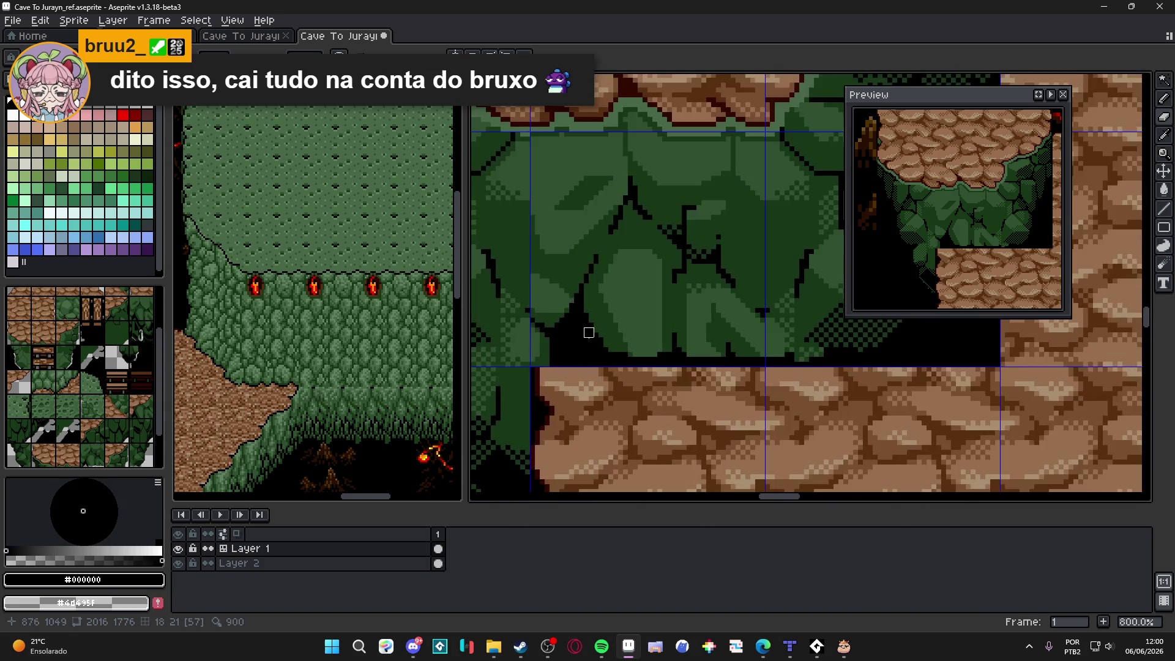
left_click(178, 563)
scroll(563, 328, "up", 2)
mouse_move(609, 275)
left_mouse_down()
mouse_move(623, 374)
mouse_move(637, 355)
mouse_move(652, 404)
mouse_move(682, 412)
mouse_move(667, 426)
left_mouse_up()
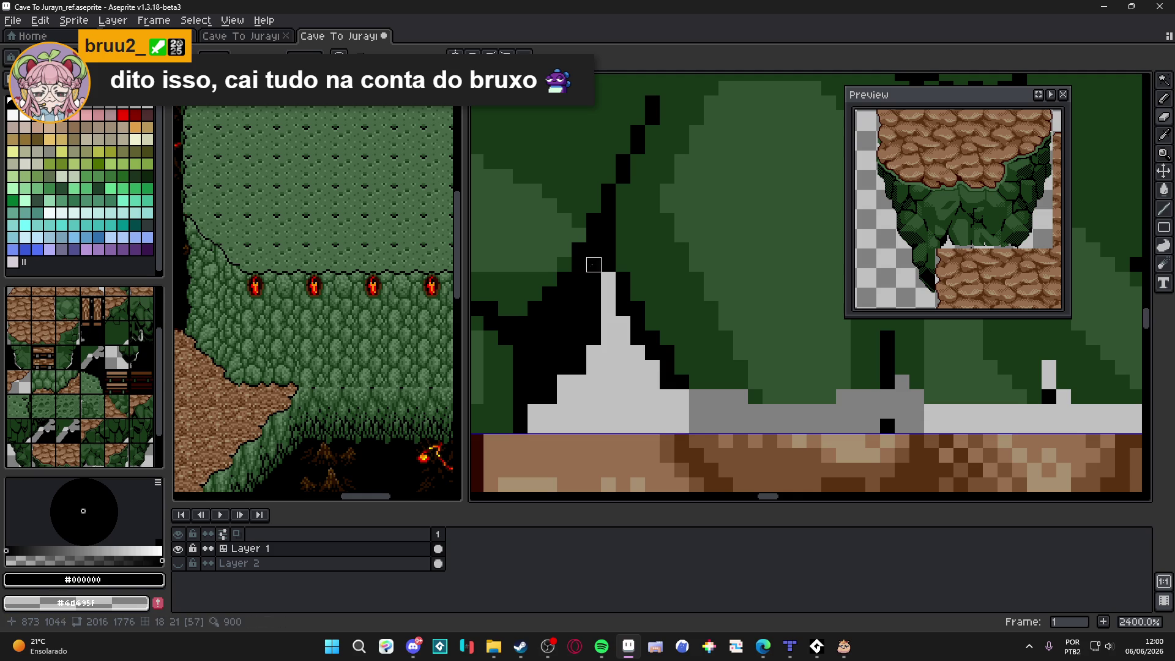
left_click_drag(594, 264, 593, 338)
left_click_drag(579, 293, 579, 382)
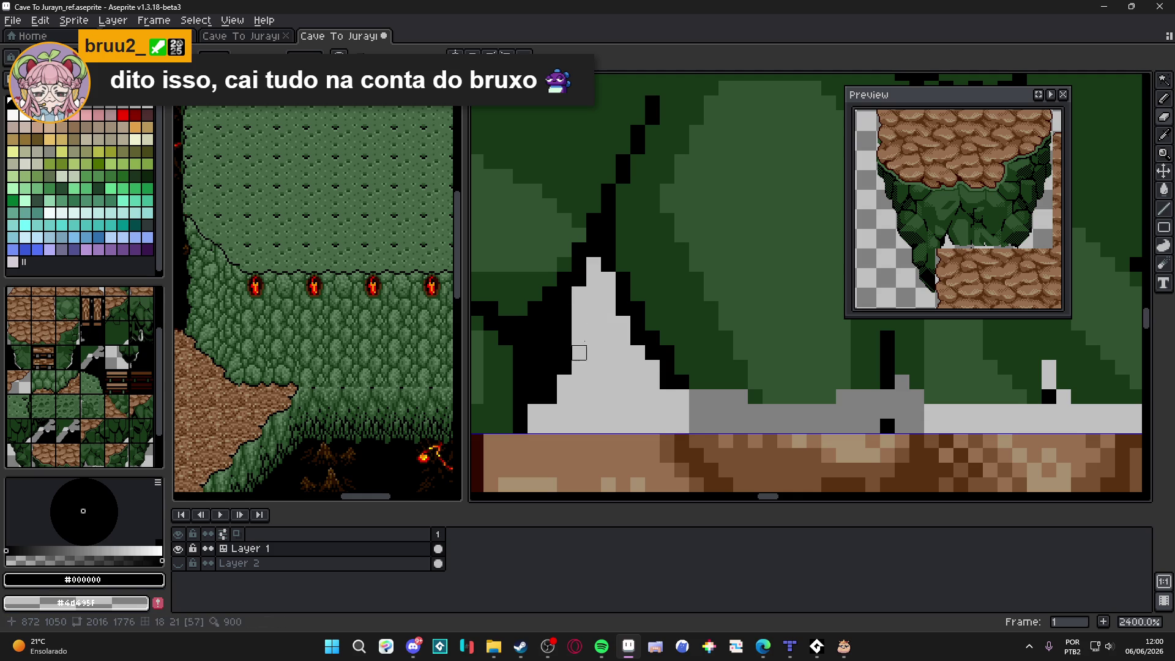
left_click_drag(564, 308, 564, 367)
left_click_drag(549, 323, 549, 384)
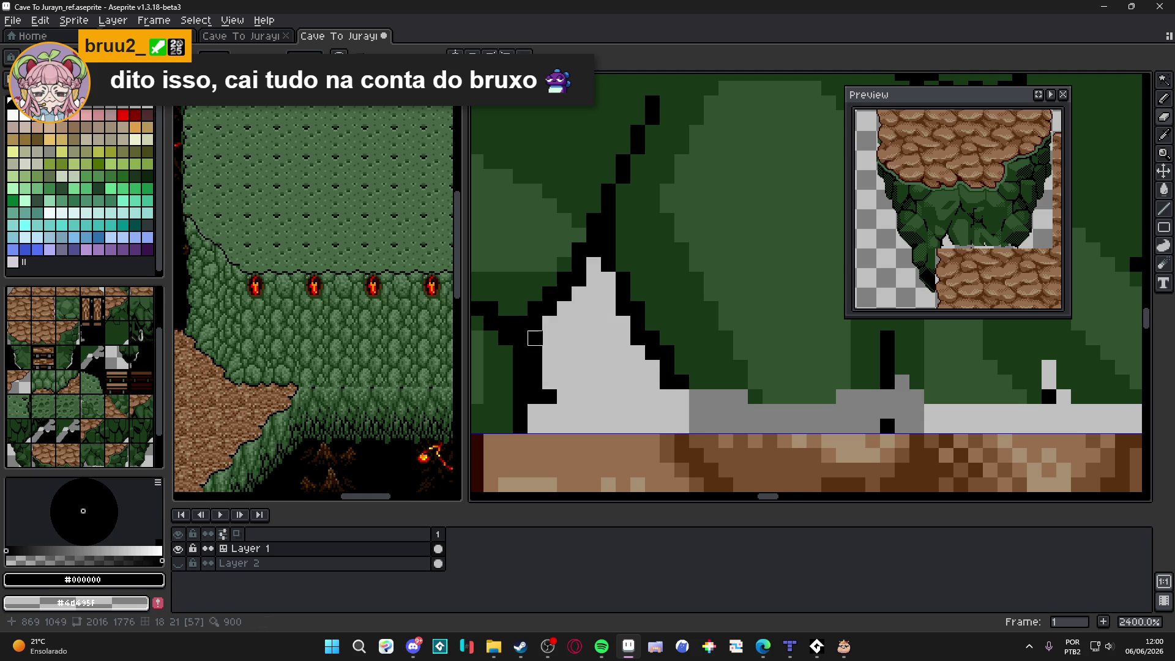
mouse_move(535, 338)
left_mouse_down()
mouse_move(548, 419)
mouse_move(535, 381)
left_mouse_up()
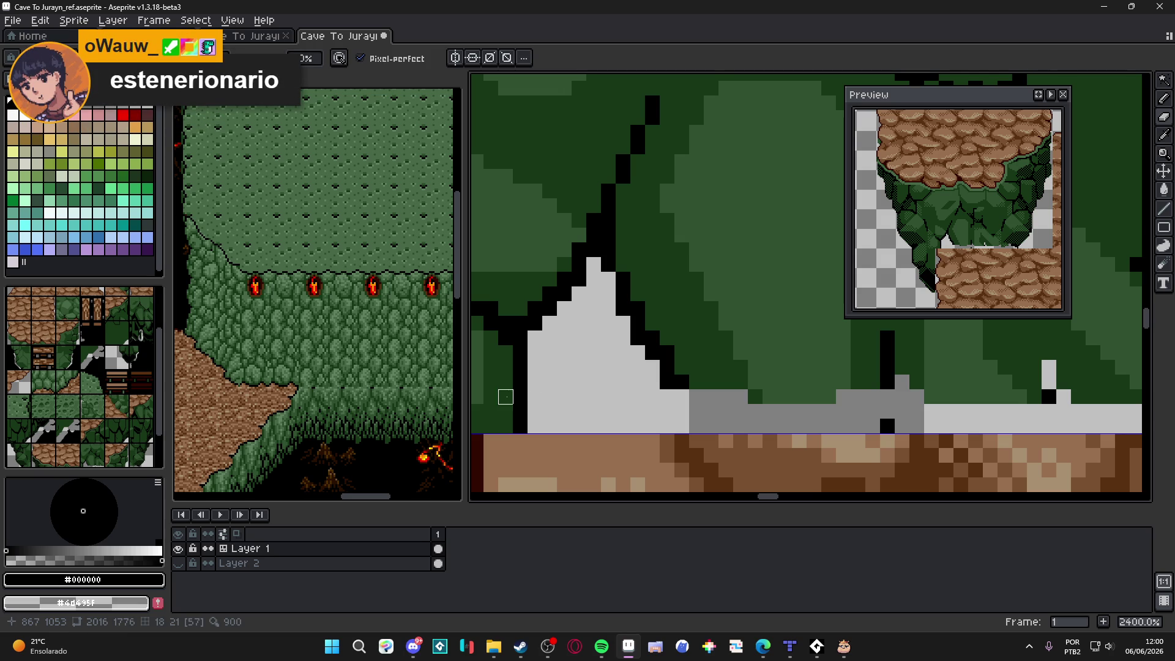
scroll(505, 396, "down", 4)
scroll(632, 376, "up", 2)
key("b")
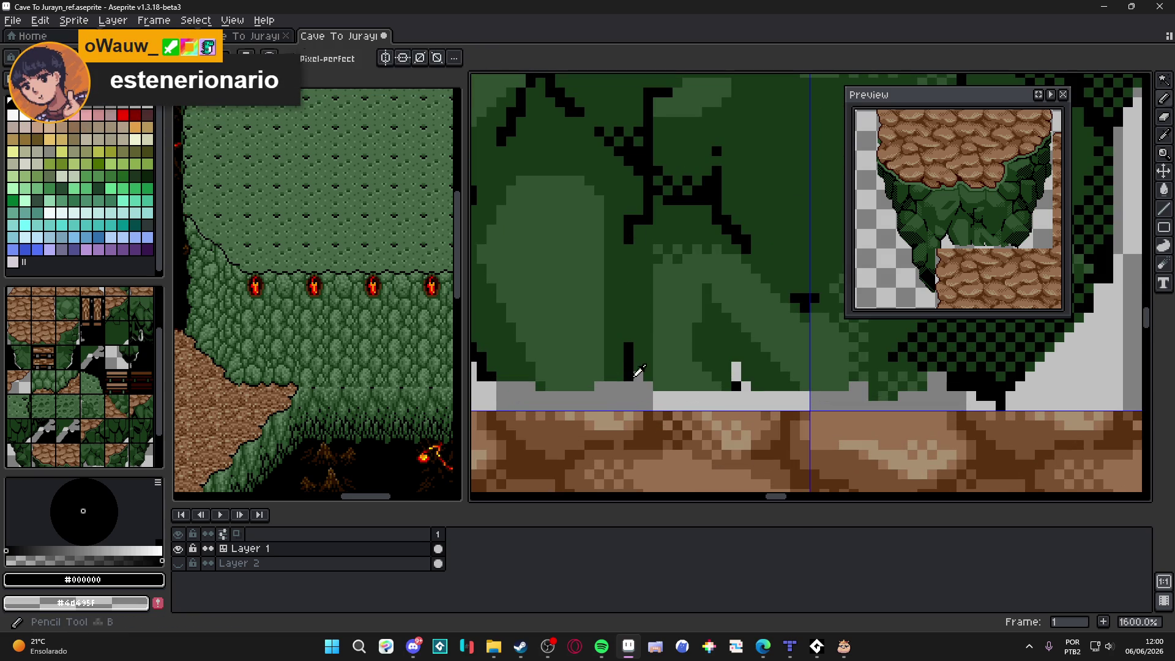
scroll(639, 380, "right", 5)
key("e")
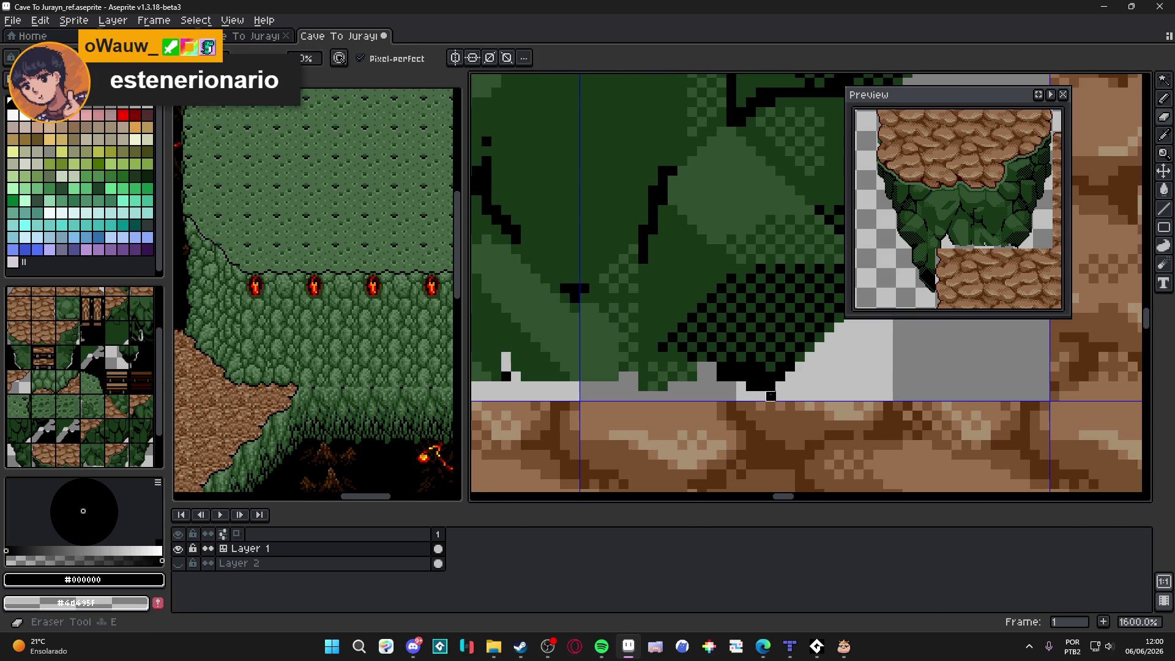
left_click_drag(757, 390, 727, 381)
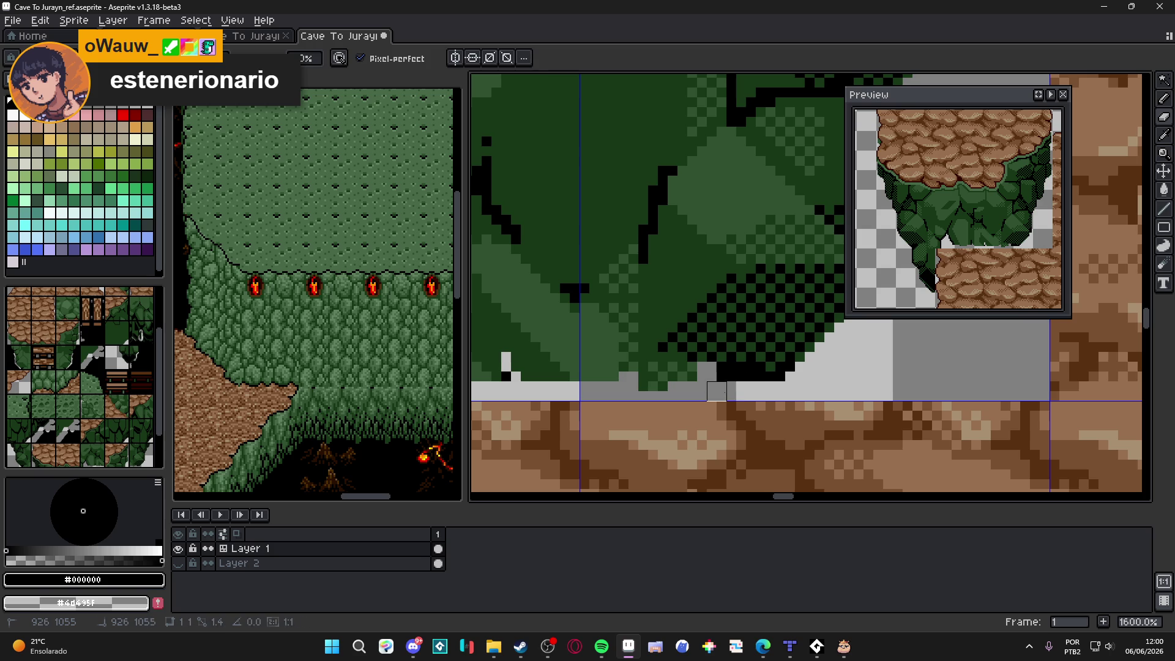
key("i")
left_click(676, 349)
key("b")
left_click(713, 376)
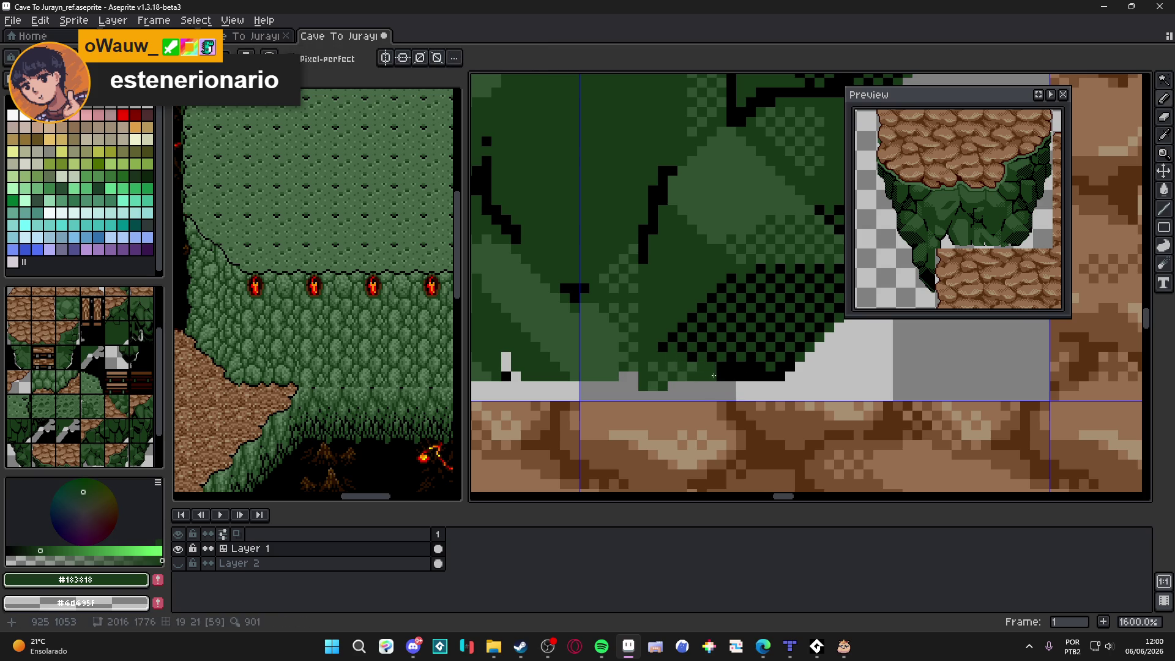
scroll(714, 376, "down", 1)
scroll(665, 373, "up", 1)
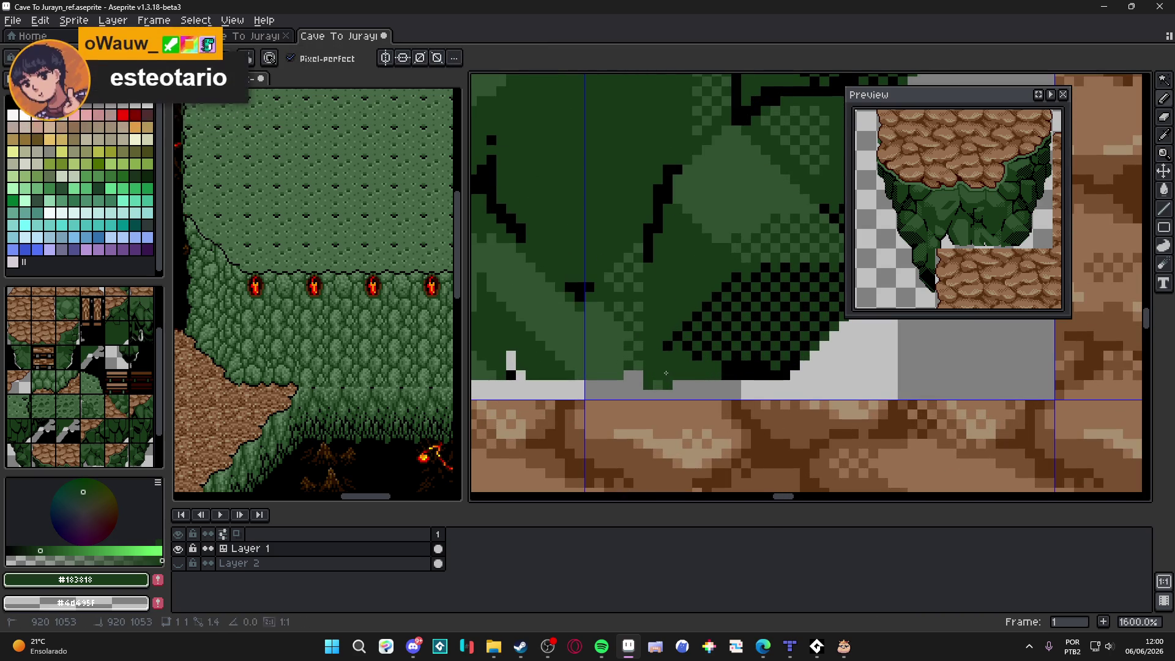
scroll(666, 372, "up", 1)
scroll(722, 383, "up", 1)
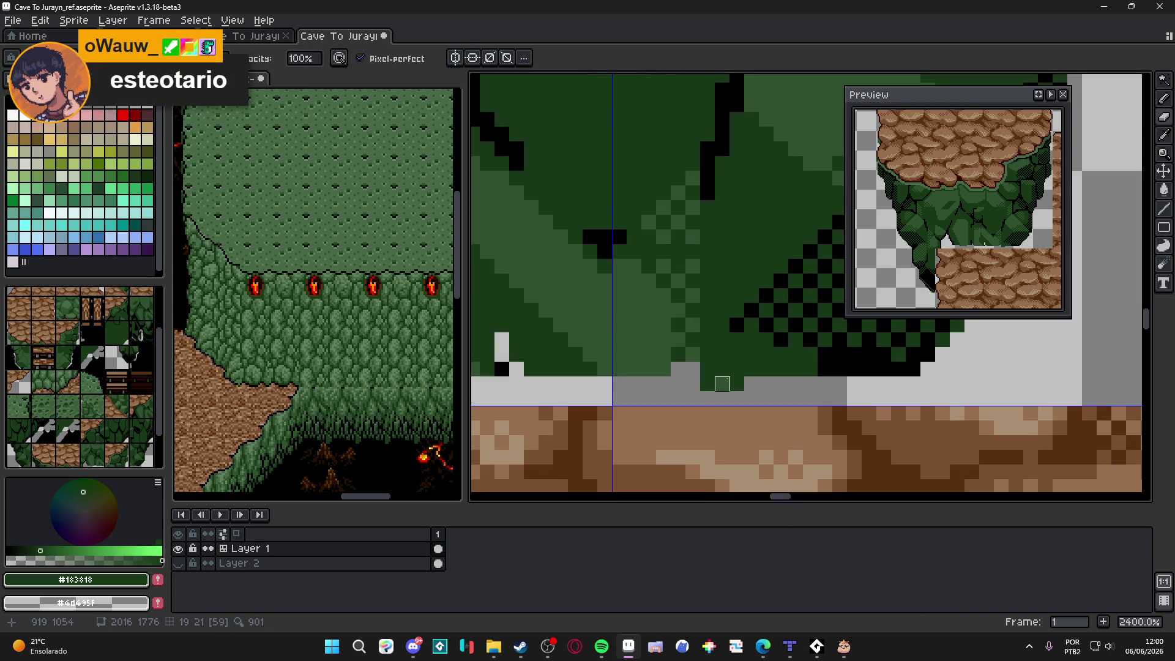
key("ctrl+z")
key("ctrl+z")
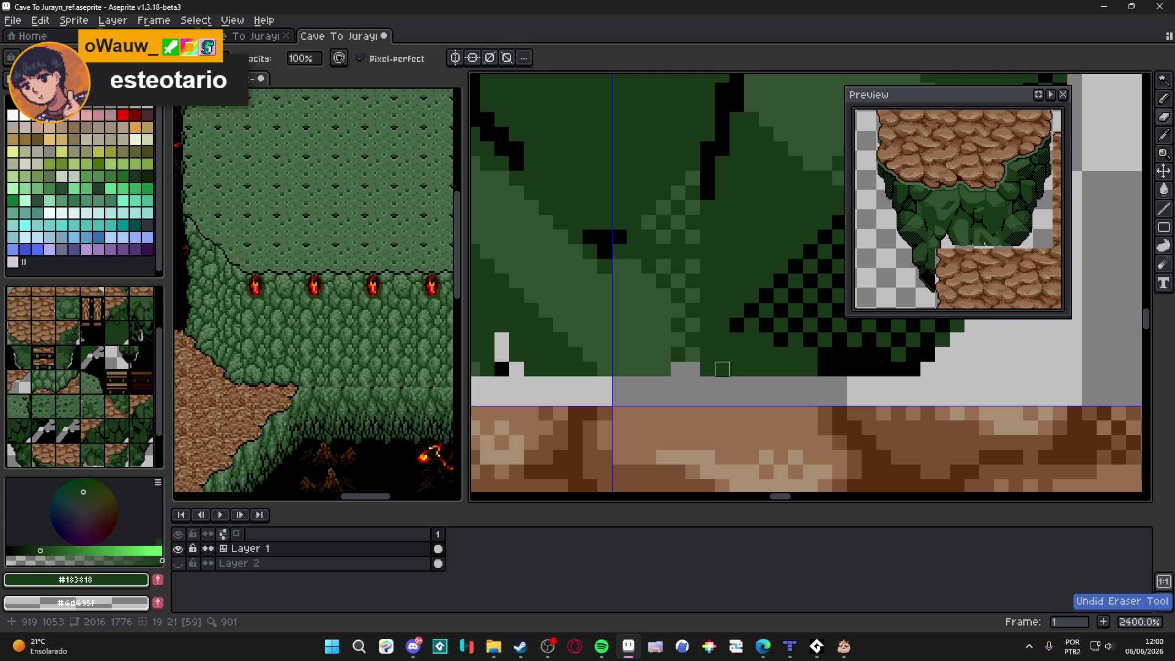
mouse_move(707, 369)
left_mouse_down()
mouse_move(693, 354)
mouse_move(663, 369)
left_mouse_up()
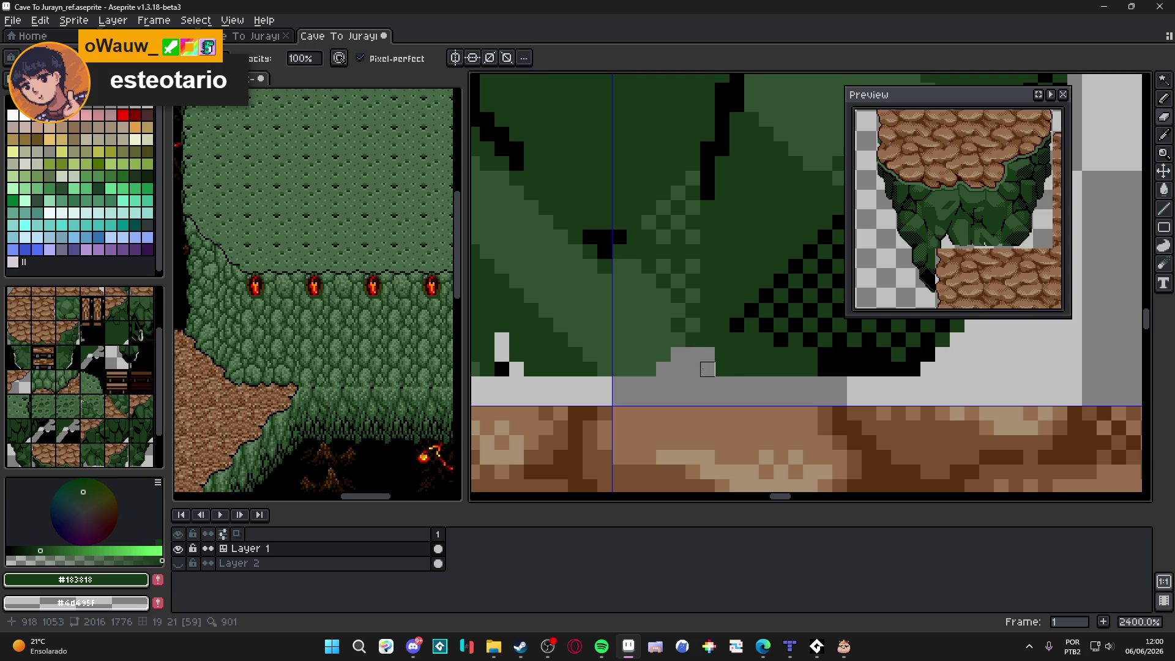
left_click(736, 369)
scroll(648, 368, "down", 4)
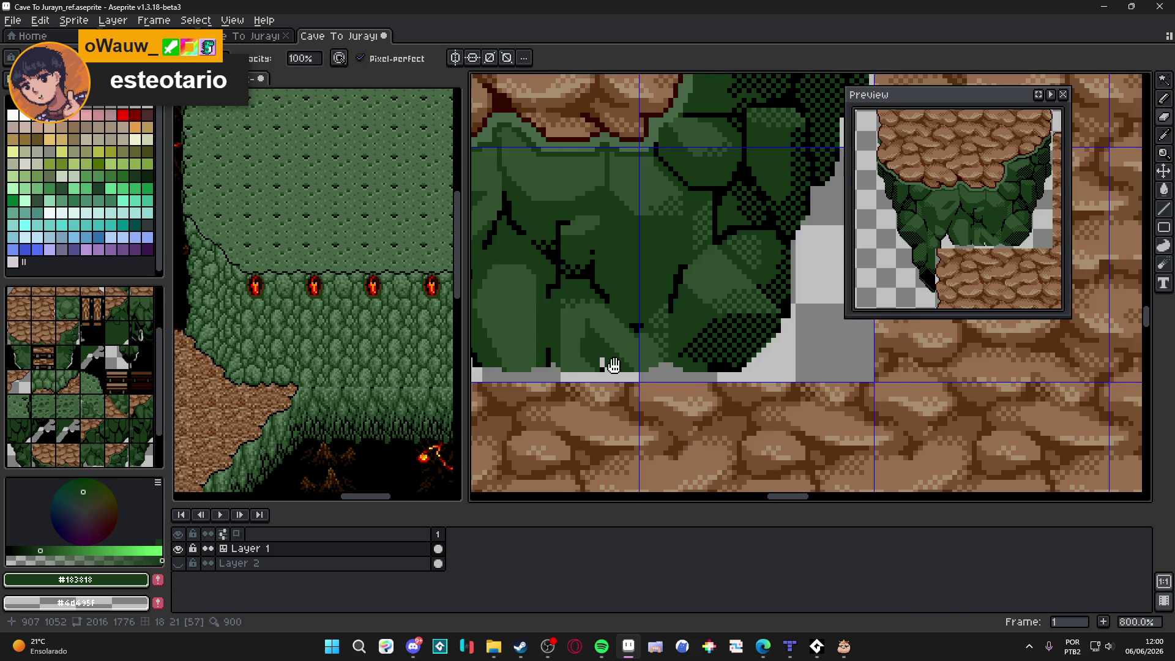
scroll(713, 380, "up", 2)
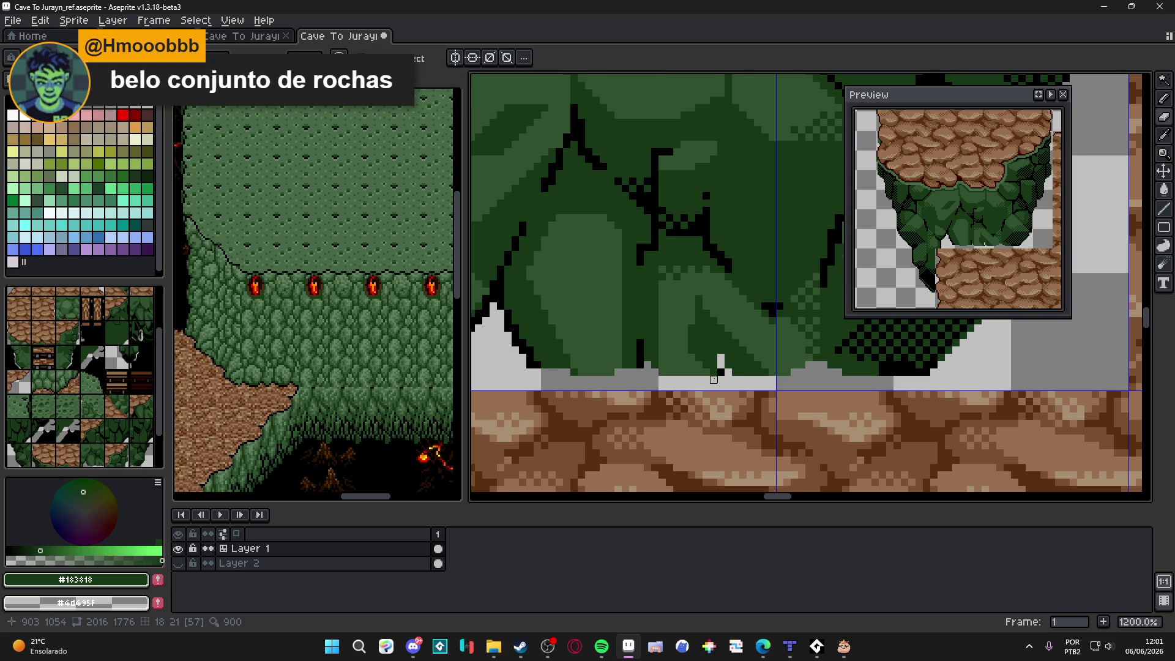
scroll(713, 379, "up", 3)
left_click_drag(727, 366, 698, 366)
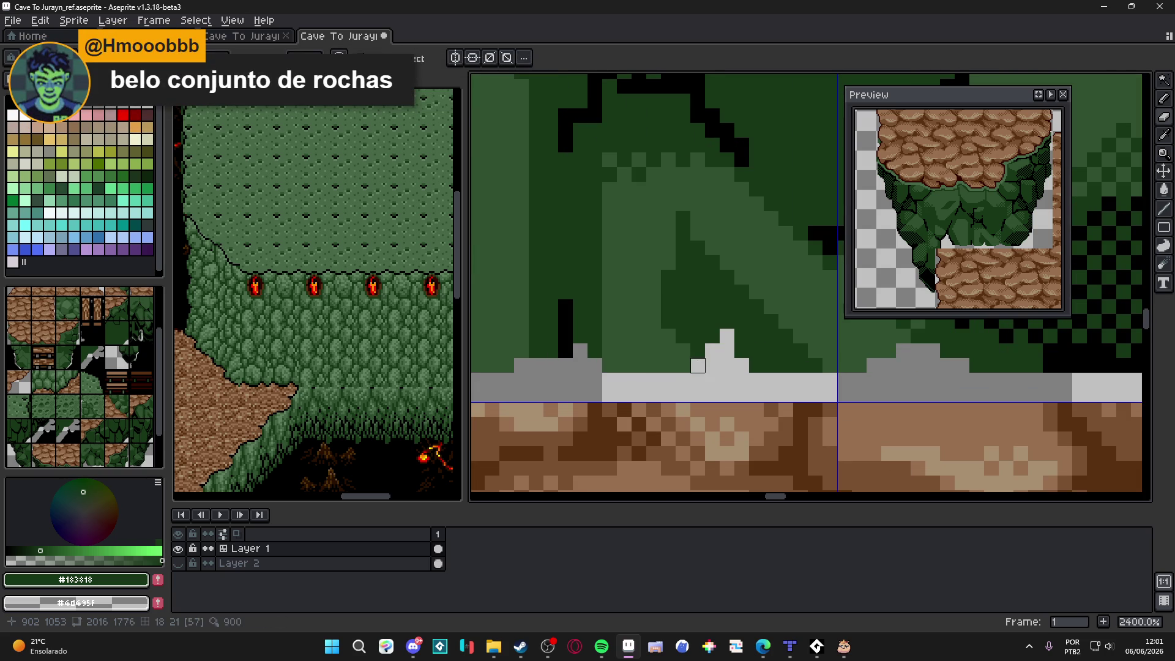
scroll(757, 366, "down", 4)
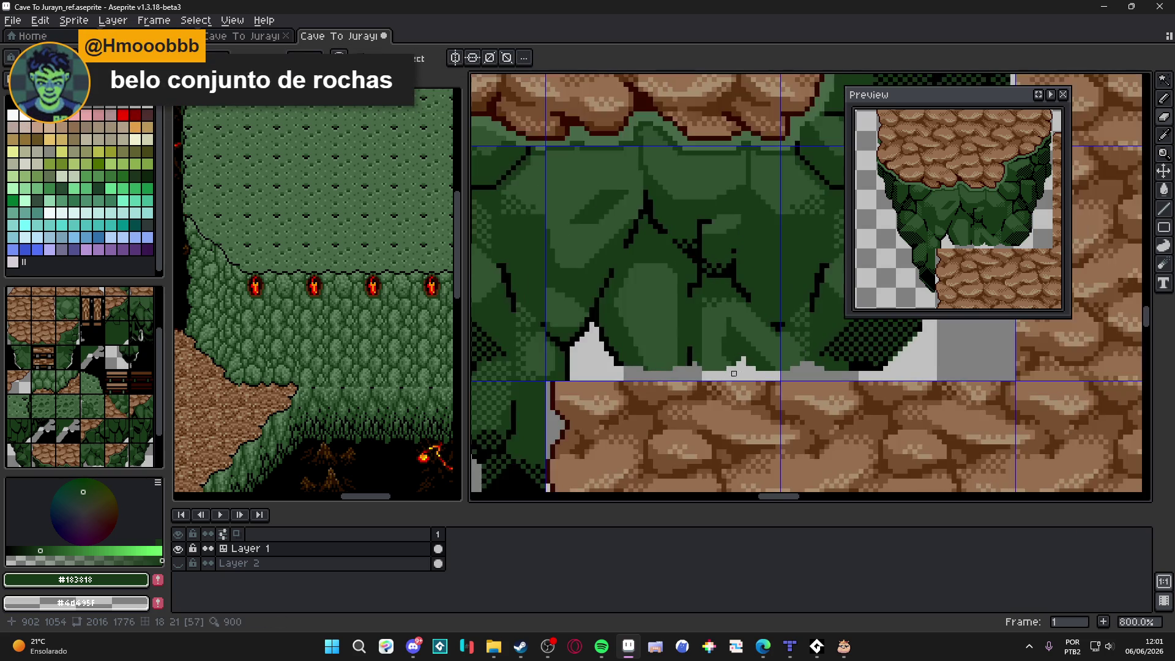
scroll(663, 358, "up", 3)
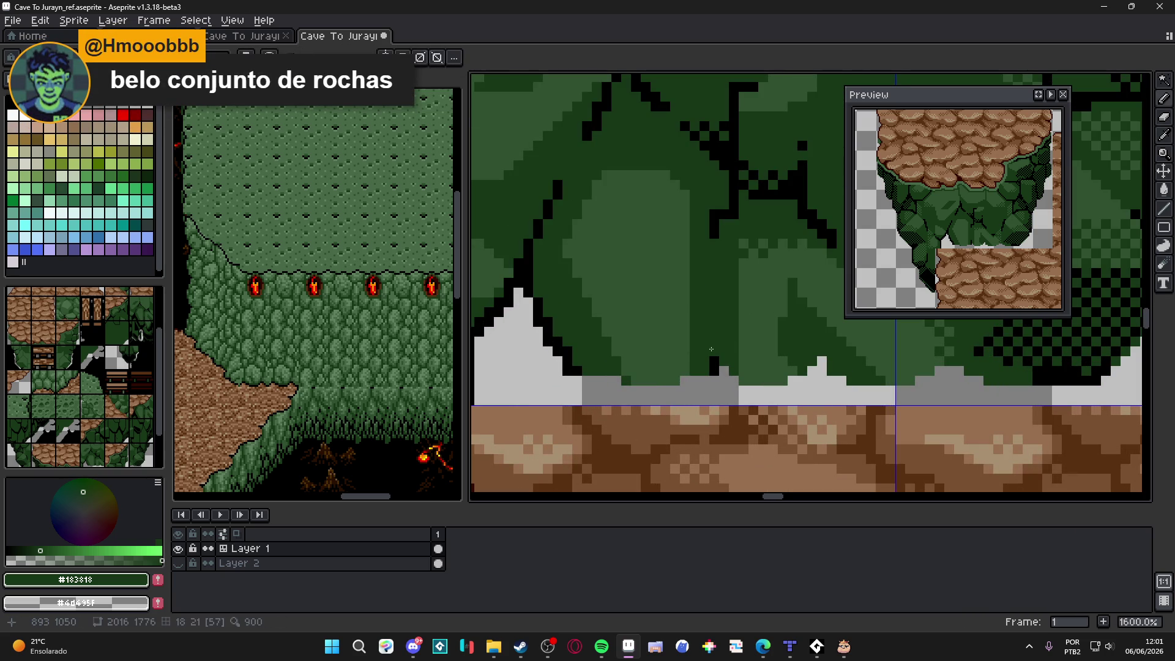
key("b")
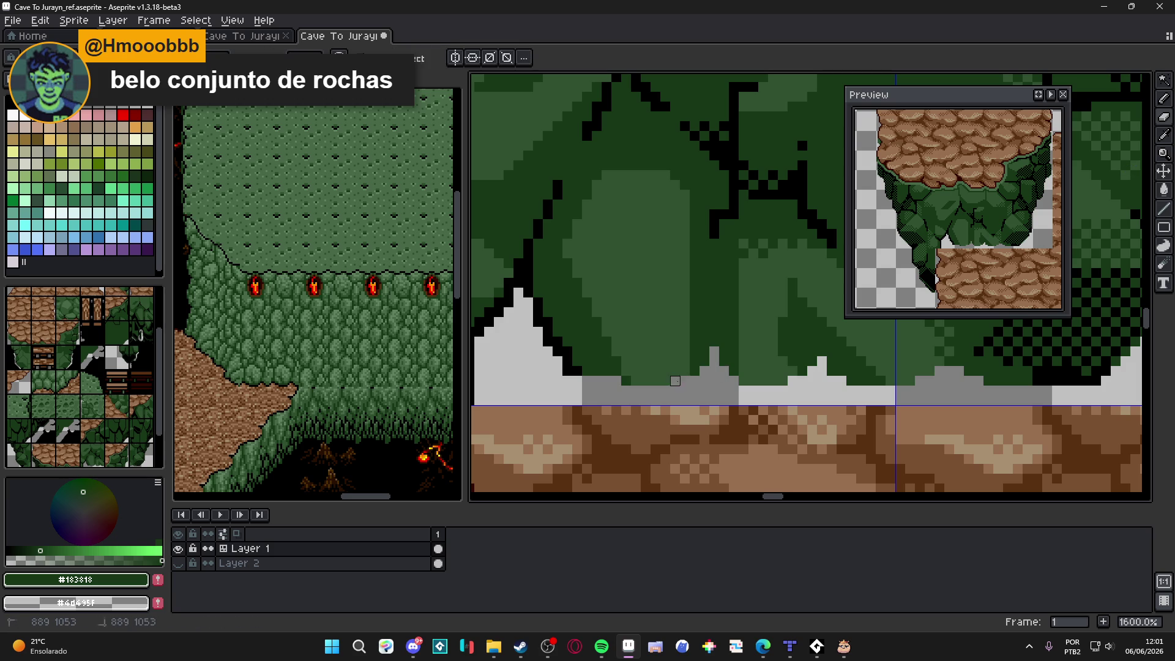
key("l")
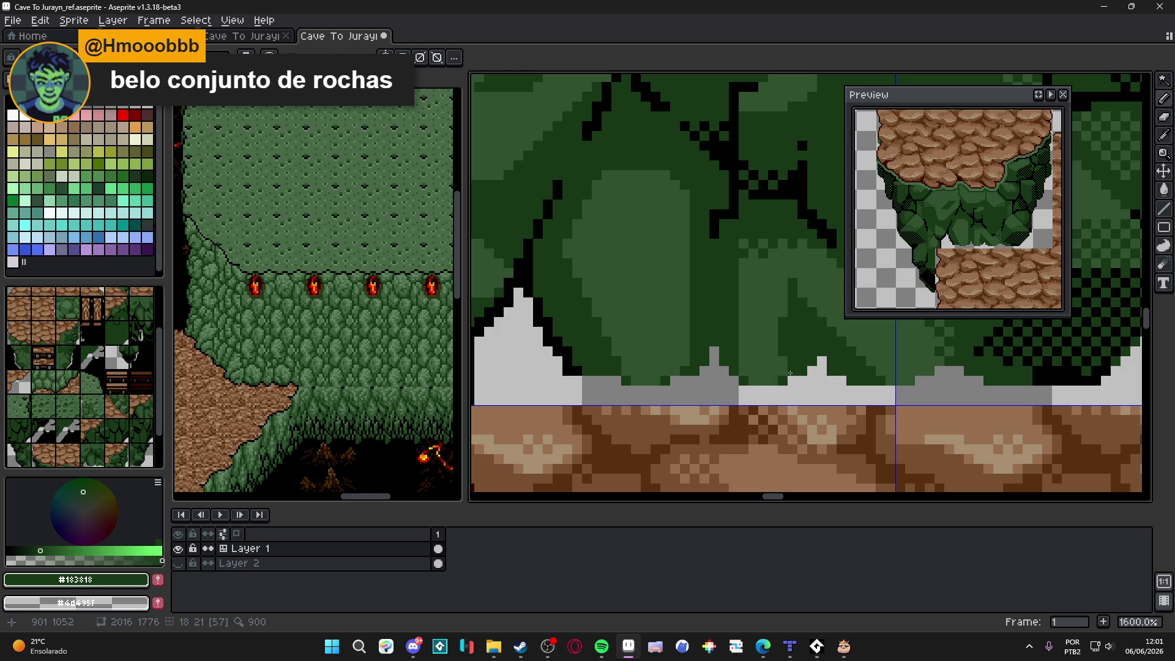
scroll(774, 380, "down", 3)
scroll(775, 380, "up", 3)
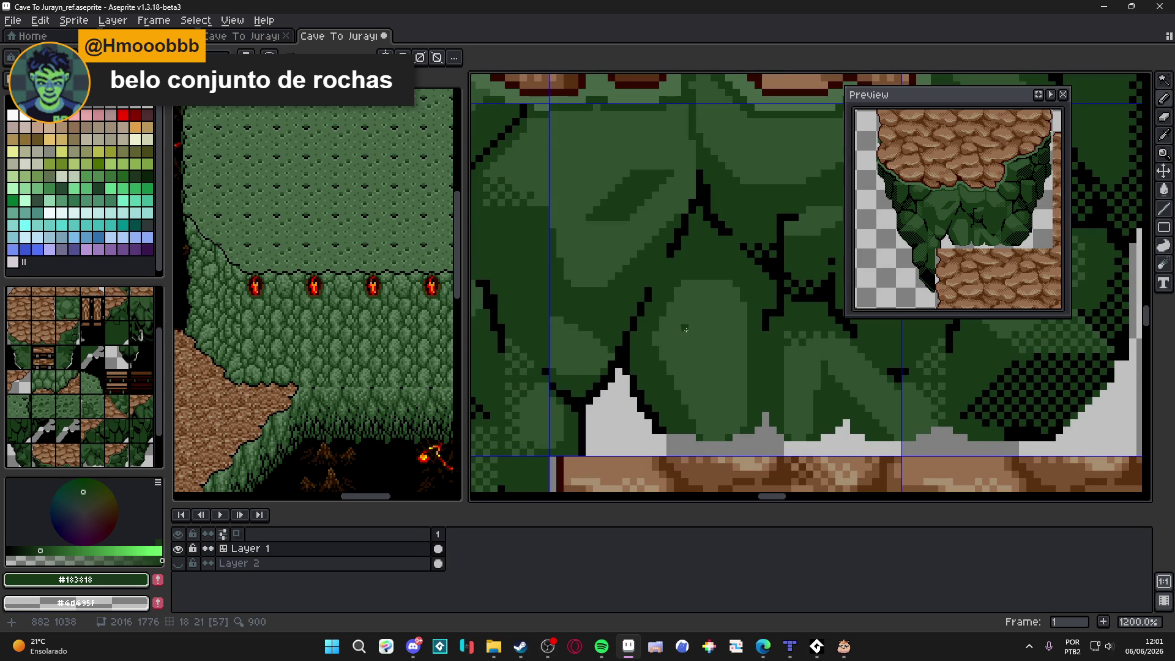
scroll(686, 329, "down", 2)
scroll(664, 326, "up", 1)
scroll(668, 323, "down", 2)
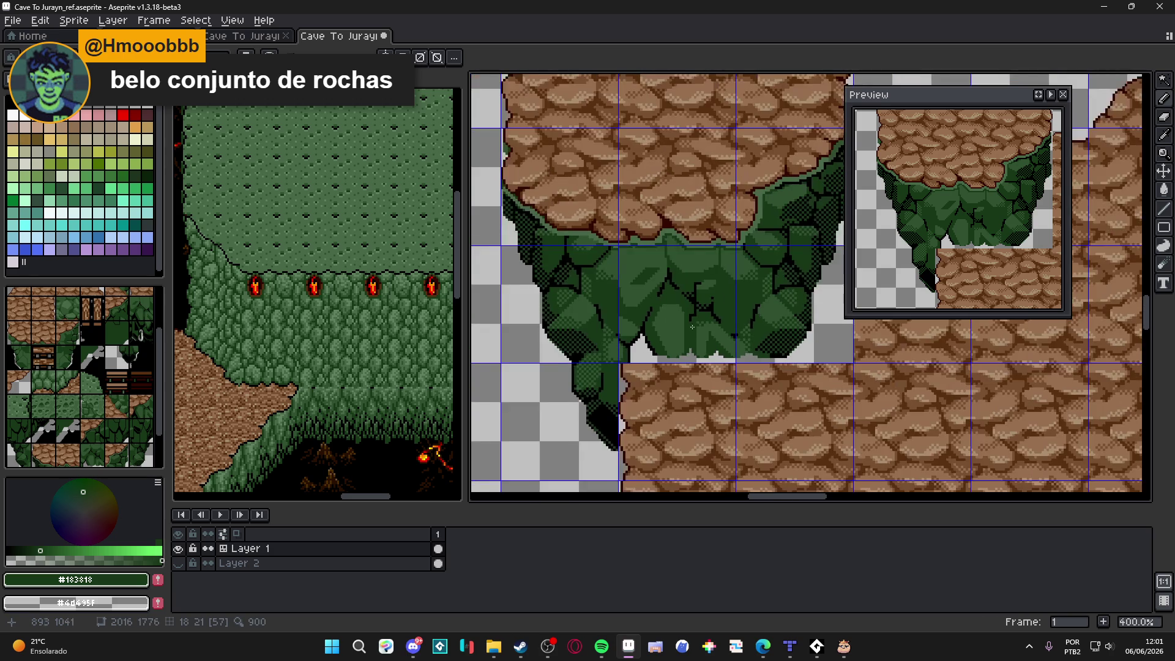
scroll(587, 336, "up", 1)
scroll(584, 337, "up", 2)
key("e")
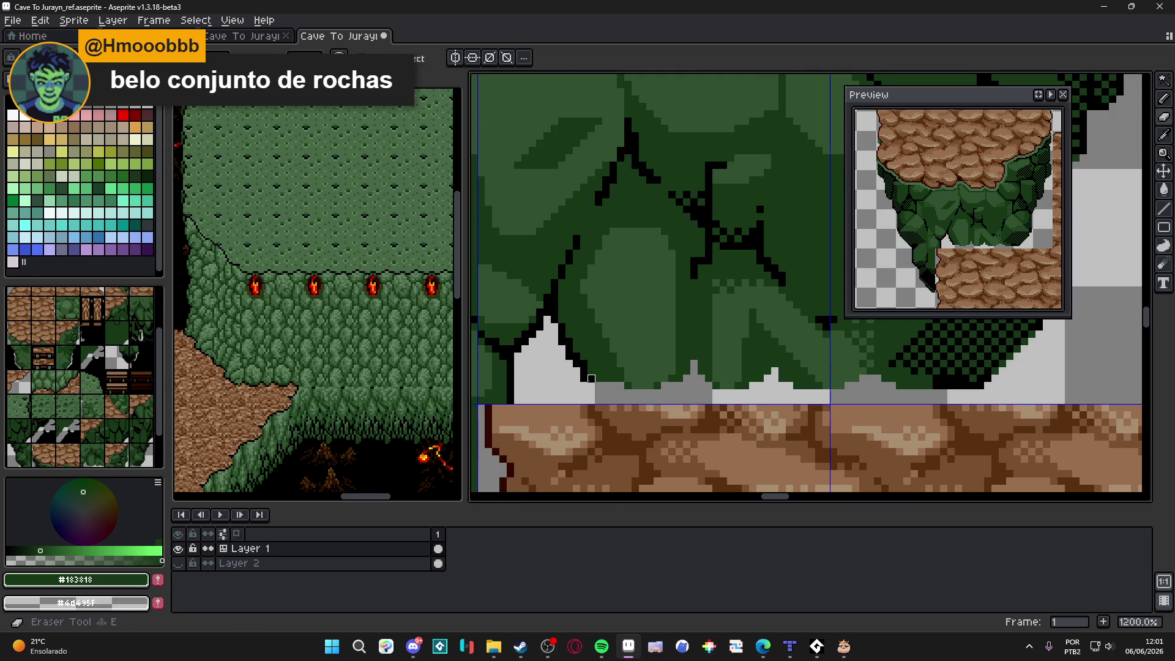
scroll(591, 379, "down", 4)
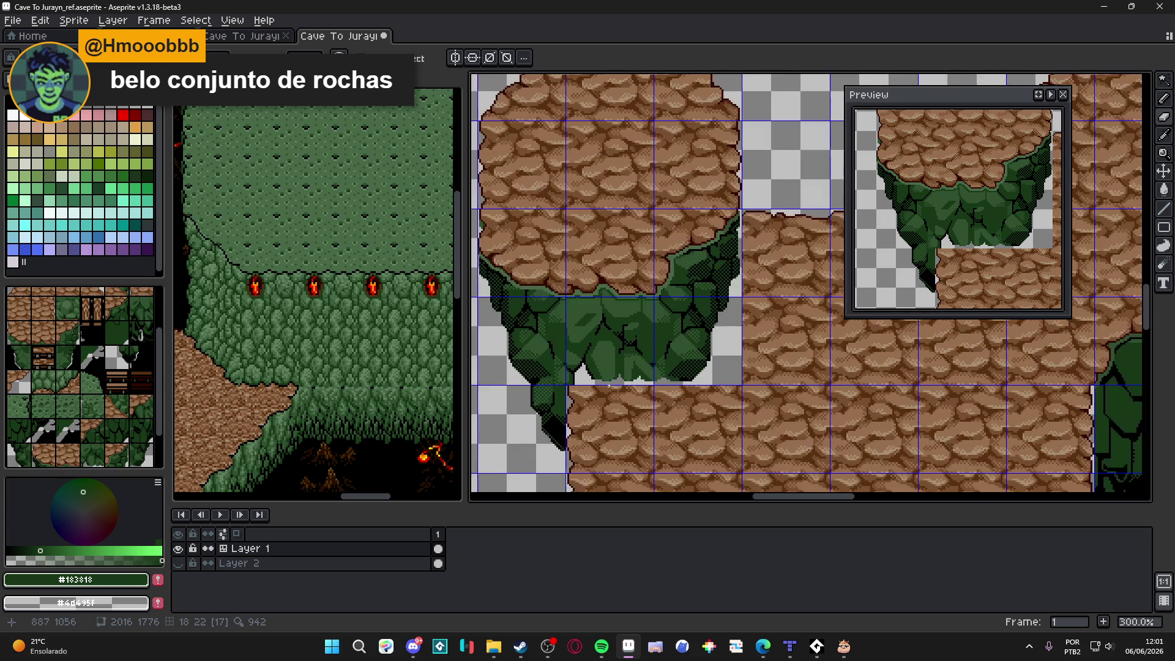
Step: Save the map, then pencil black outline pixels along the foliage's bottom edge
key("ctrl+s")
scroll(641, 390, "down", 2)
scroll(619, 358, "up", 2)
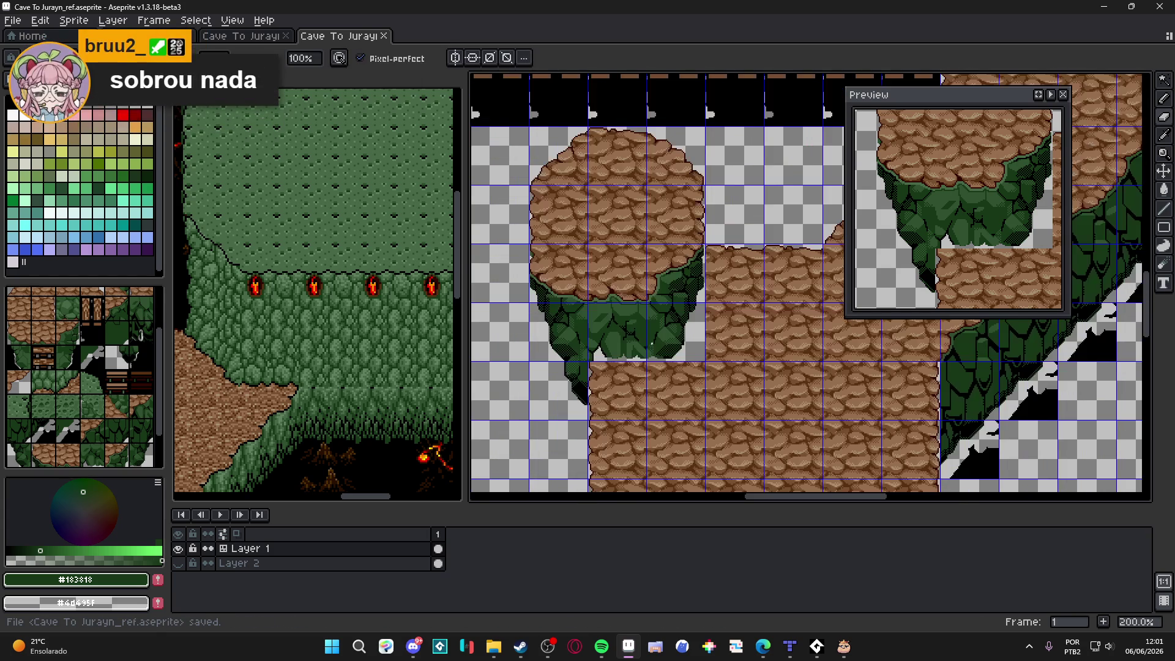
scroll(619, 358, "up", 5)
left_click(694, 347, "alt")
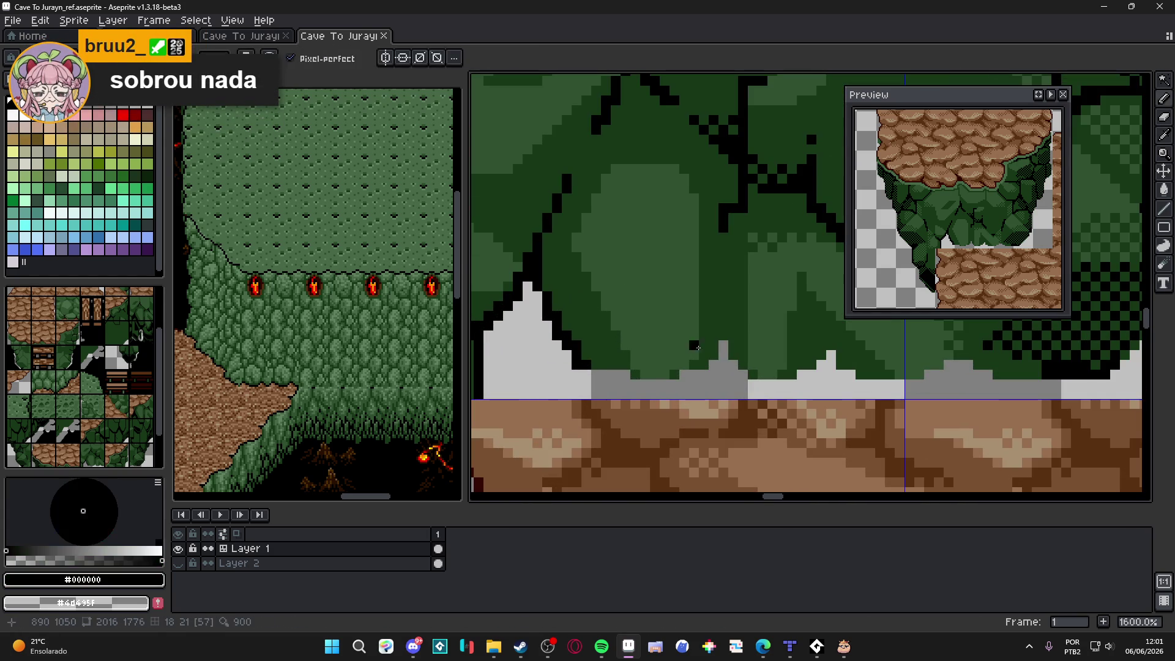
left_click_drag(719, 358, 734, 366)
left_click(694, 374)
left_click(685, 374)
left_click(626, 375)
left_click(739, 374)
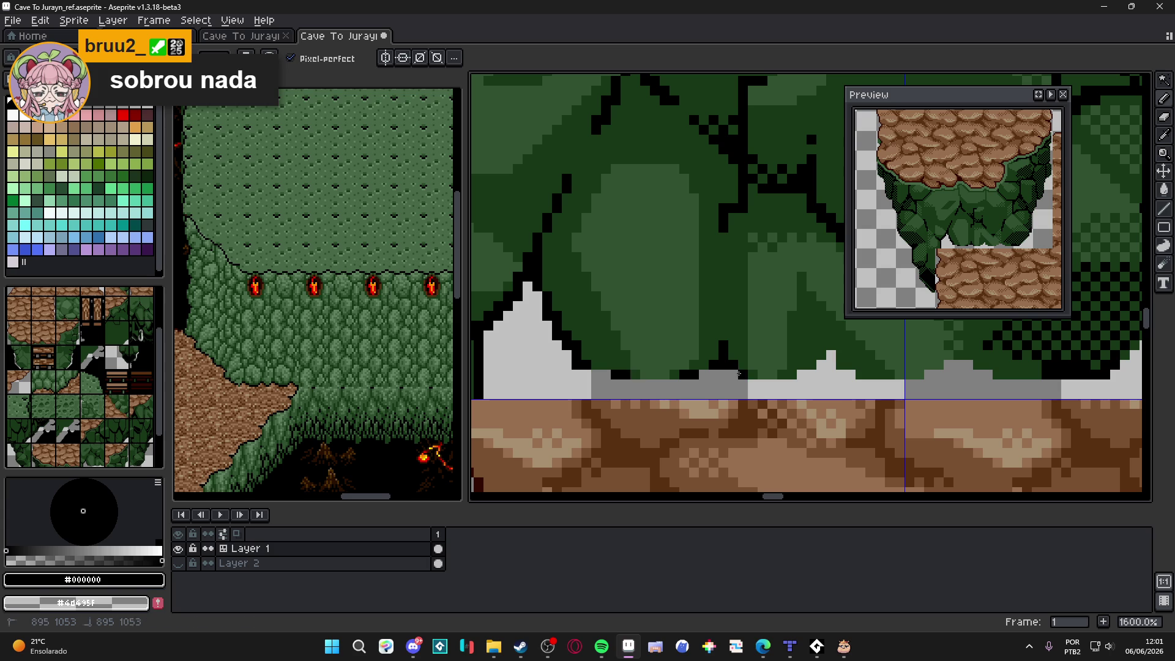
left_click_drag(799, 374, 811, 373)
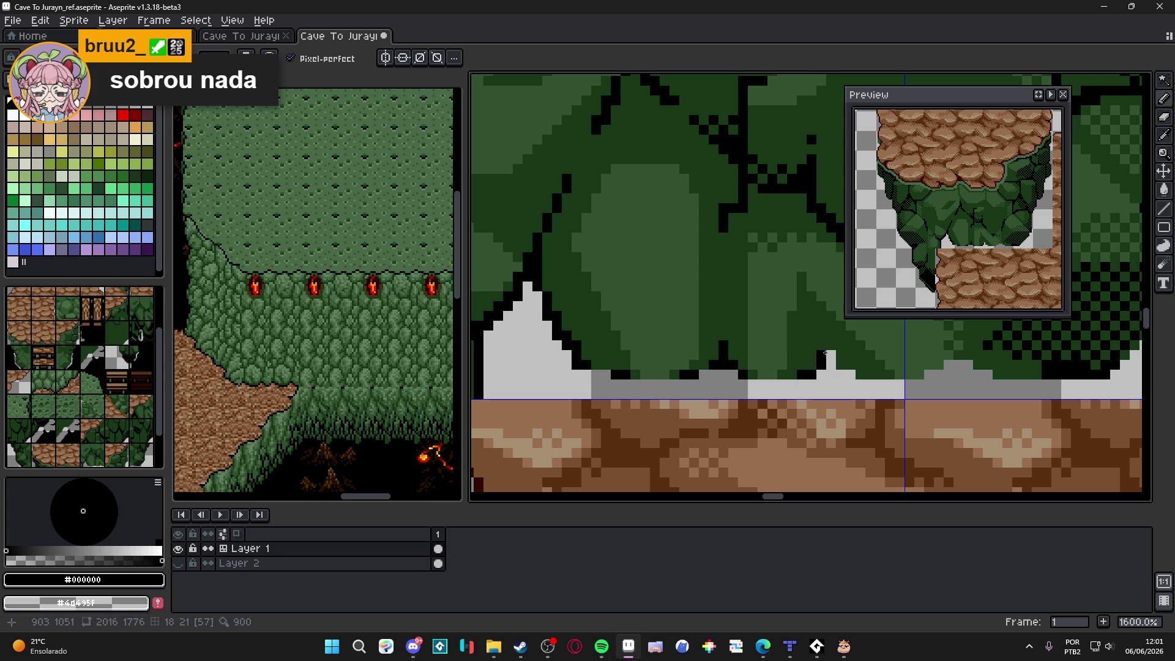
Step: Marquee-select the two-tile leafy cliff base
scroll(752, 334, "down", 8)
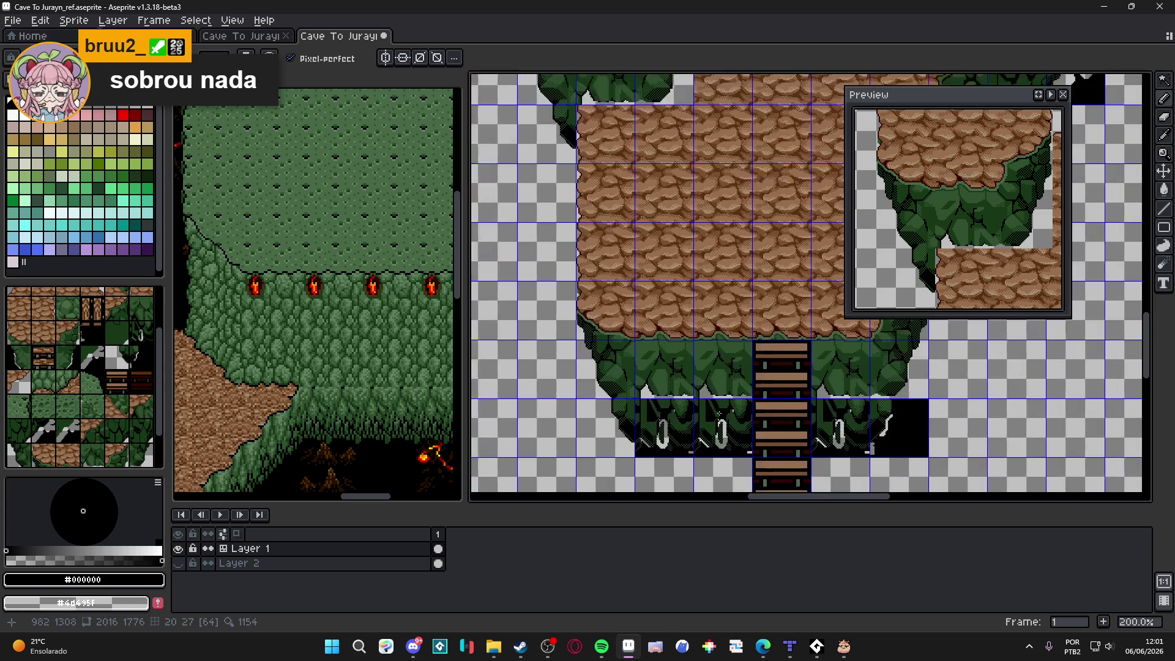
scroll(694, 362, "up", 1)
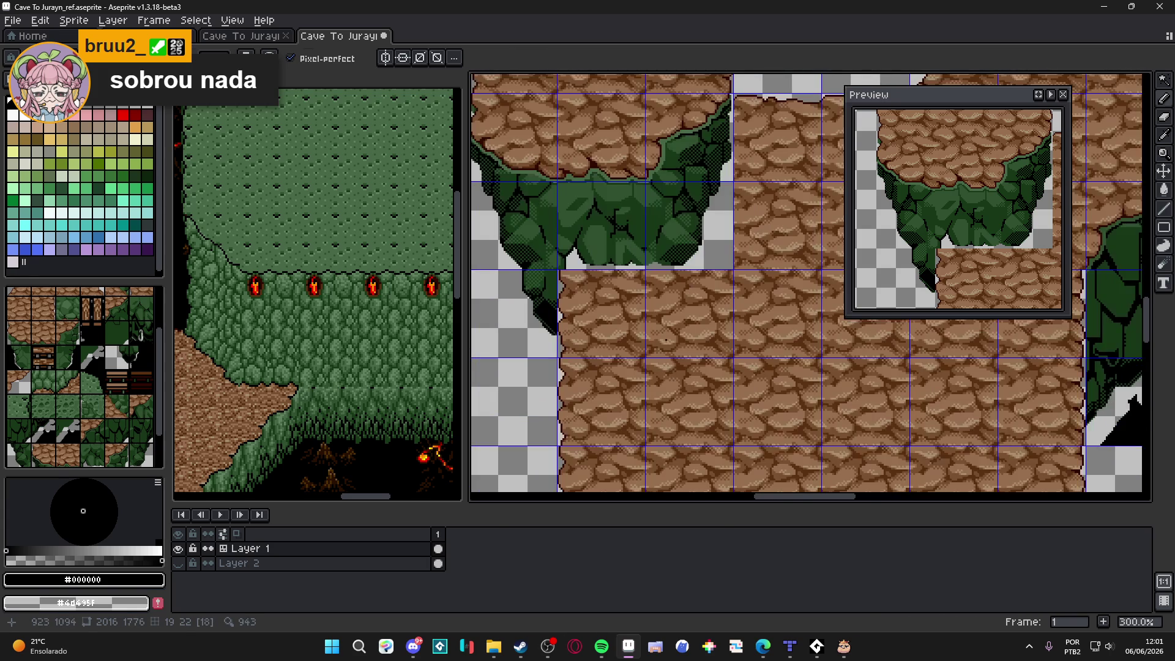
key("m")
left_click_drag(597, 234, 676, 255)
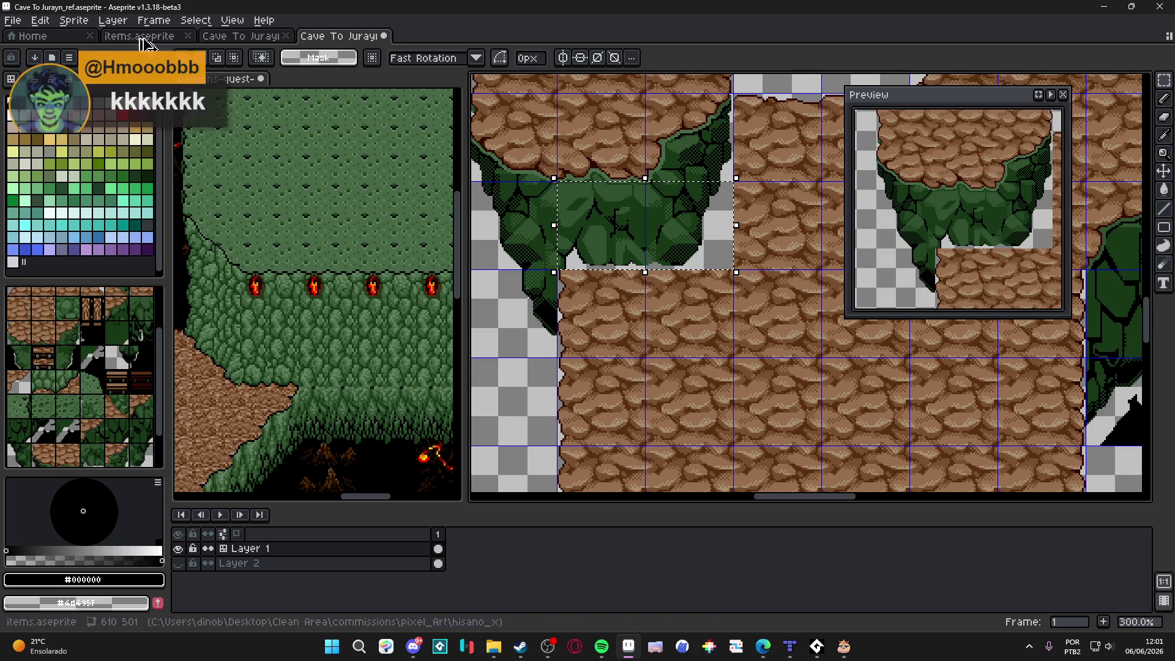
Step: Paste the copied cliff base into a new 96×48 sprite
left_click(13, 20)
left_click(33, 43)
left_click(551, 454)
key("ctrl+v")
Step: Back on the Cave To Jurayn map, undo the erasing and redo pencil strokes to restore the black outline
left_click(324, 43)
scroll(668, 353, "down", 2)
key("ctrl+z")
key("ctrl+z")
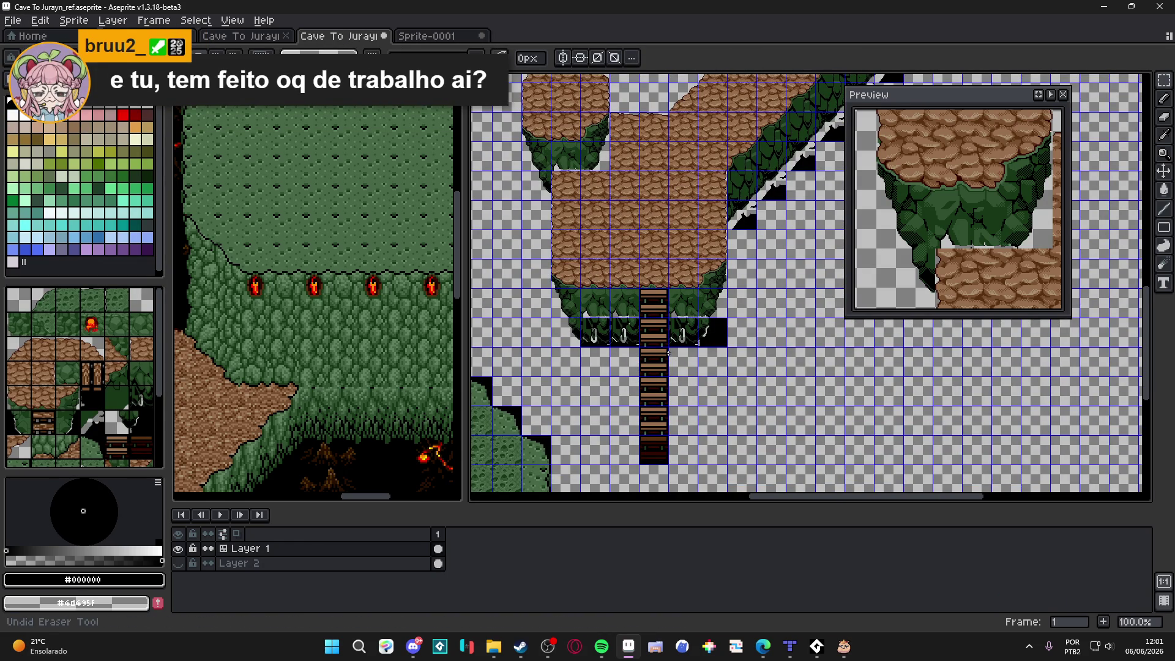
key("ctrl+z")
key("ctrl+z")
key("ctrl+z")
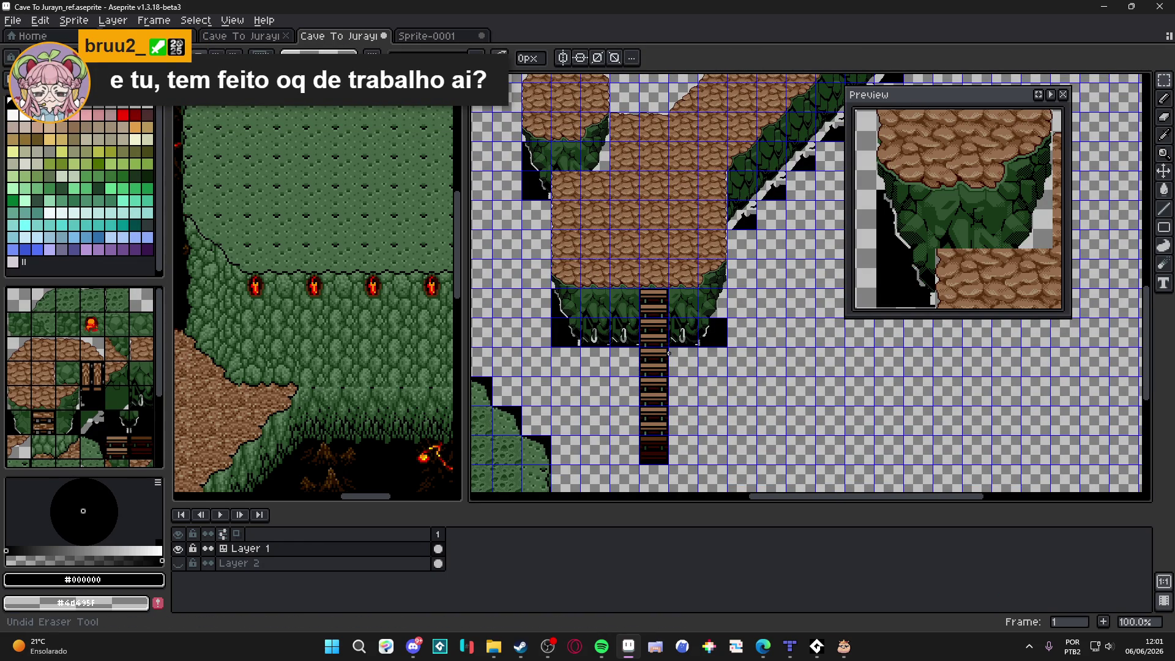
key("ctrl+z")
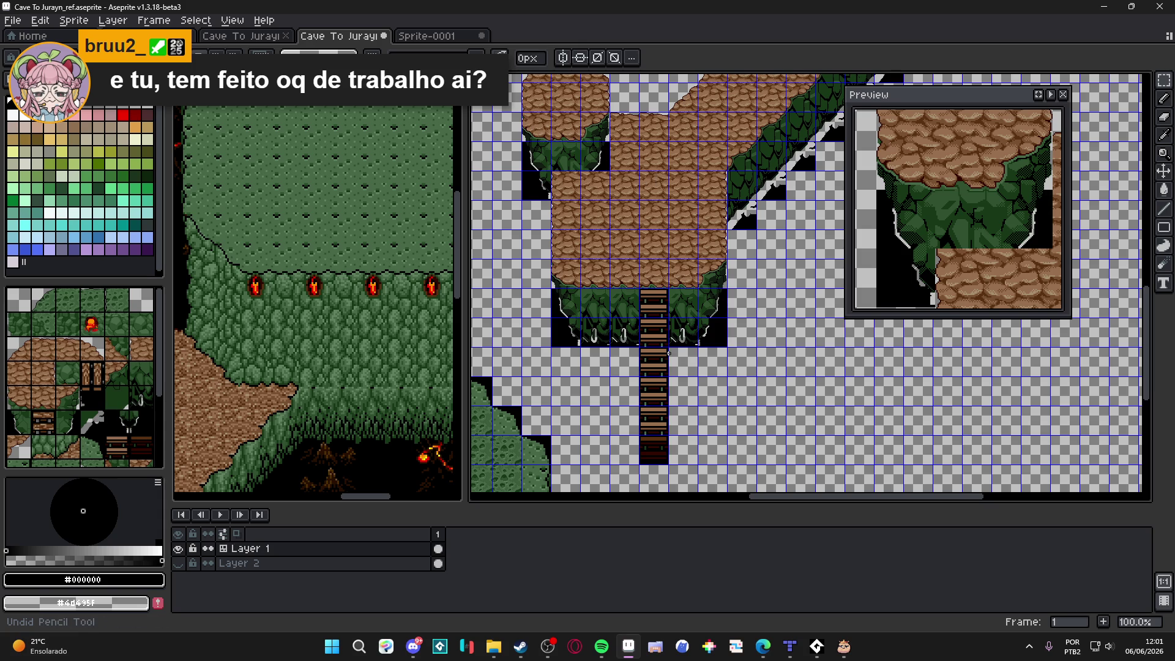
key("ctrl+y")
key("ctrl+z")
key("ctrl+z")
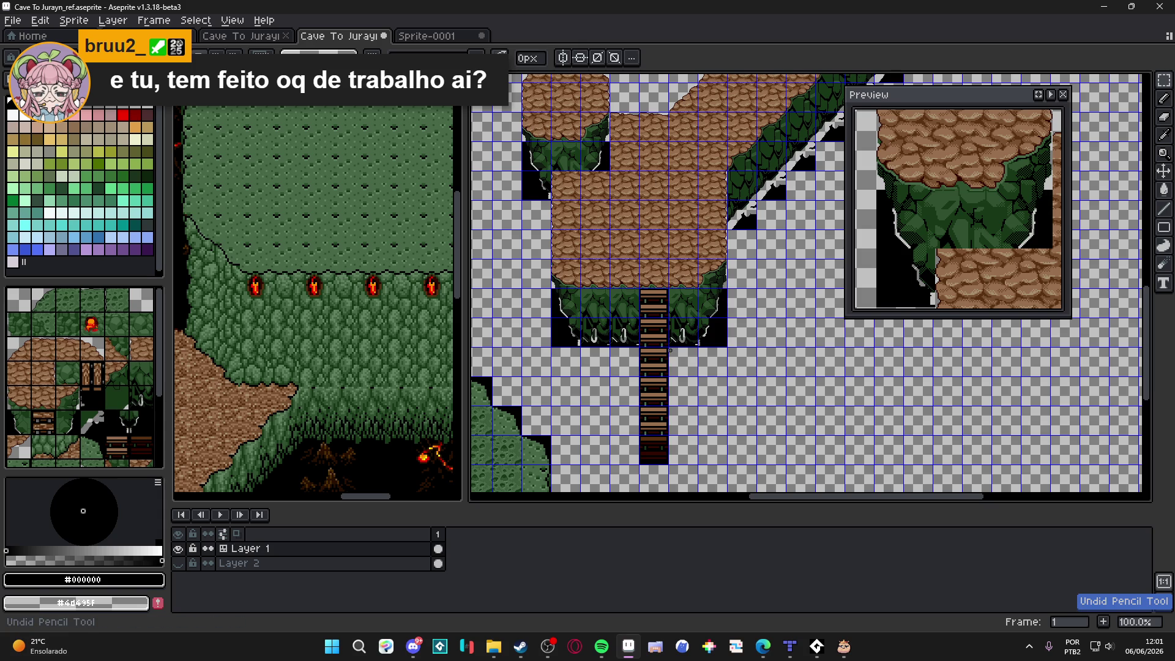
key("ctrl+y")
key("ctrl+y")
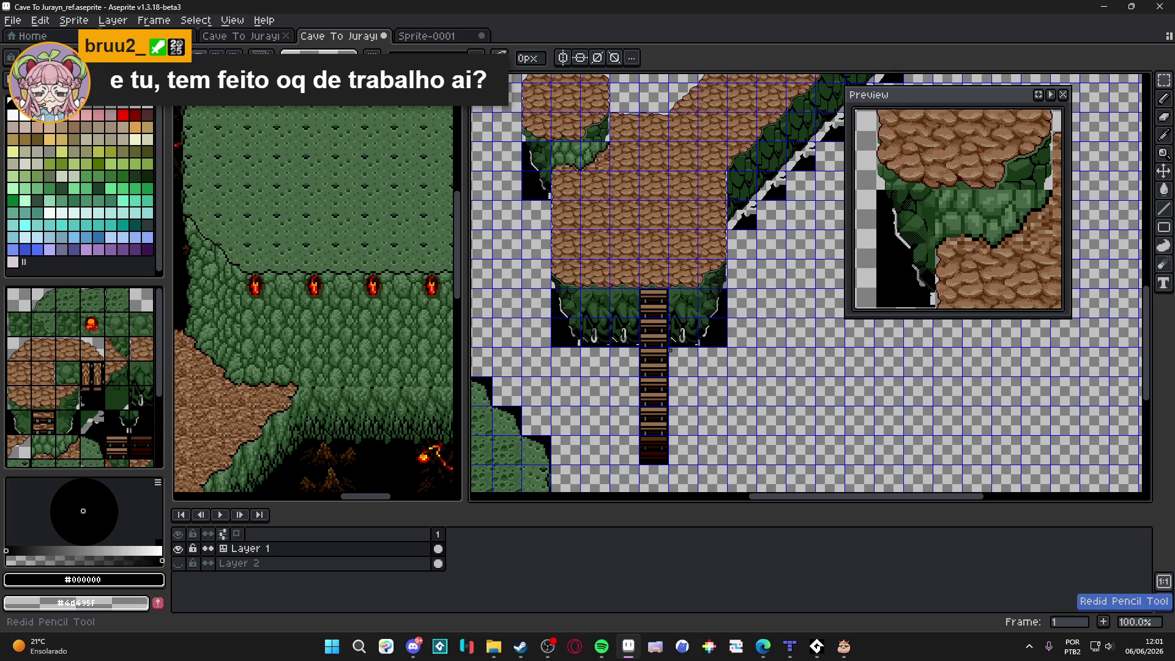
key("ctrl+y")
key("ctrl+y")
key("ctrl+y")
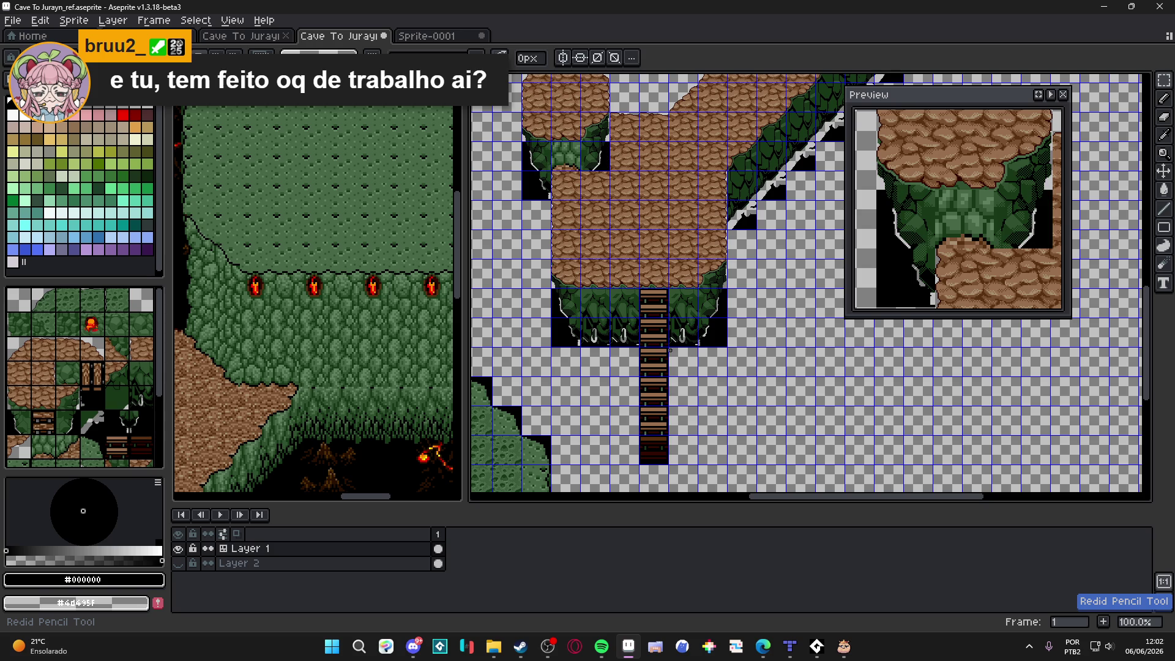
key("ctrl+y")
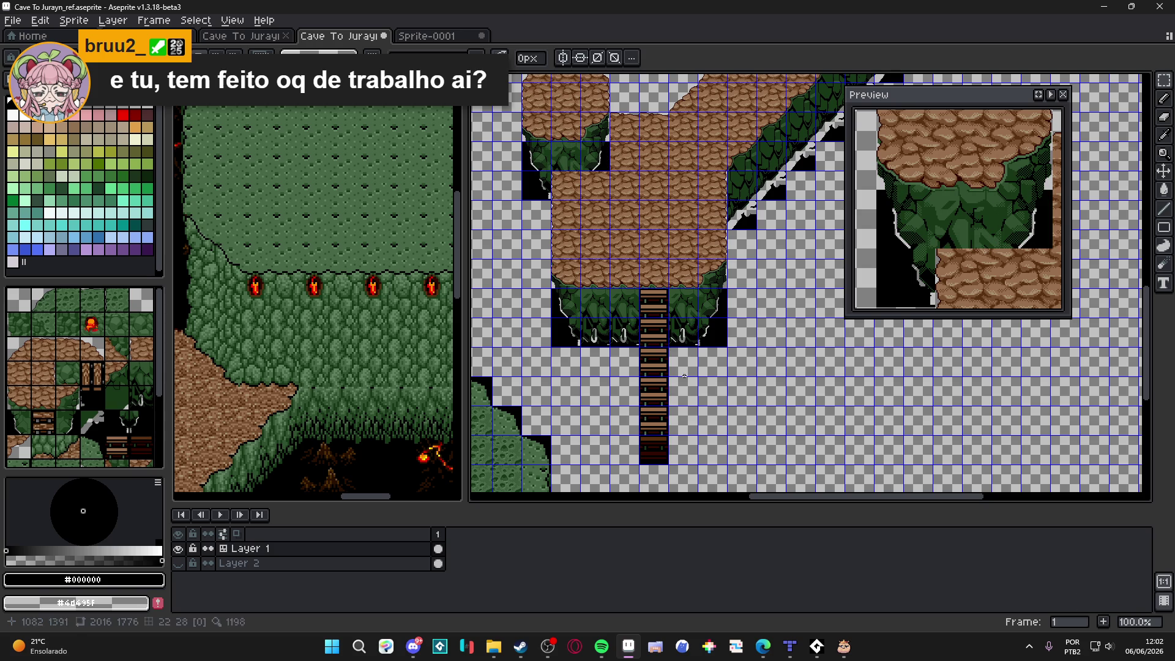
Step: Redo the pencil, eraser and clear edits so the cliff base's black backing turns transparent
scroll(670, 350, "up", 6)
scroll(679, 409, "down", 5)
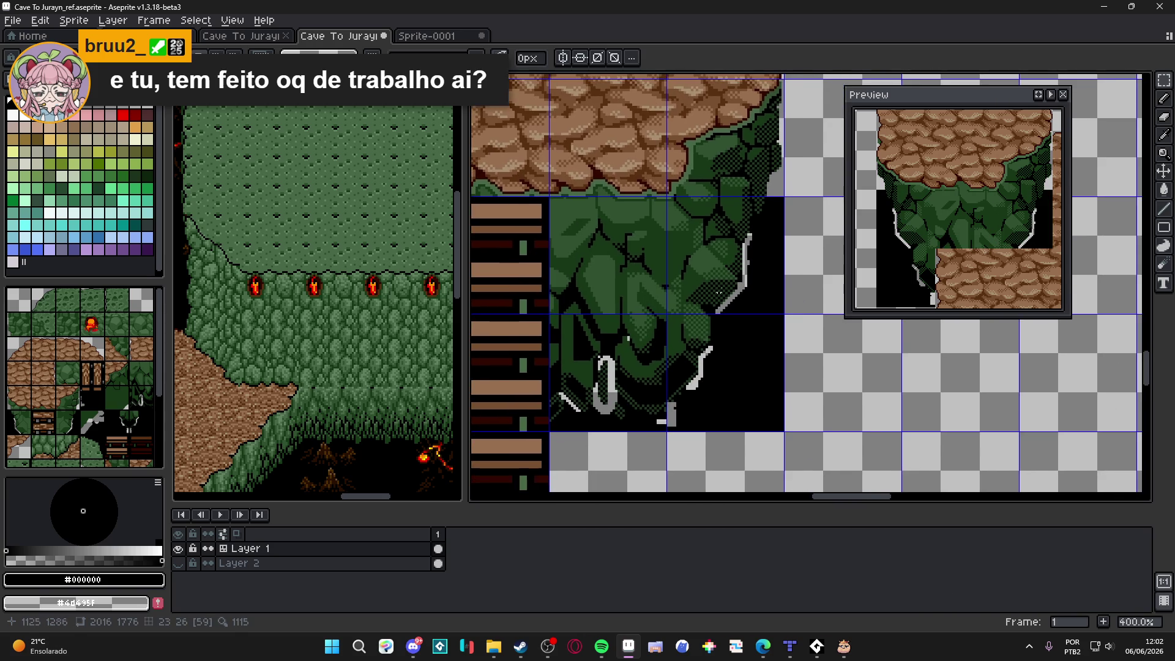
scroll(840, 378, "down", 3)
scroll(611, 236, "down", 2)
scroll(718, 347, "up", 2)
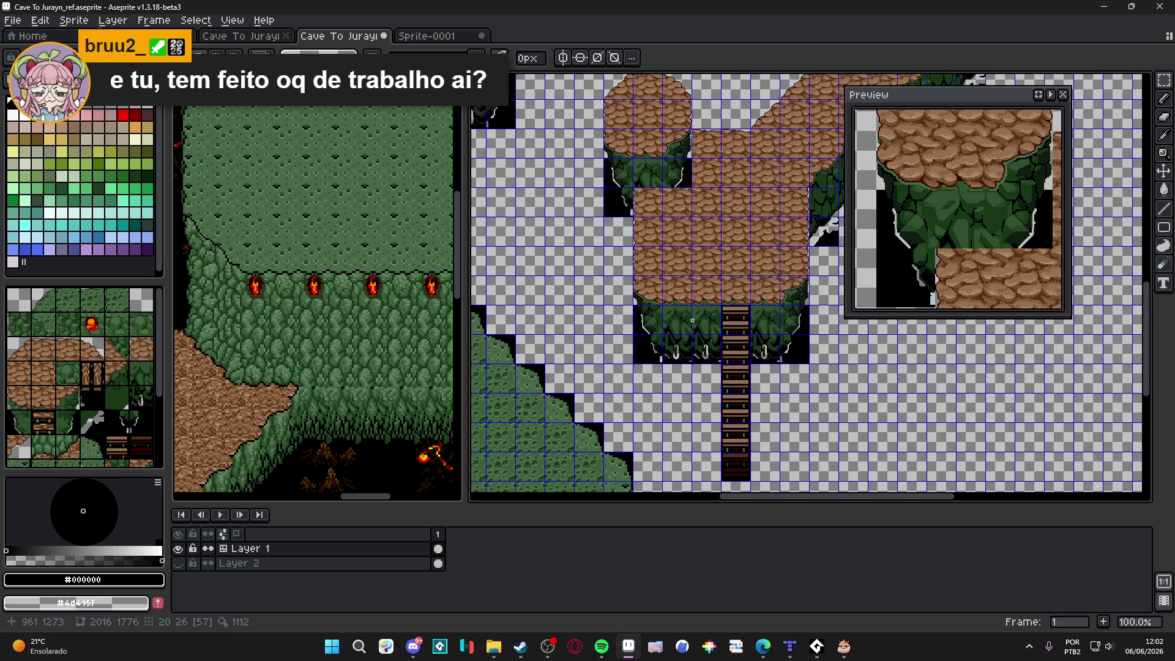
key("ctrl+z")
key("ctrl+z")
key("ctrl+y")
key("ctrl+y")
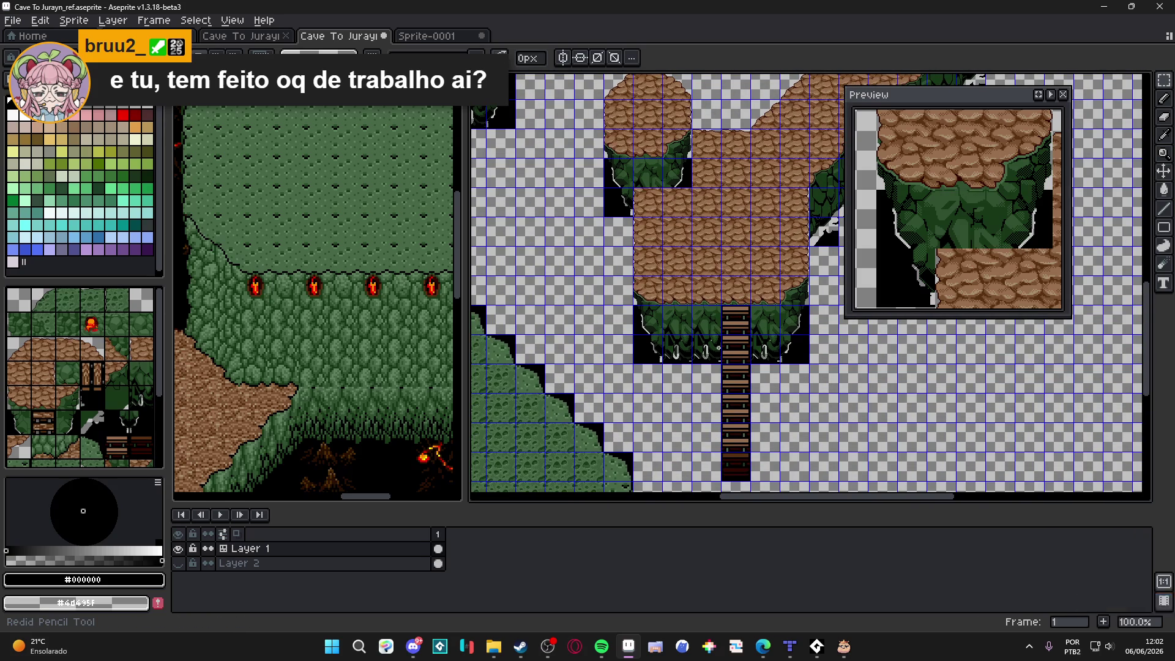
key("ctrl+y")
key("ctrl+y")
key("ctrl+y")
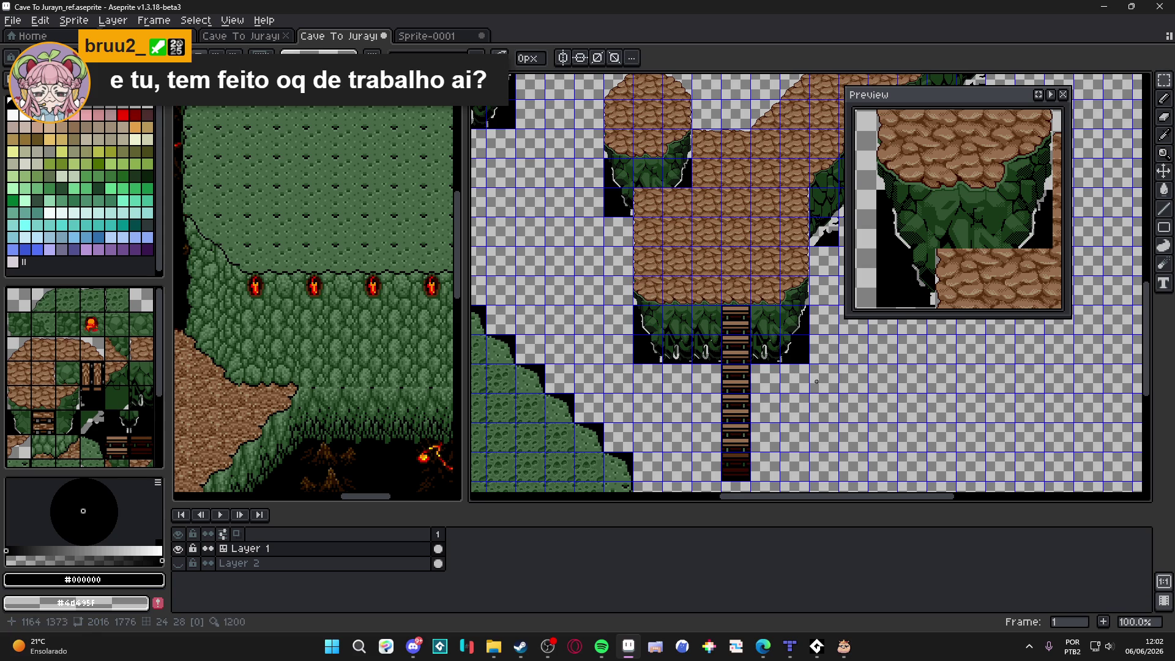
key("ctrl+y")
key("ctrl+y")
key("ctrl+y")
key("ctrl+y")
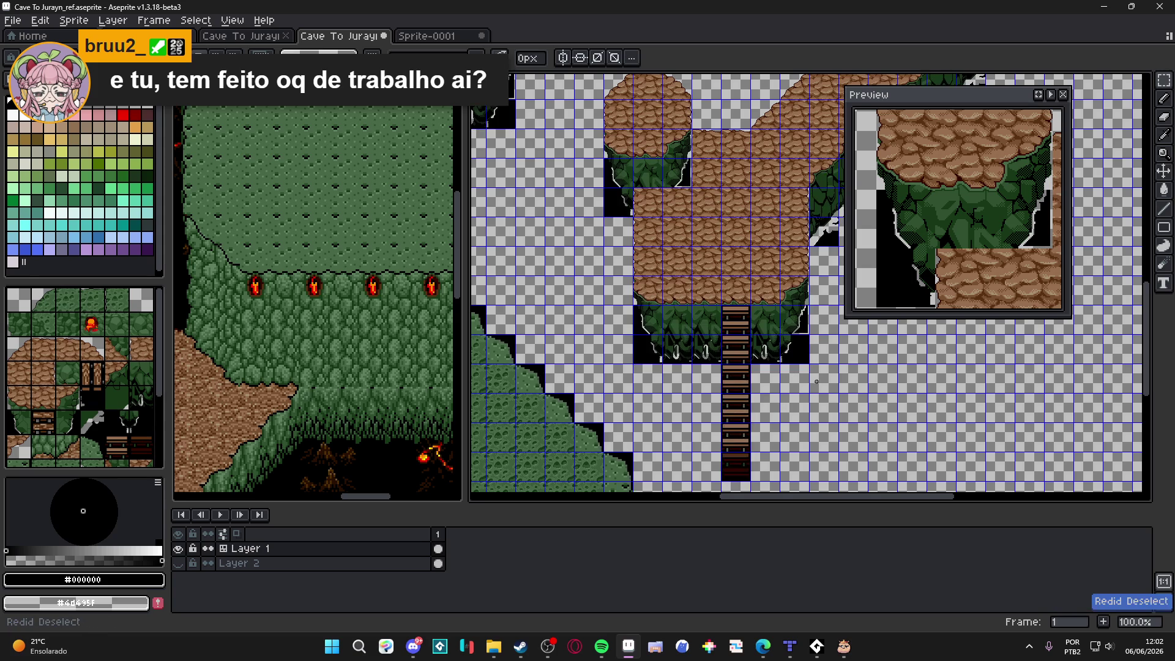
key("ctrl+y")
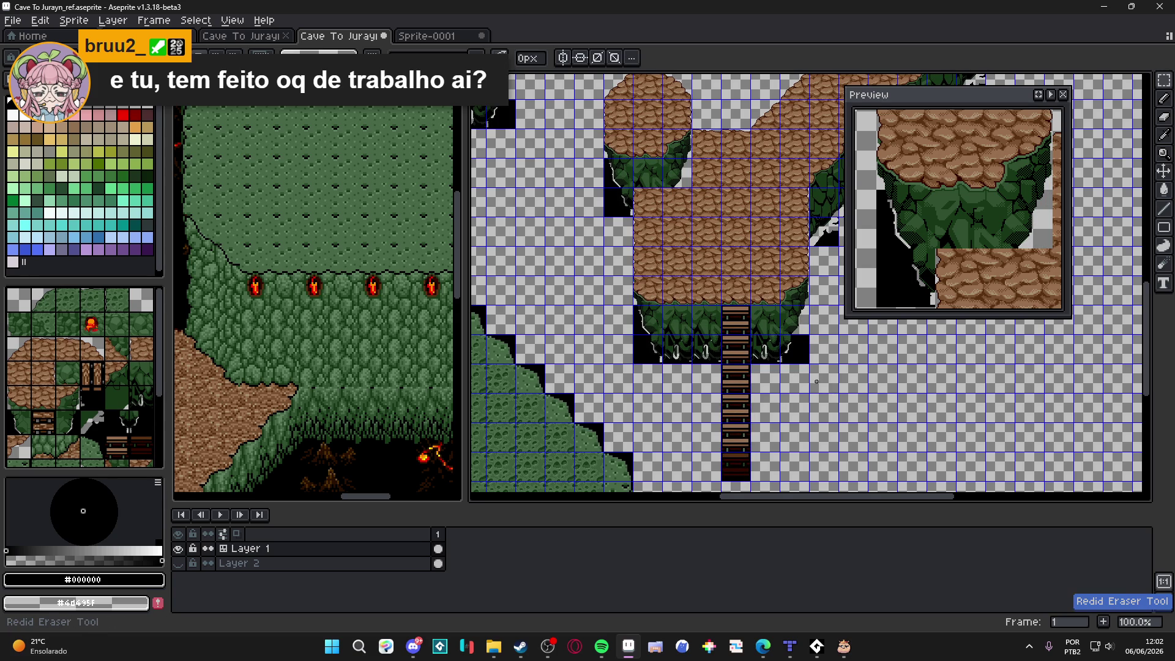
key("ctrl+y")
key("ctrl+y")
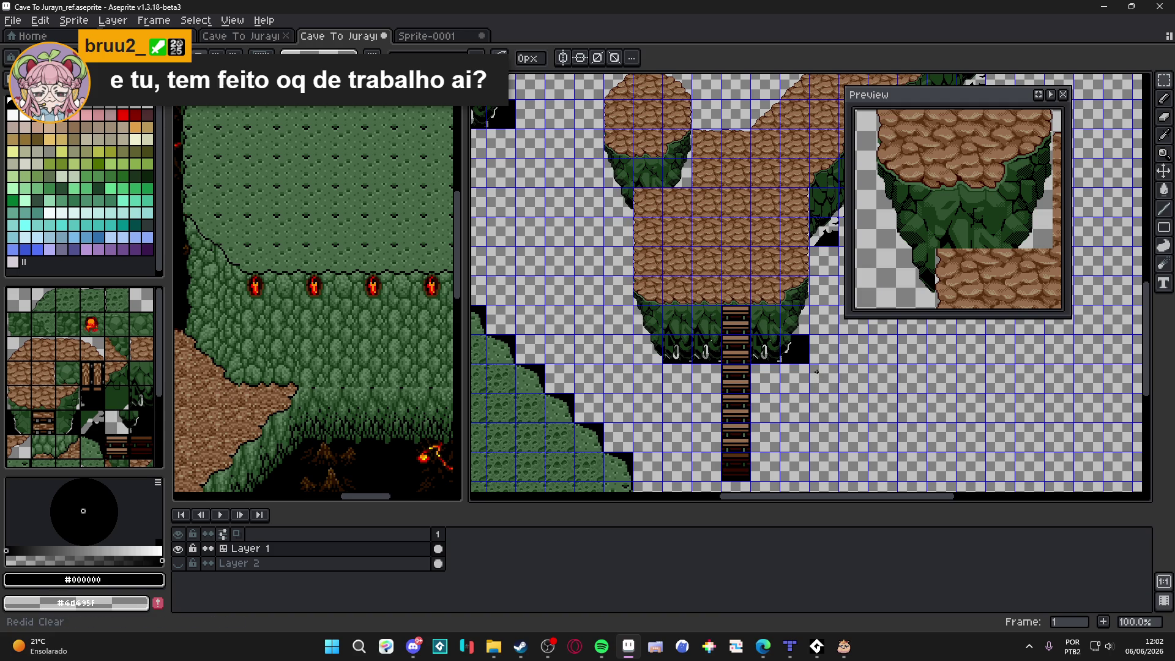
left_click_drag(790, 355, 723, 360)
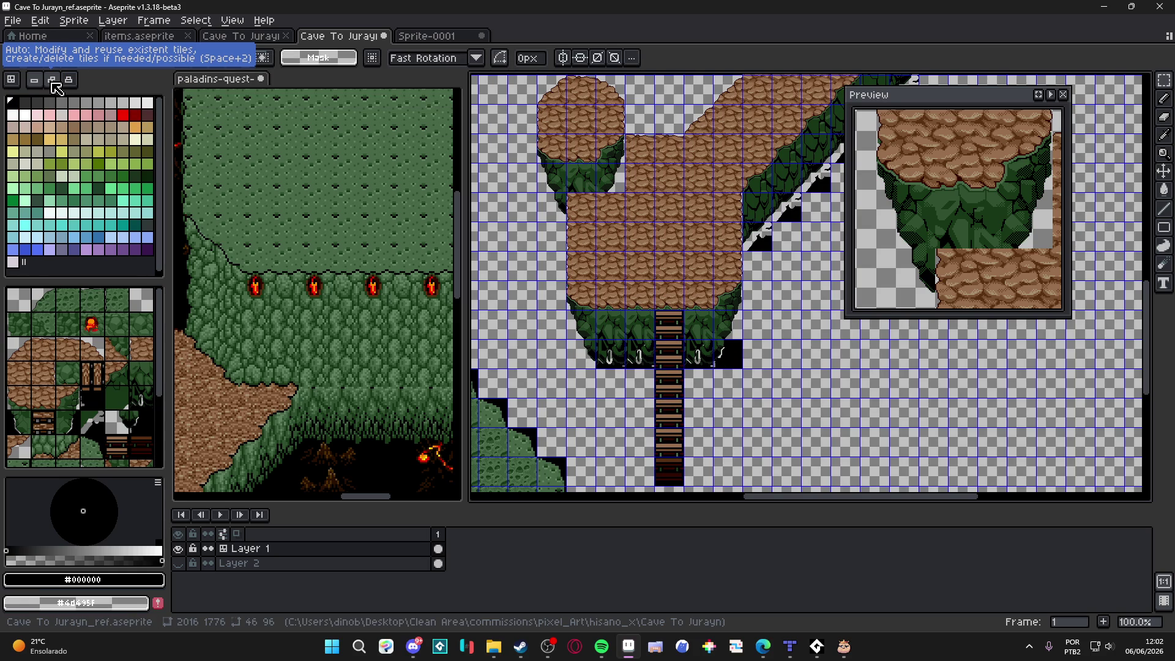
Step: Set tiles to auto-modify and reuse, magic-wand a colour region, and commit its transform
left_click(54, 83)
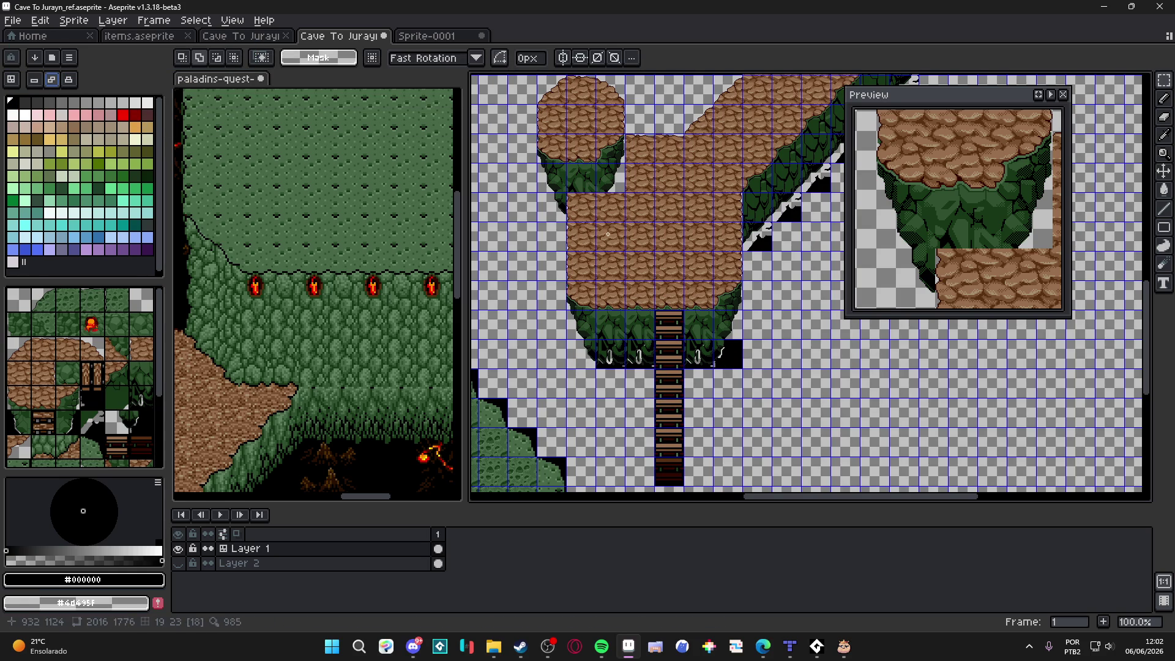
left_click_drag(609, 232, 619, 256)
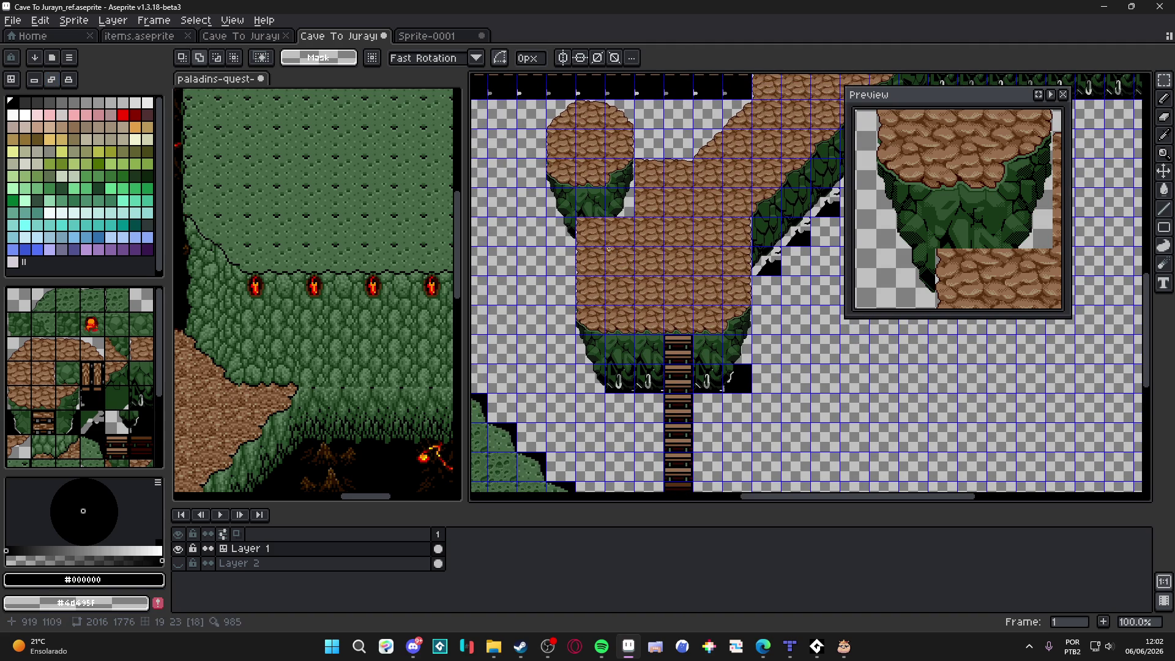
key("w")
left_click(631, 216)
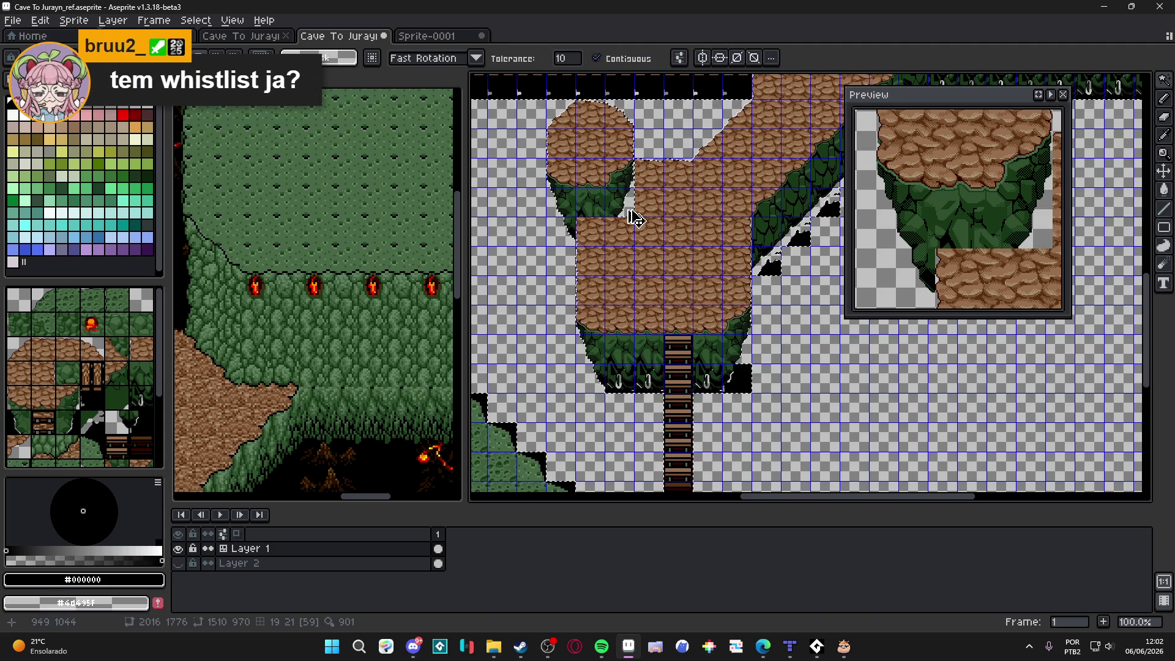
scroll(630, 217, "up", 4)
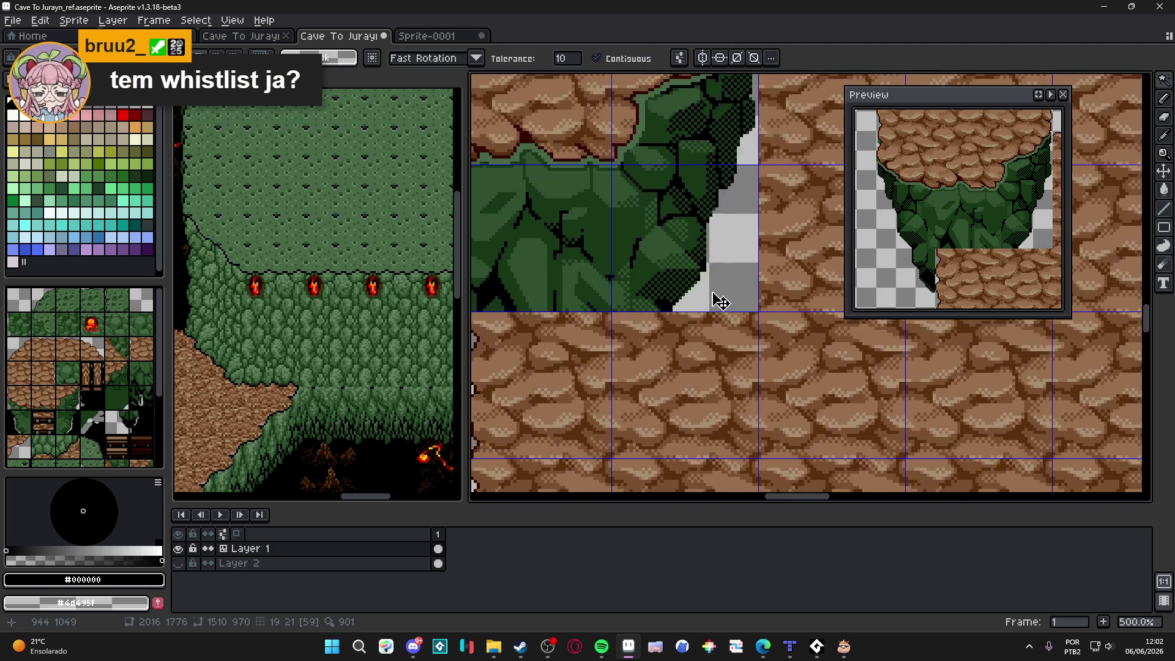
scroll(704, 306, "up", 1)
left_click(736, 294)
key("Return")
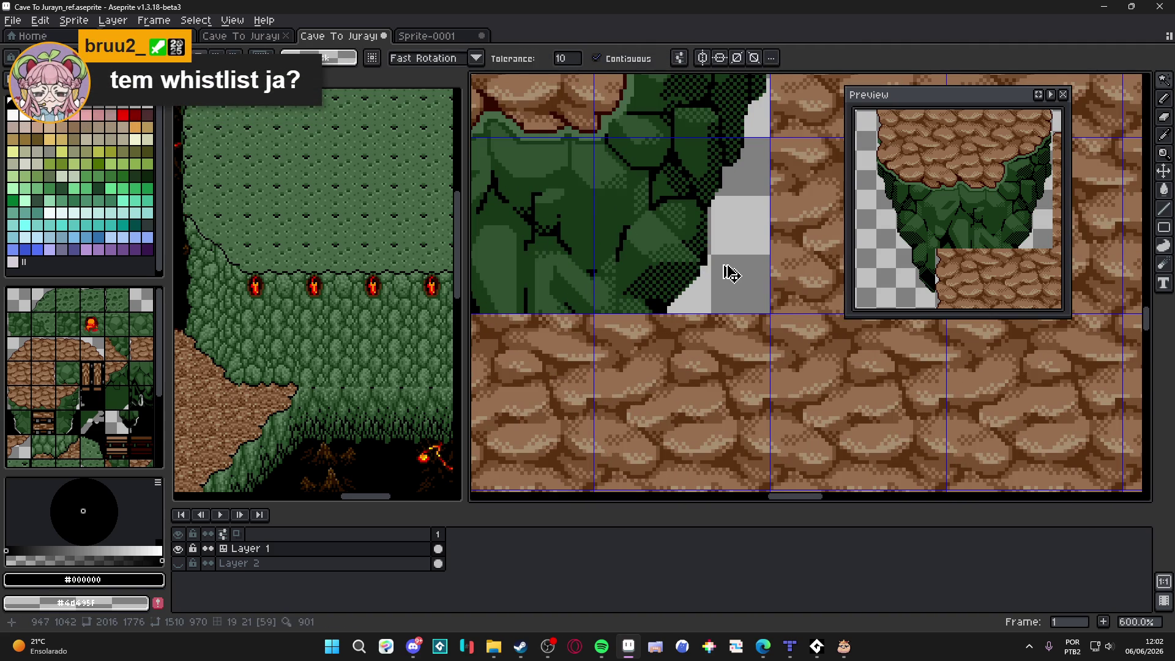
Step: Marquee-select one cobblestone tile and take the pencil to stamp it across the plateau
scroll(734, 273, "down", 4)
scroll(703, 260, "up", 1)
key("m")
left_click(691, 256)
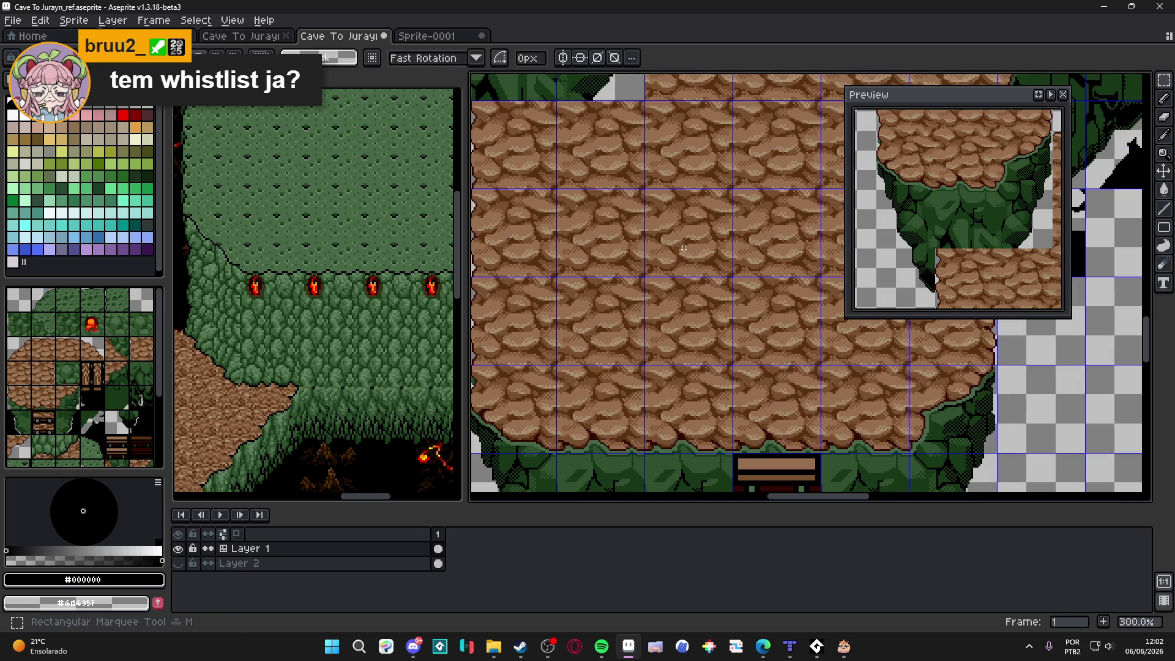
left_click_drag(687, 255, 783, 367)
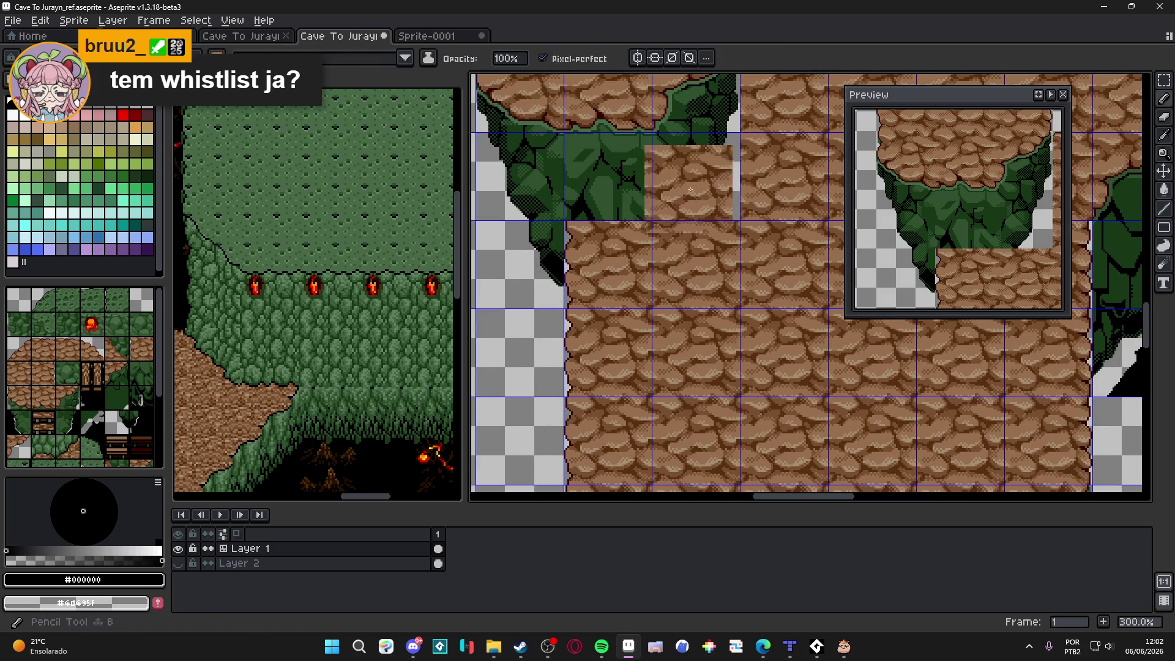
key("b")
scroll(685, 168, "up", 2)
left_click_drag(685, 168, 650, 323)
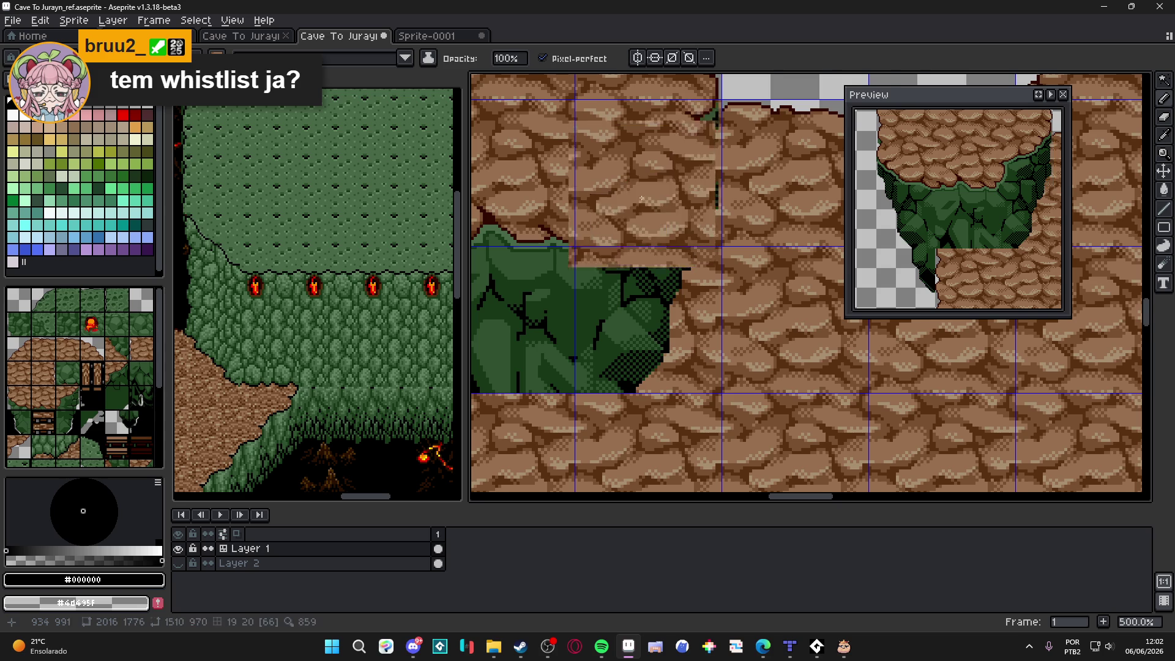
scroll(636, 227, "down", 2)
scroll(647, 308, "down", 1)
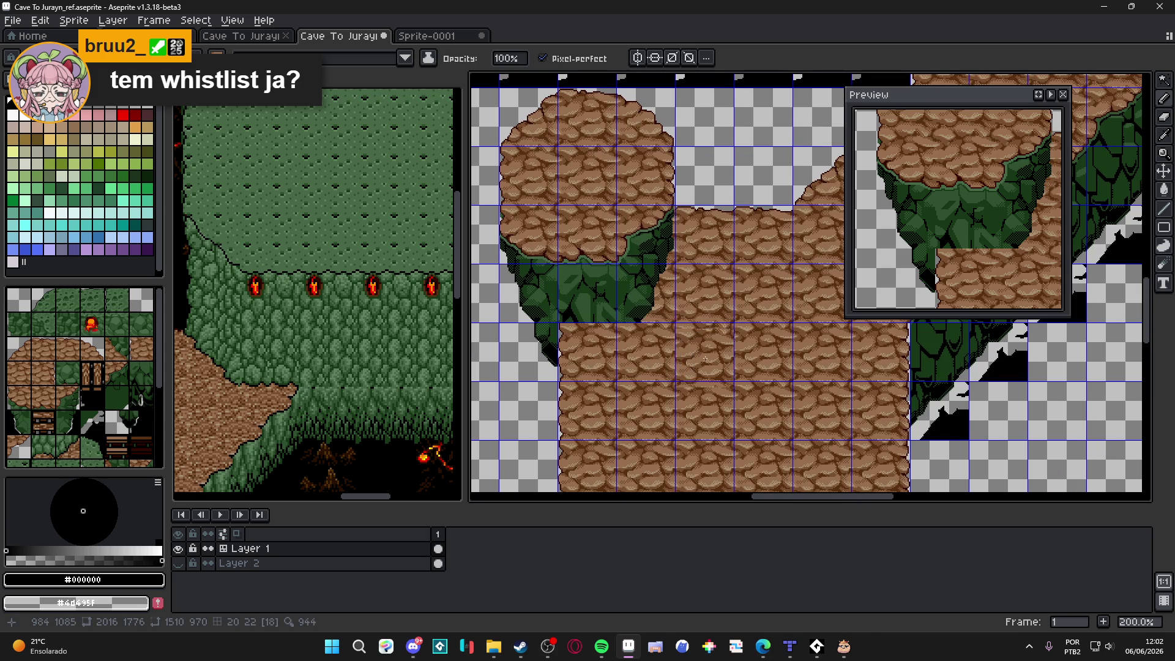
left_click_drag(705, 359, 642, 178)
scroll(627, 288, "down", 1)
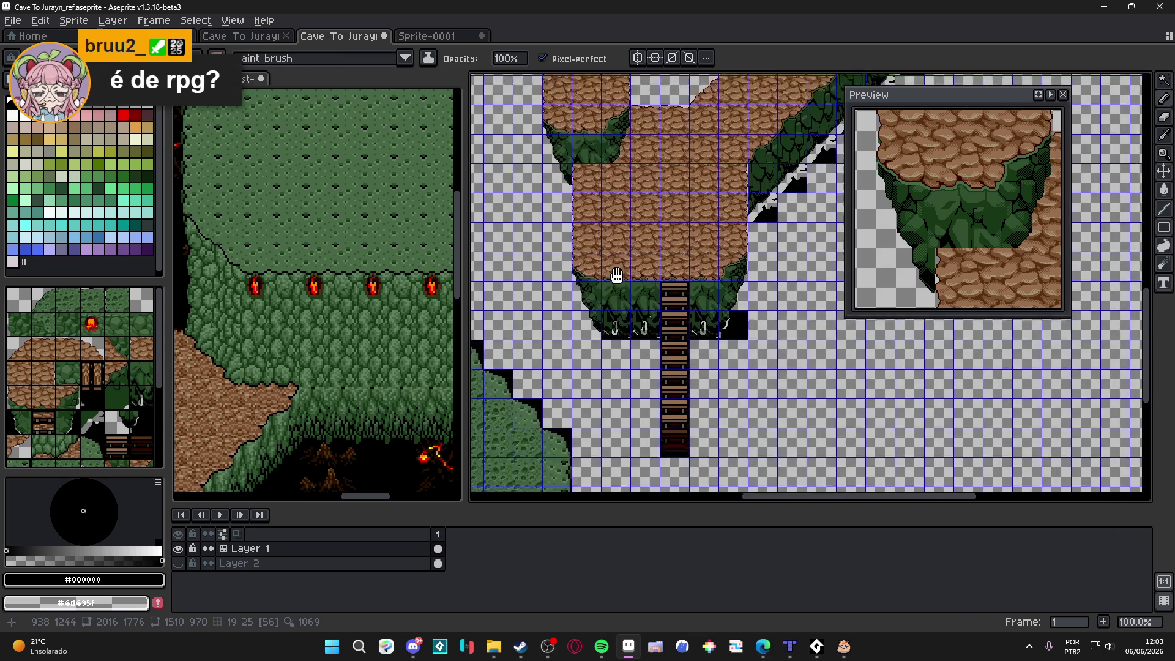
Step: Erase the black patch along and below the leafy cliff base's lower edge
scroll(626, 288, "up", 5)
key("e")
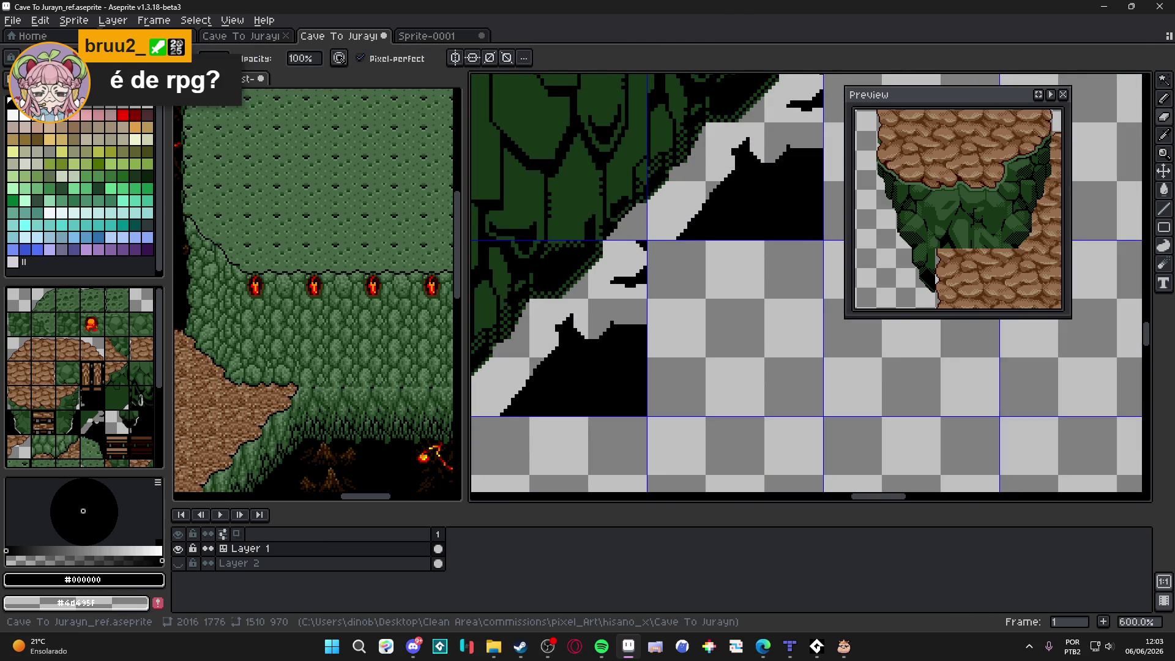
scroll(592, 362, "down", 4)
scroll(759, 358, "down", 2)
scroll(758, 358, "up", 2)
mouse_move(790, 326)
left_mouse_down()
mouse_move(749, 367)
mouse_move(787, 348)
mouse_move(709, 268)
left_mouse_up()
scroll(790, 352, "down", 1)
scroll(775, 351, "down", 1)
scroll(740, 355, "up", 1)
scroll(740, 364, "up", 4)
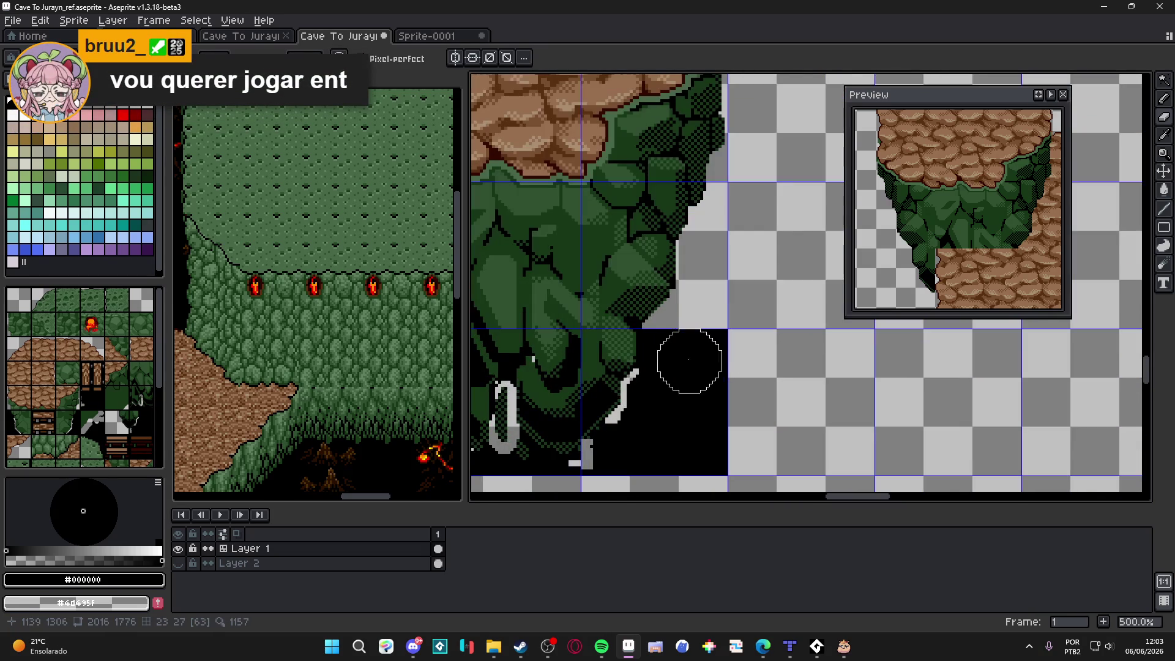
mouse_move(674, 339)
left_mouse_down()
mouse_move(671, 372)
mouse_move(695, 398)
mouse_move(765, 293)
mouse_move(831, 328)
mouse_move(744, 337)
mouse_move(734, 372)
left_mouse_up()
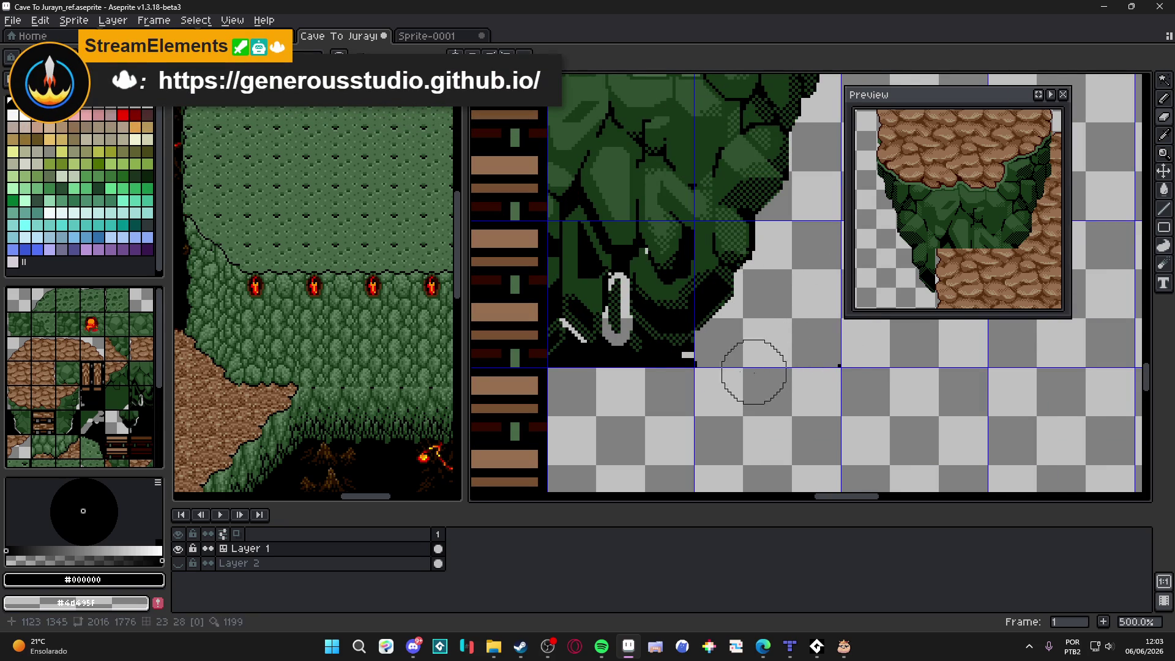
Step: Pan to the ladder platform and save the map
scroll(701, 369, "up", 4)
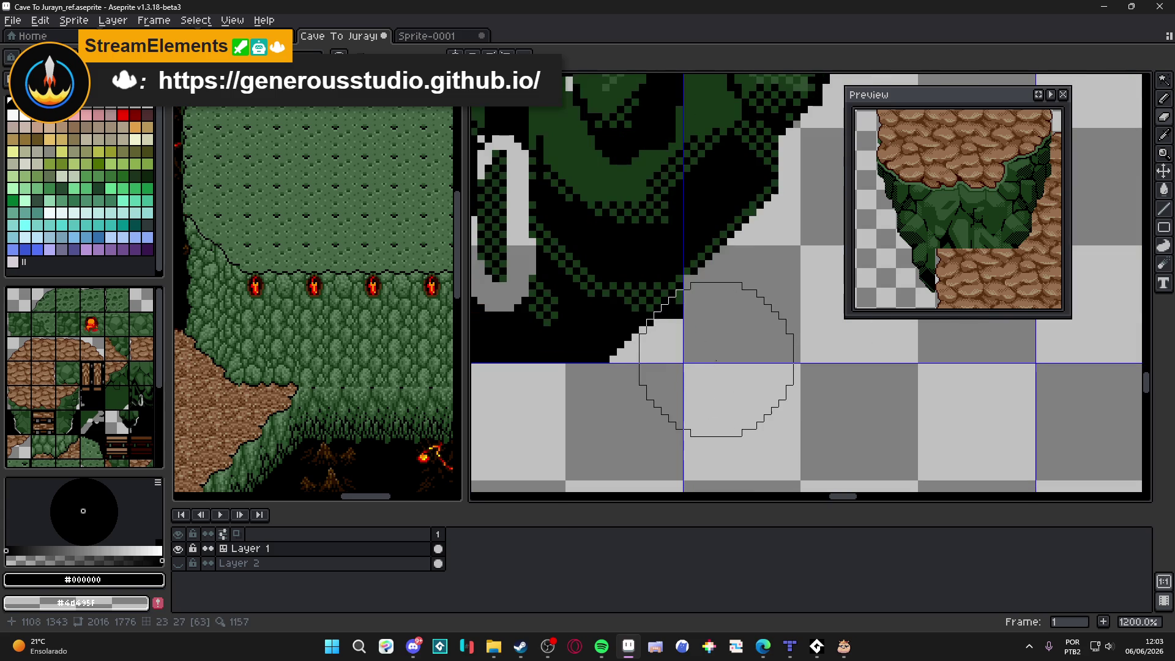
scroll(722, 359, "down", 8)
mouse_move(723, 359)
left_mouse_down()
mouse_move(608, 411)
mouse_move(524, 419)
left_mouse_up()
scroll(645, 396, "up", 4)
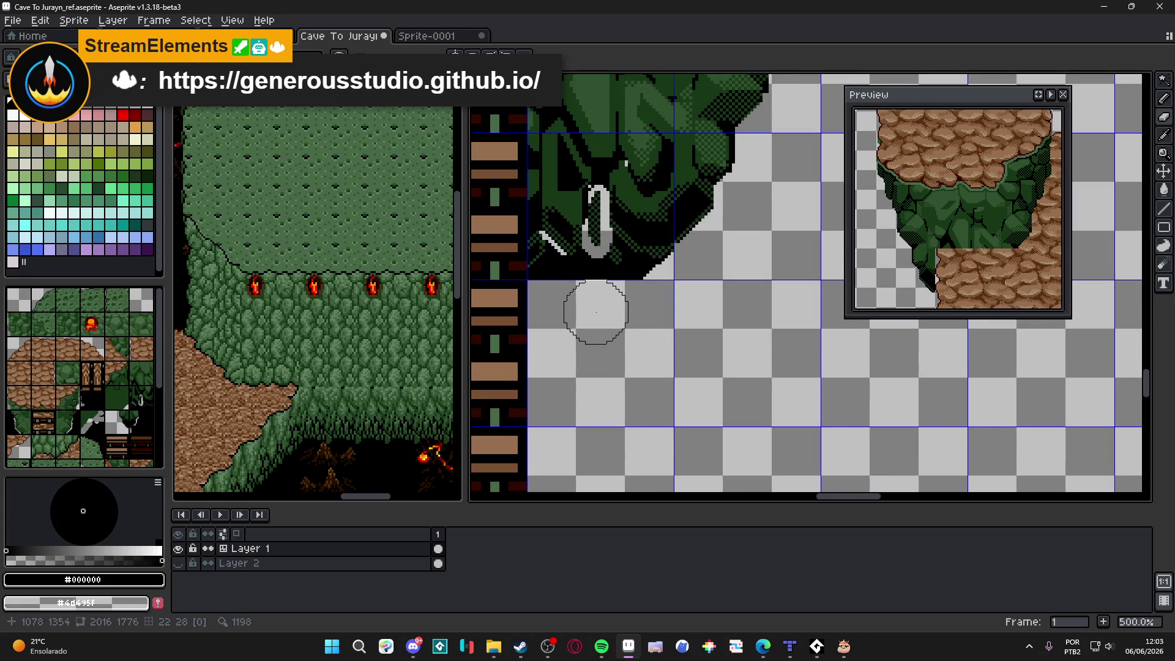
scroll(597, 312, "up", 1)
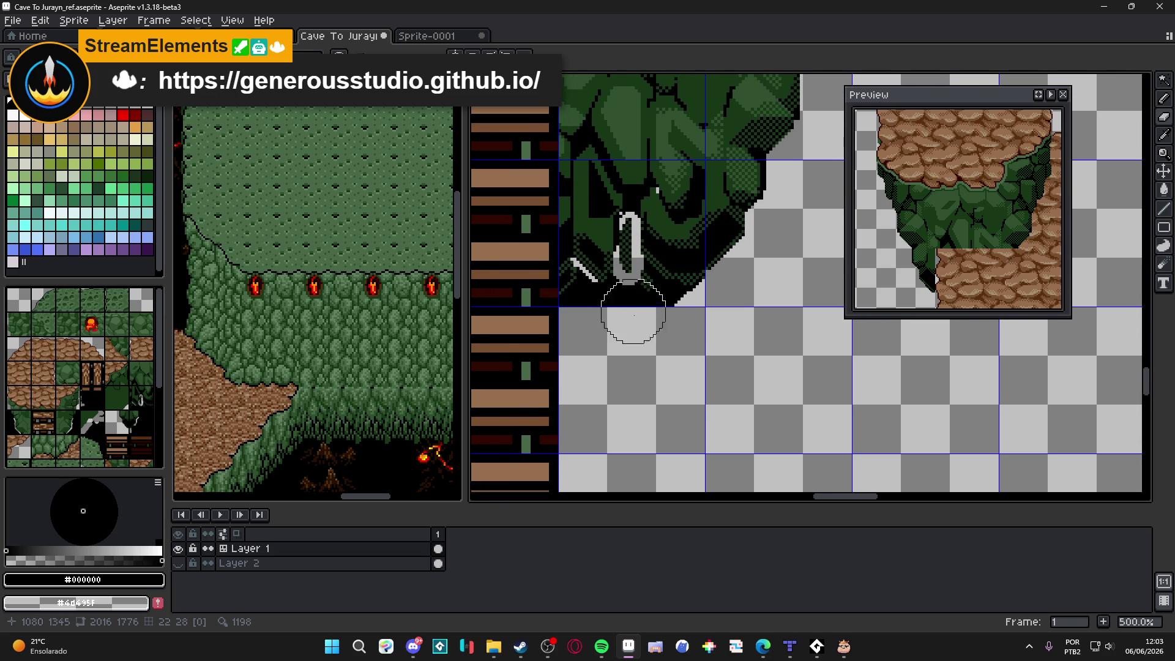
scroll(632, 308, "down", 5)
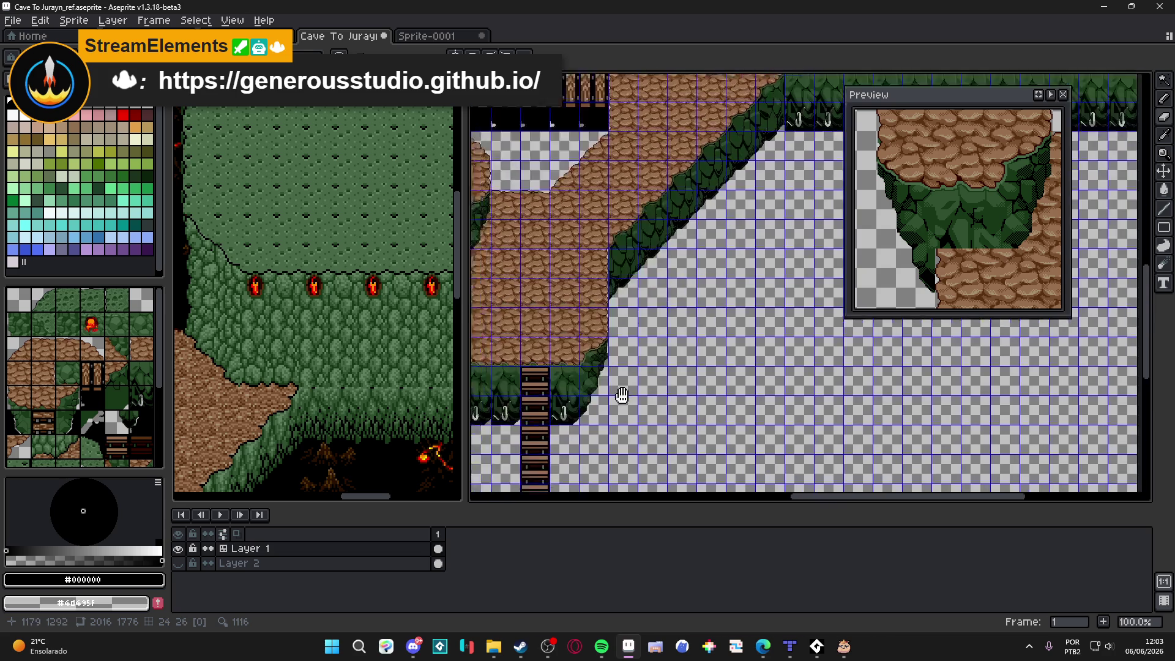
left_click_drag(650, 359, 613, 378)
left_click_drag(589, 392, 737, 325)
left_click_drag(680, 368, 752, 343)
key("ctrl+s")
Step: Erase the leftover dark pixels around the ladder base and the cliff's lower-left edge
scroll(661, 407, "up", 5)
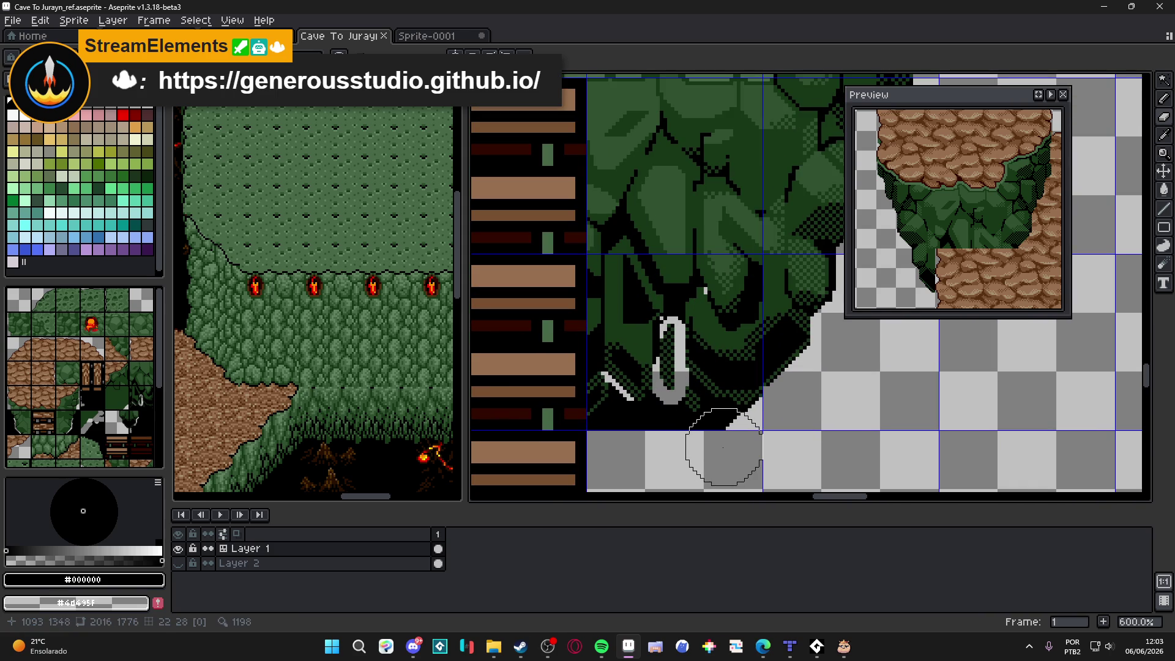
scroll(724, 447, "up", 3)
mouse_move(748, 450)
left_mouse_down()
mouse_move(682, 450)
mouse_move(703, 429)
left_mouse_up()
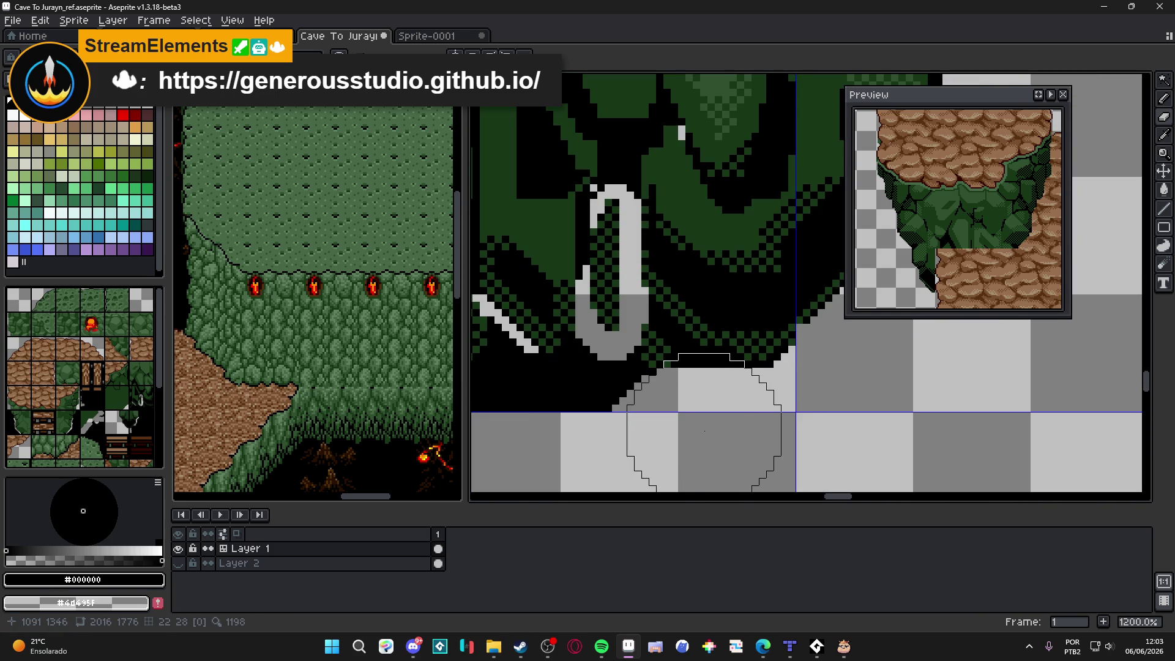
left_click(675, 416)
key("minus")
key("minus")
key("minus")
left_click_drag(678, 346, 648, 309)
scroll(648, 330, "left", 3)
key("plus")
key("plus")
key("plus")
left_click(656, 380)
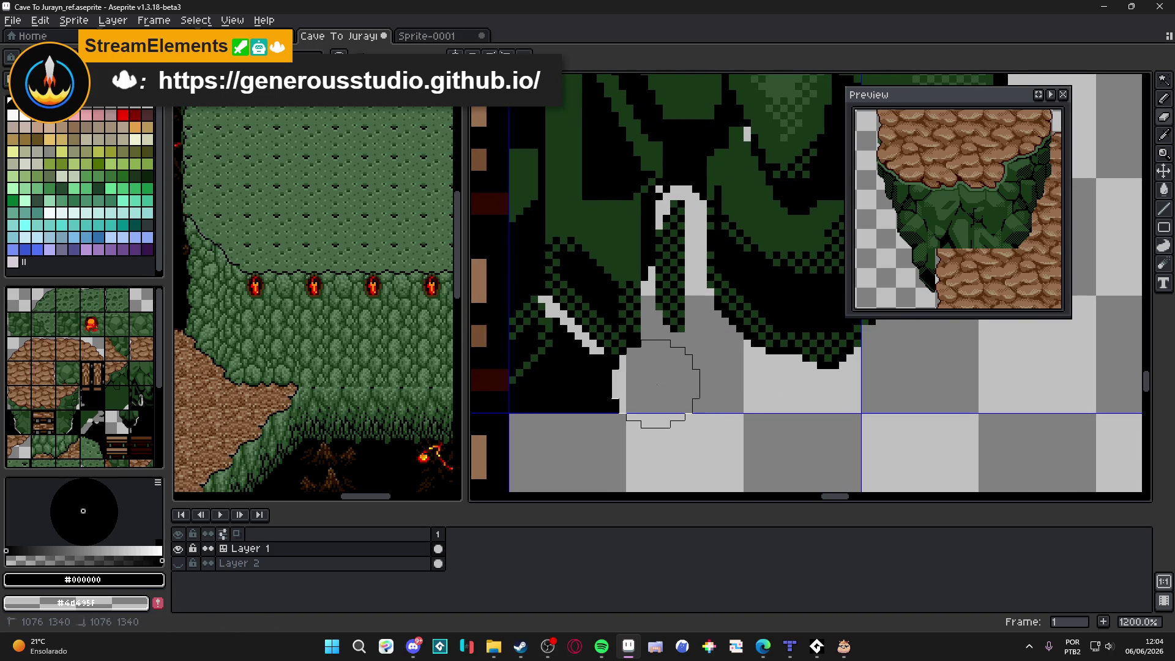
left_click_drag(598, 407, 608, 409)
scroll(609, 408, "left", 2)
scroll(612, 408, "up", 1)
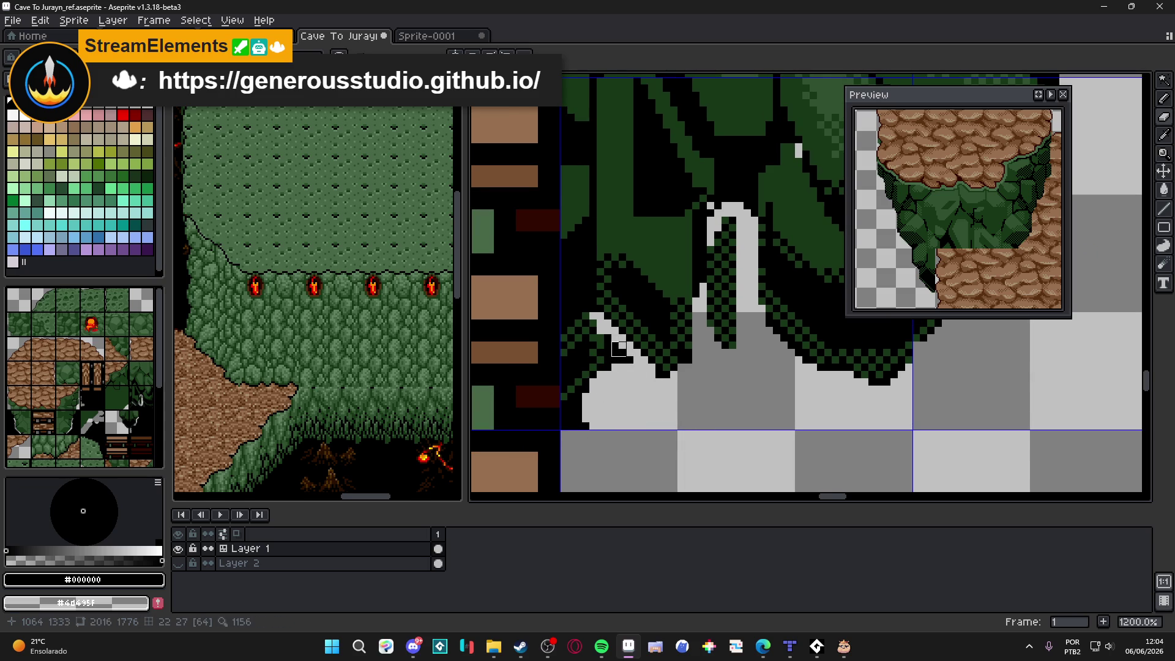
scroll(611, 378, "left", 2)
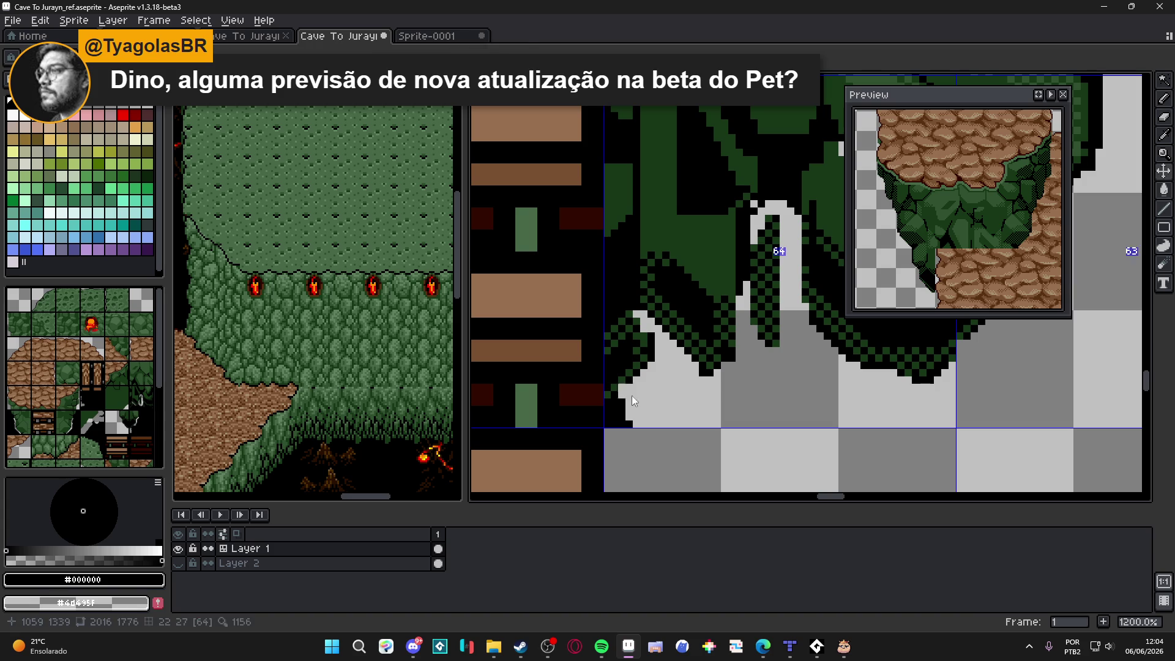
left_click_drag(641, 405, 610, 421)
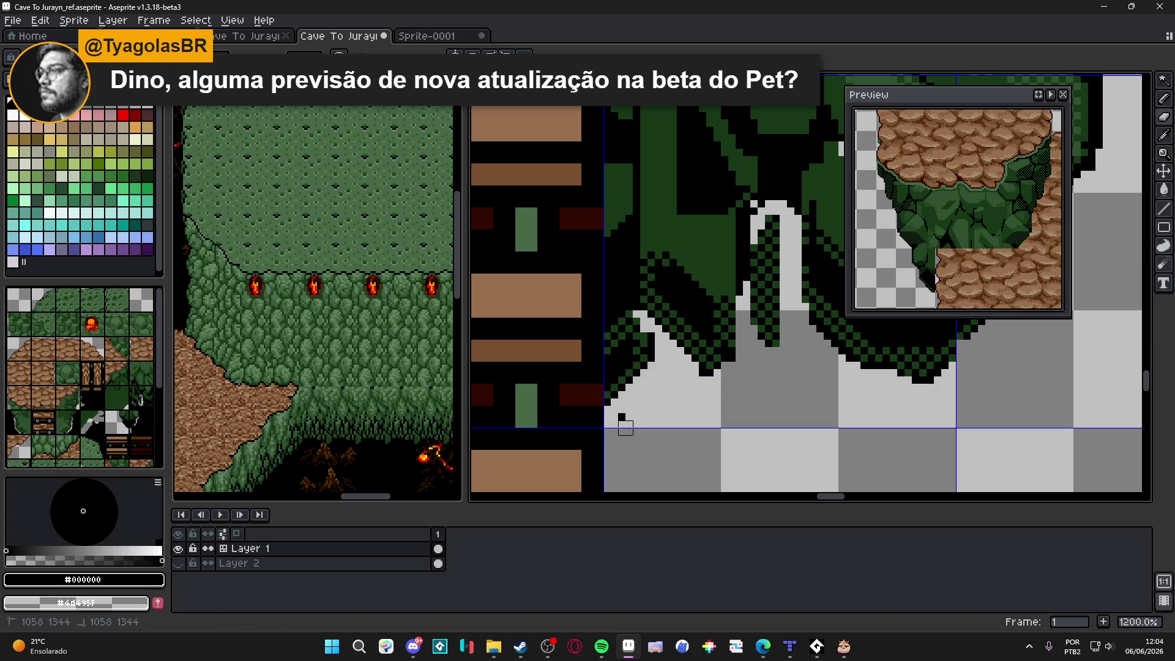
Step: Sample the dark green #183818 from the foliage, then black from the artwork
scroll(618, 427, "down", 1)
scroll(636, 391, "up", 2)
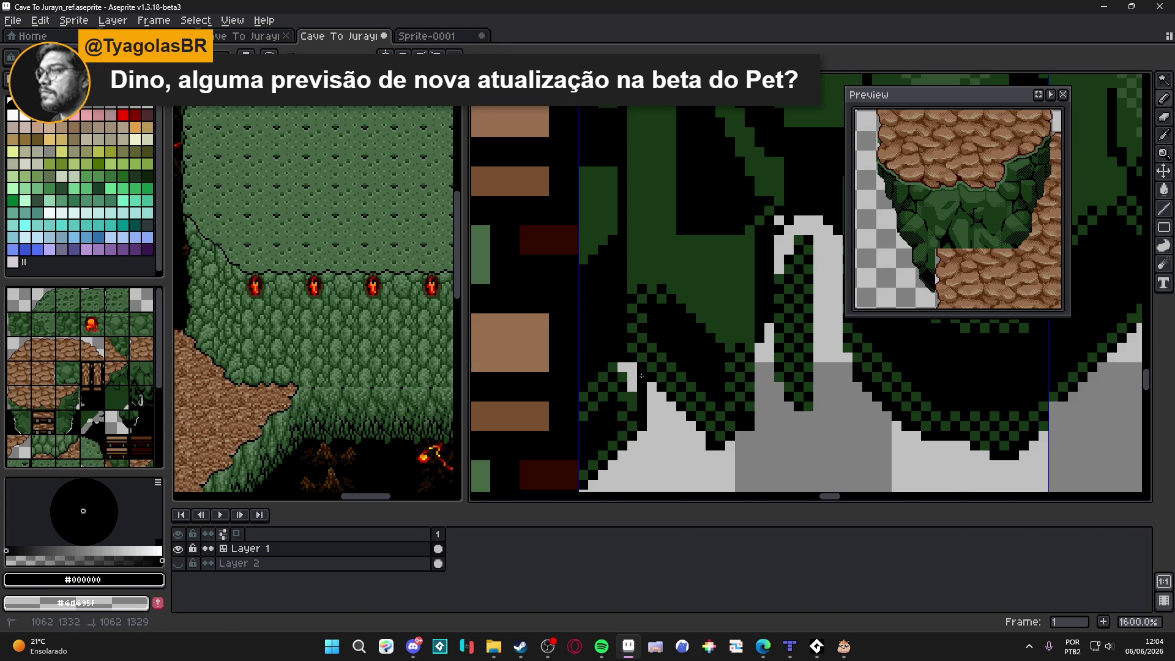
left_click(641, 375, "alt")
scroll(675, 372, "down", 2)
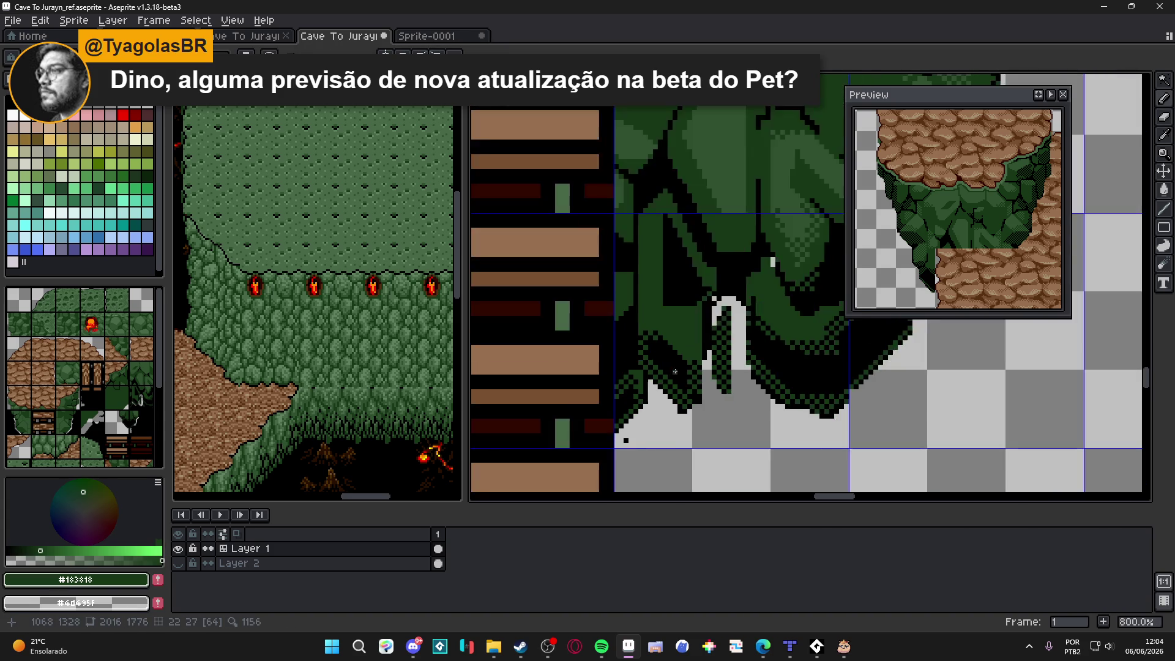
scroll(675, 372, "up", 3)
scroll(722, 347, "down", 2)
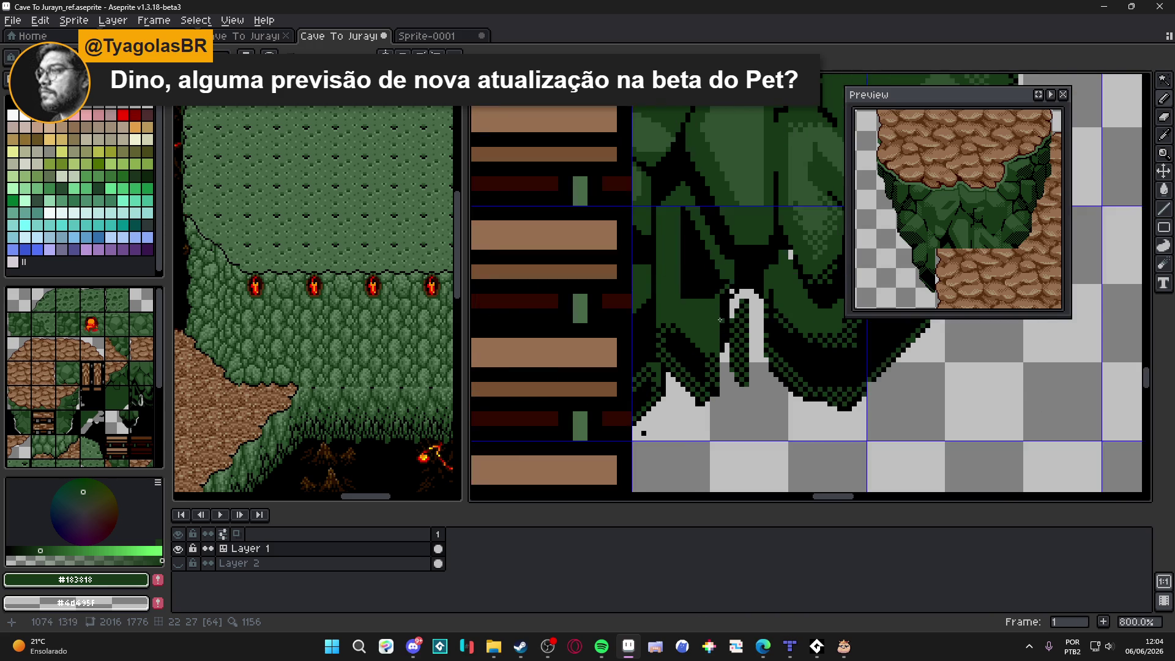
scroll(731, 300, "up", 2)
left_click(741, 257, "alt")
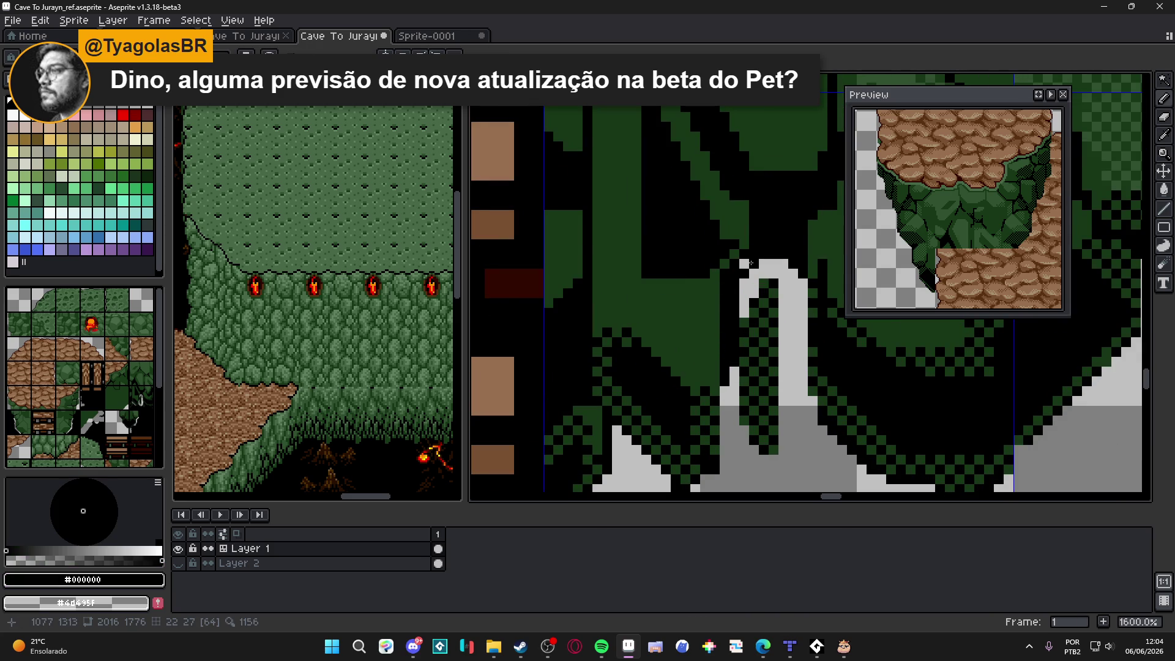
scroll(746, 263, "down", 3)
scroll(691, 361, "up", 2)
Step: Return to the eraser and zoom in and out to check the finished cliff base
key("e")
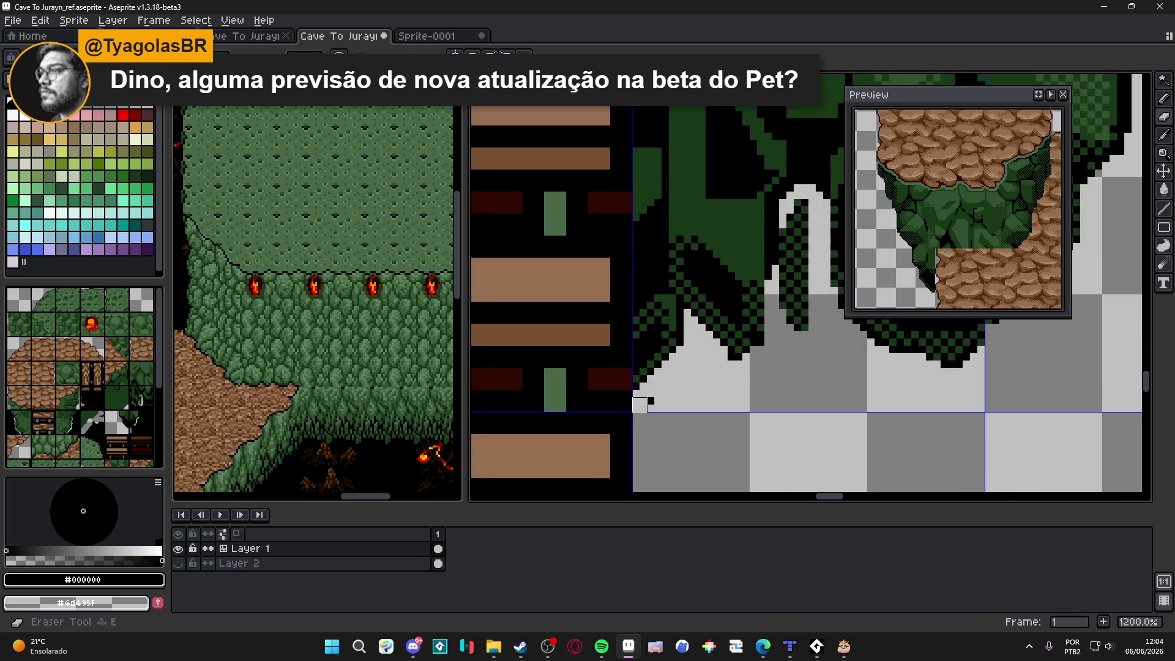
scroll(654, 397, "down", 2)
scroll(714, 340, "down", 1)
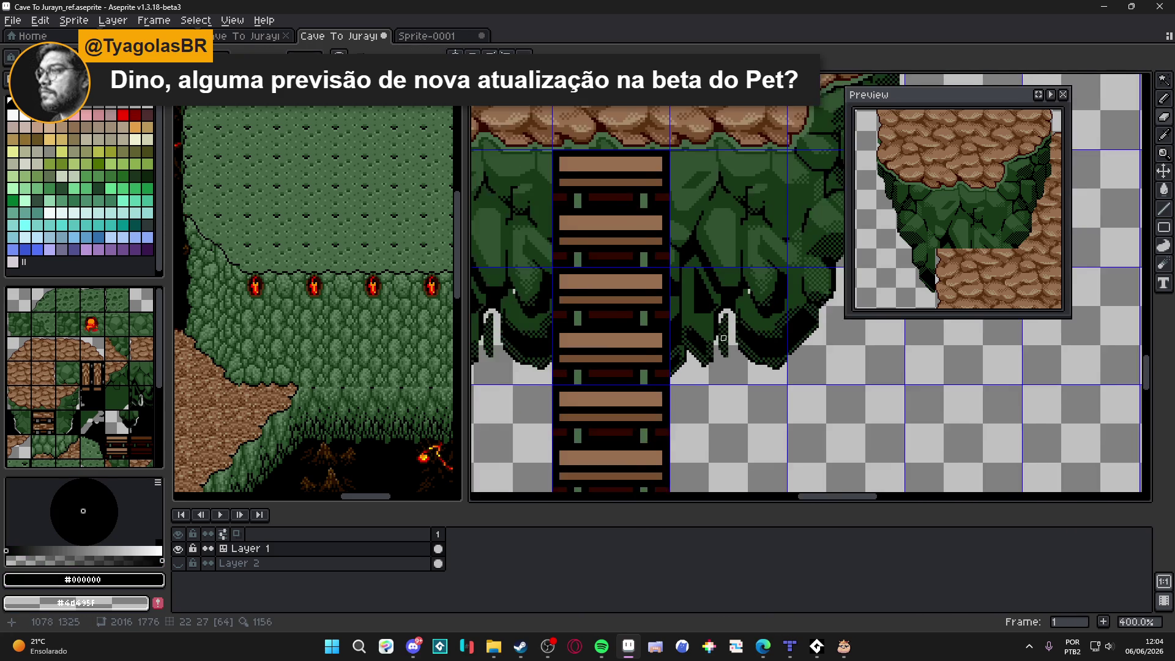
scroll(675, 404, "up", 5)
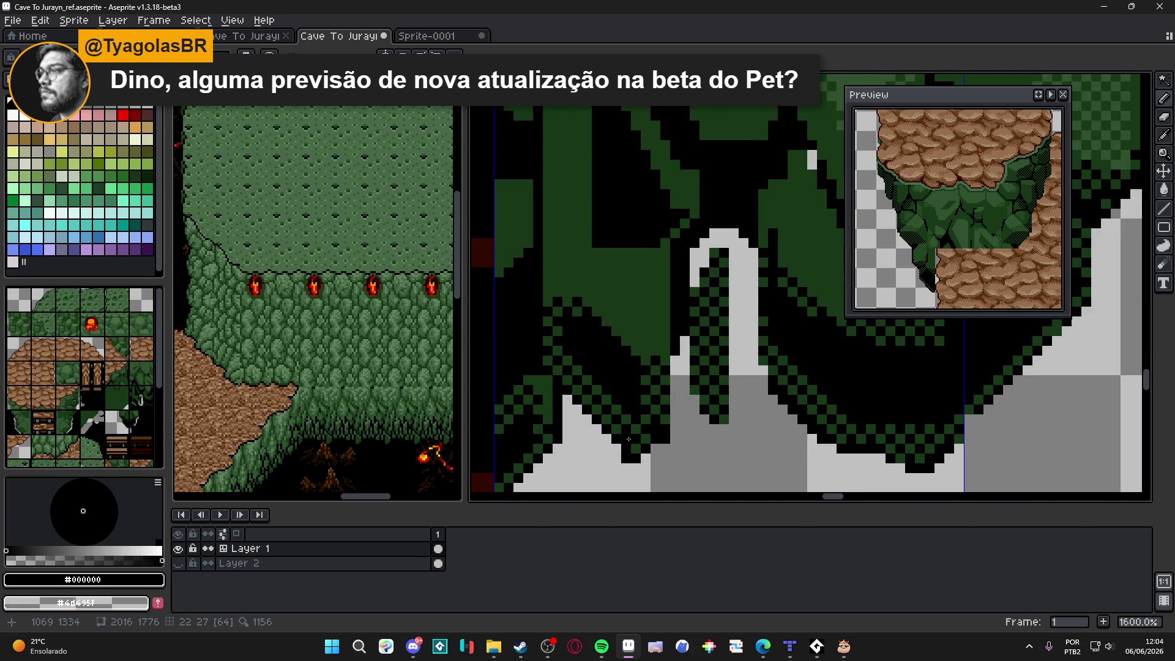
scroll(630, 430, "down", 3)
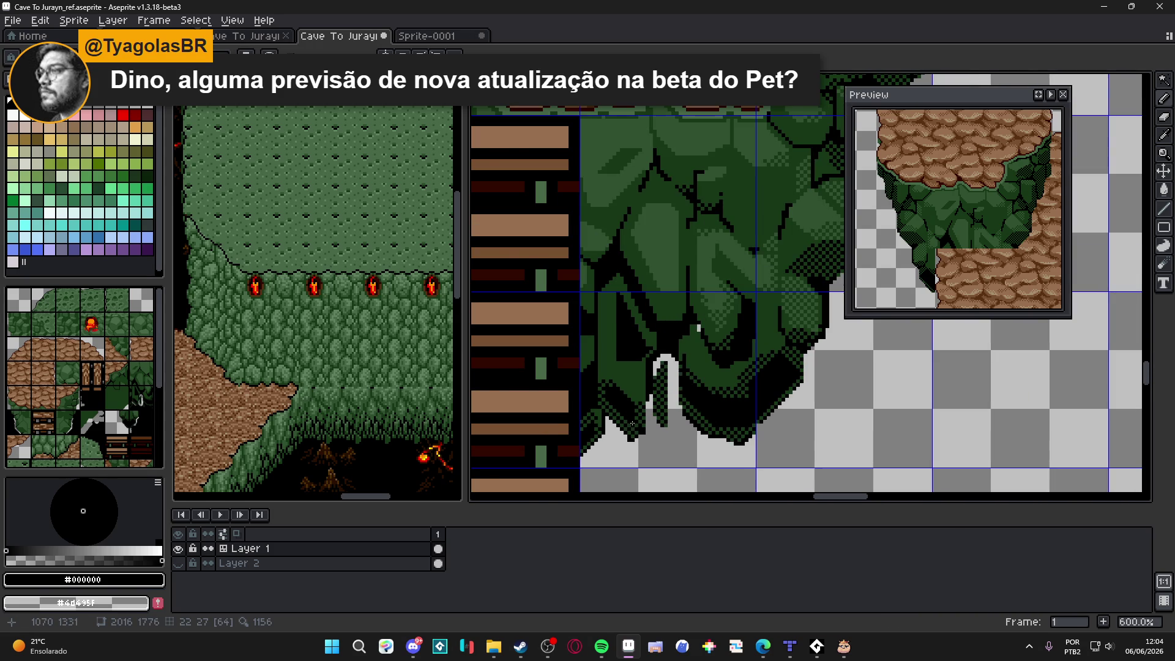
scroll(632, 423, "up", 6)
scroll(630, 434, "down", 2)
scroll(618, 404, "up", 1)
key("e")
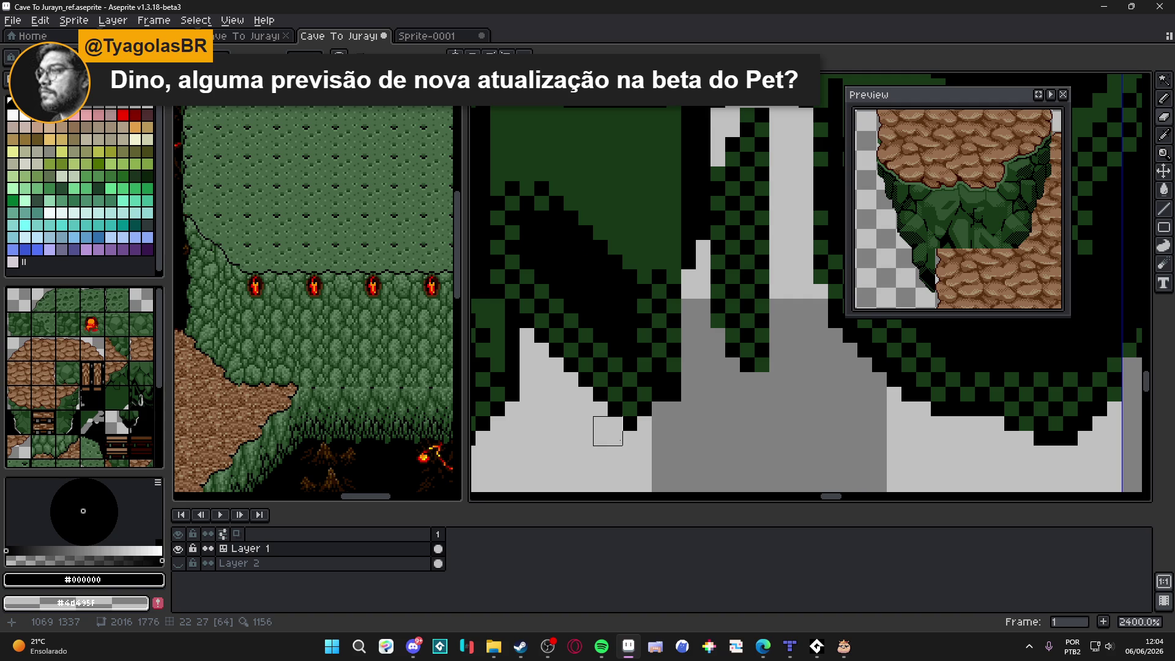
scroll(659, 405, "down", 5)
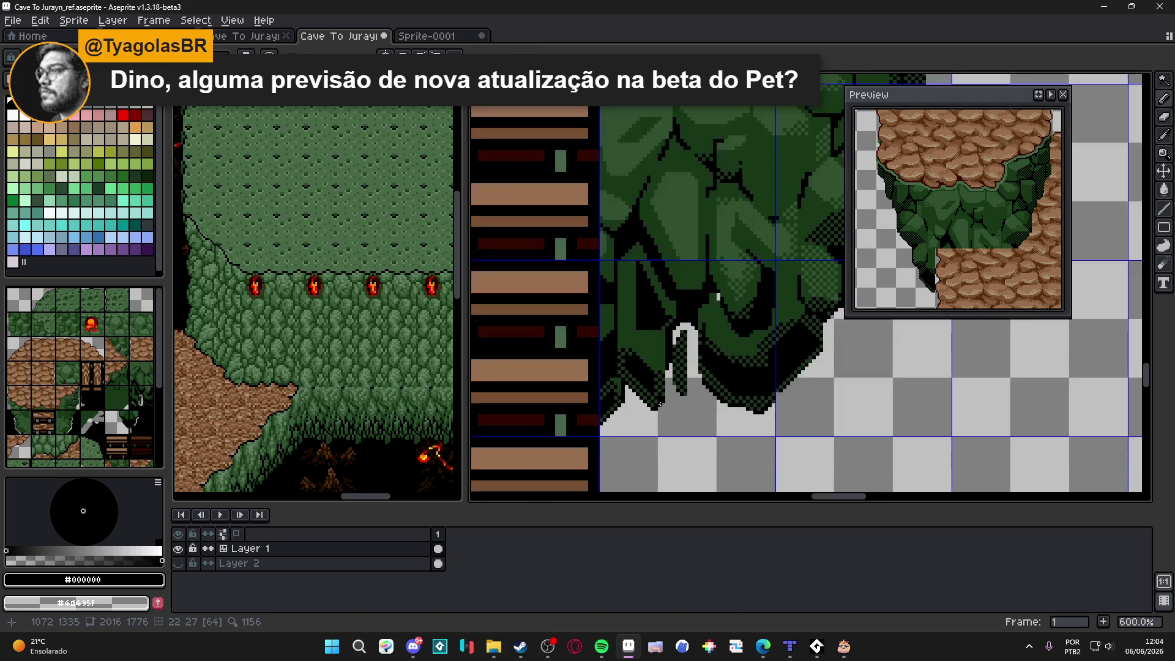
scroll(659, 405, "down", 2)
scroll(699, 326, "up", 5)
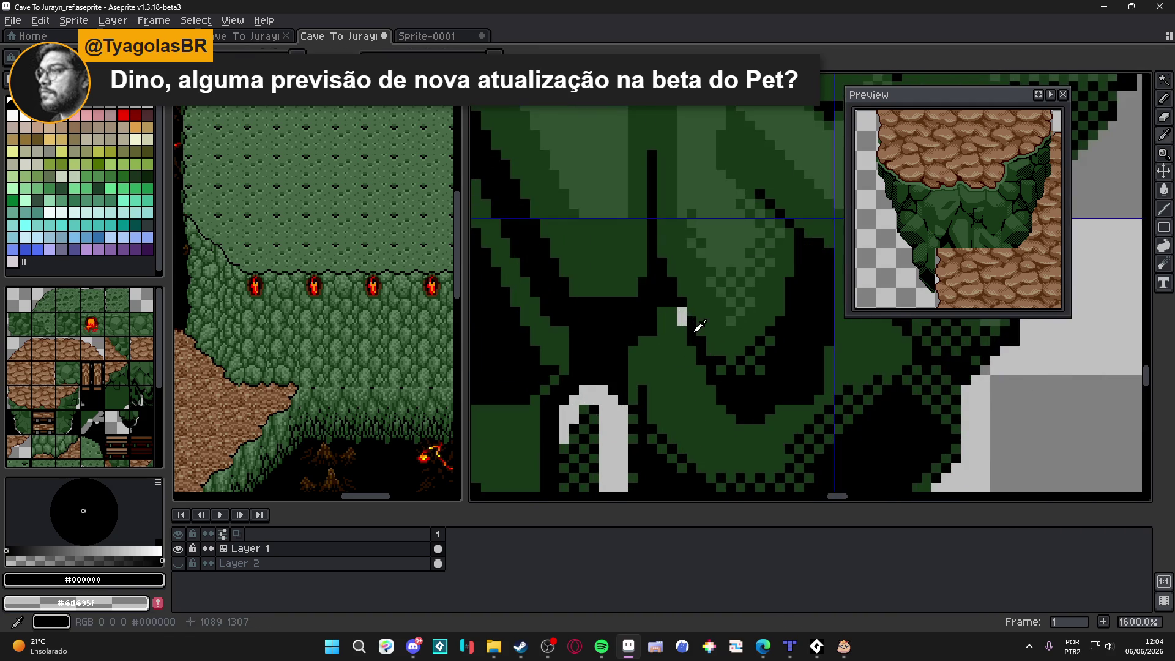
scroll(684, 317, "down", 8)
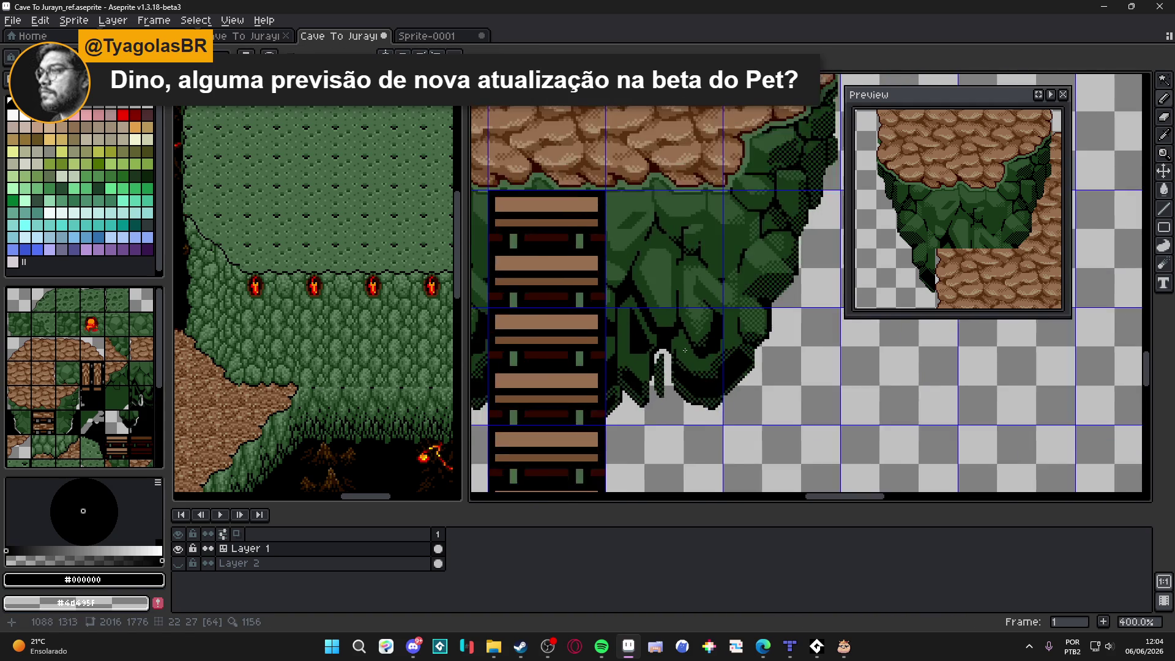
scroll(623, 357, "down", 1)
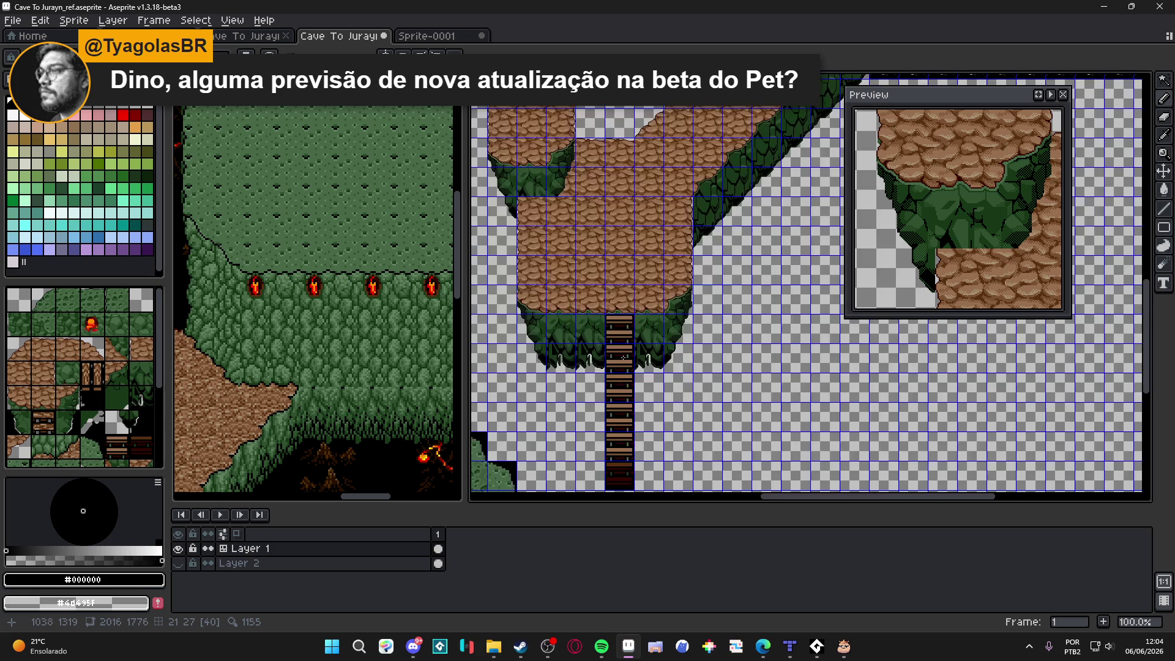
Step: Show the dark lava layer (Layer 2) under the map and save Cave To Jurayn_ref.aseprite
scroll(567, 316, "down", 1)
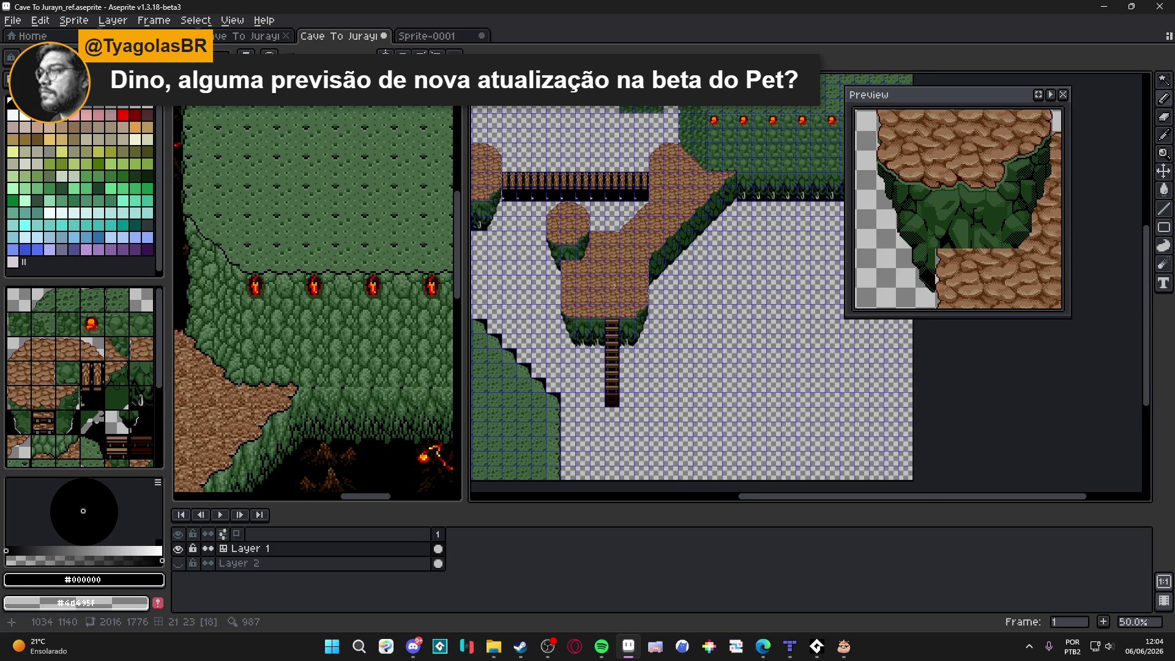
scroll(587, 302, "up", 2)
scroll(587, 301, "down", 1)
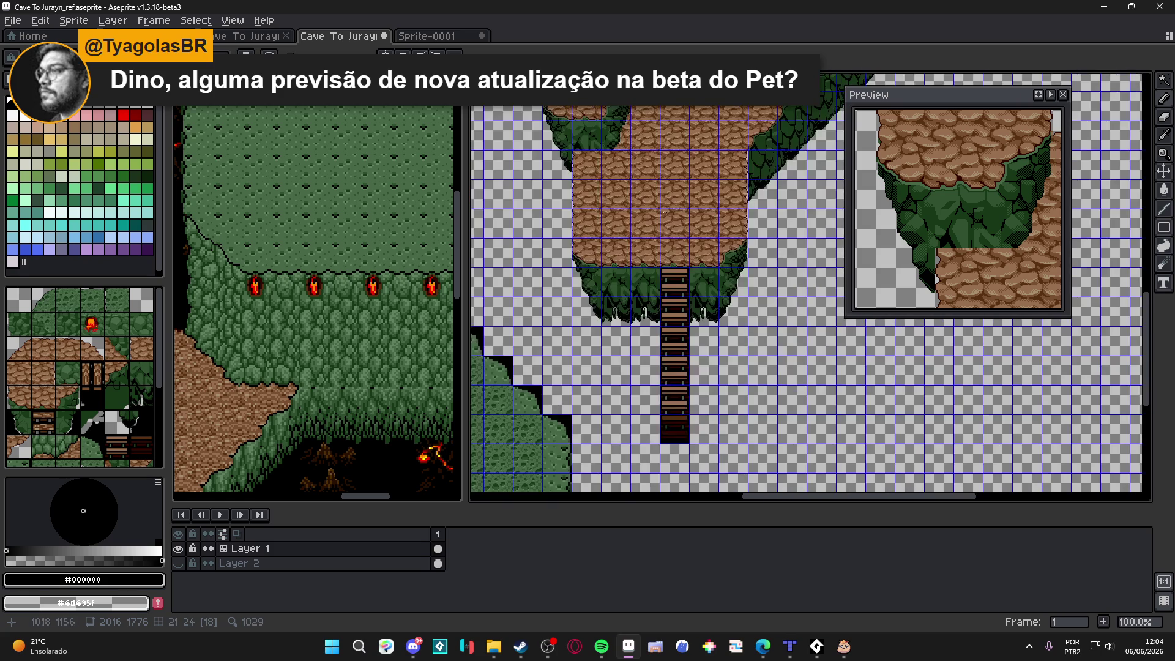
left_click(178, 563)
left_click_drag(643, 212, 660, 341)
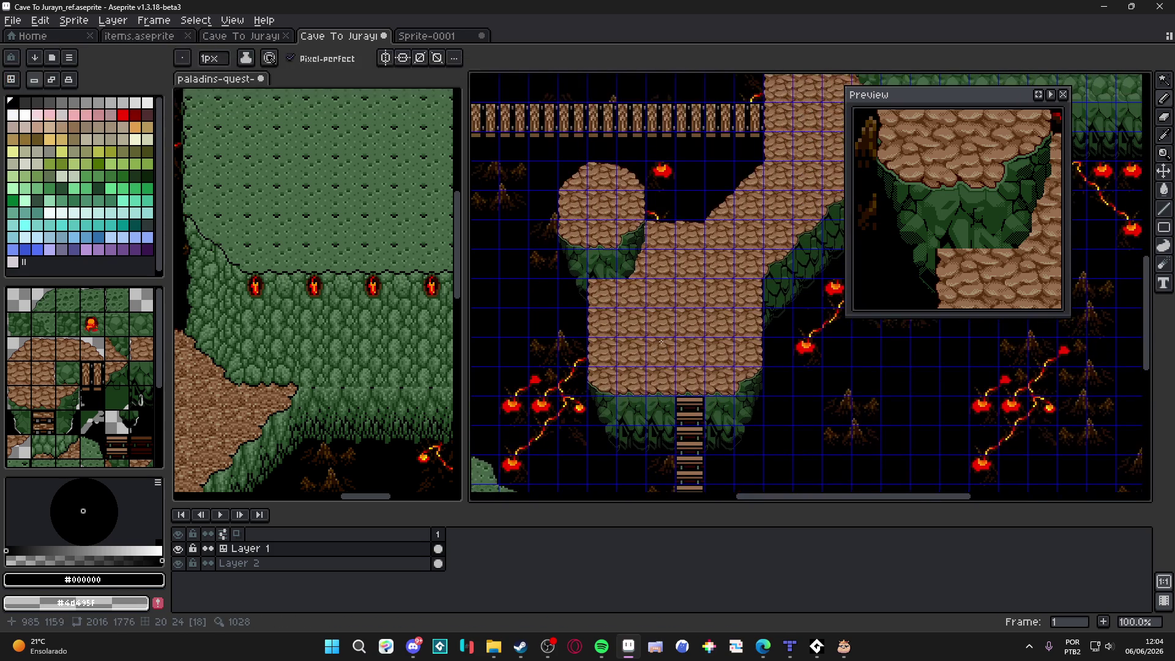
key("ctrl+s")
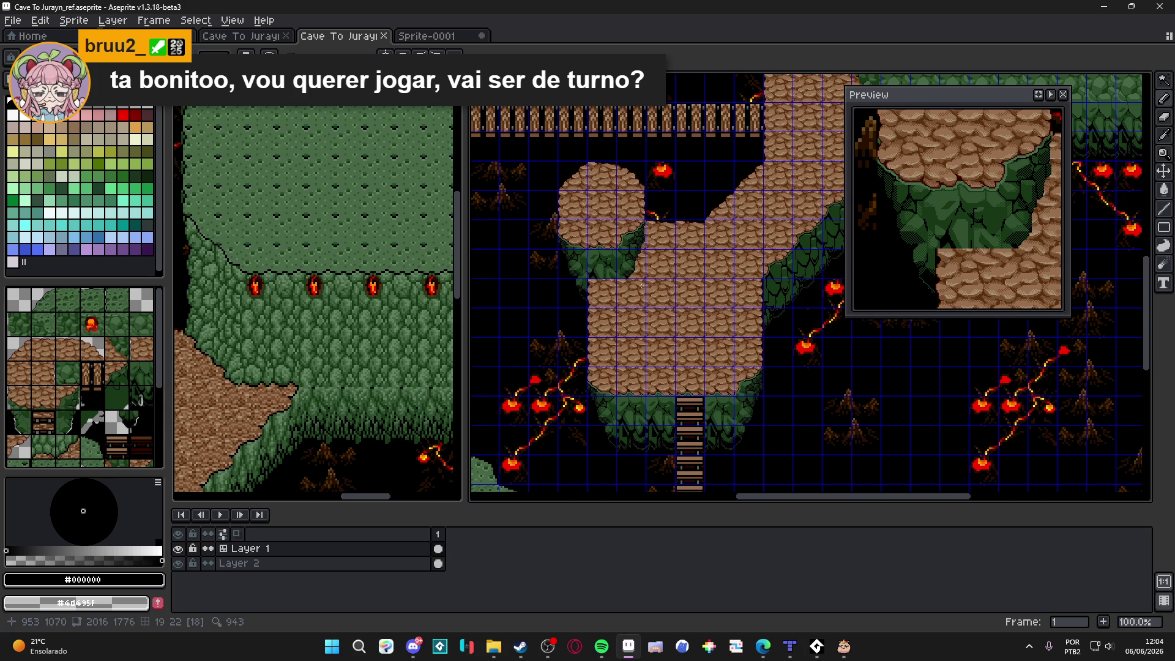
Step: Turn the tile grid back on and switch to the Sprite-0001 canvas
scroll(637, 282, "up", 2)
scroll(636, 281, "down", 2)
key("ctrl+'")
left_click(450, 37)
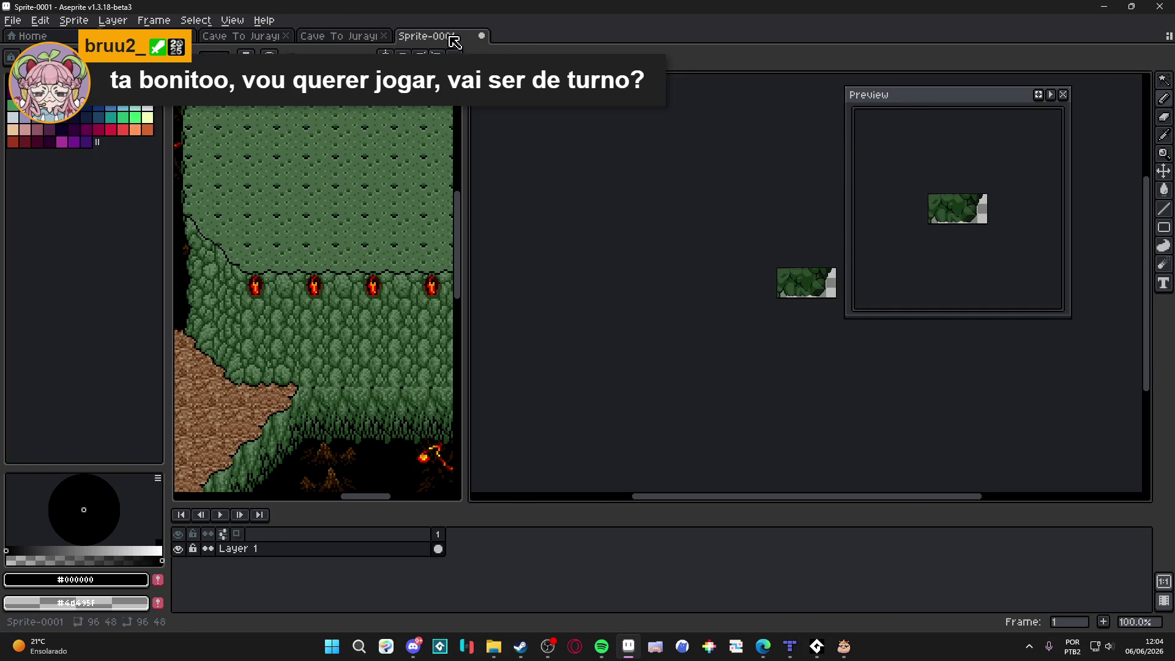
Step: Clear the plateau's two old cliff-base tiles on the cave map to black
left_click(340, 36)
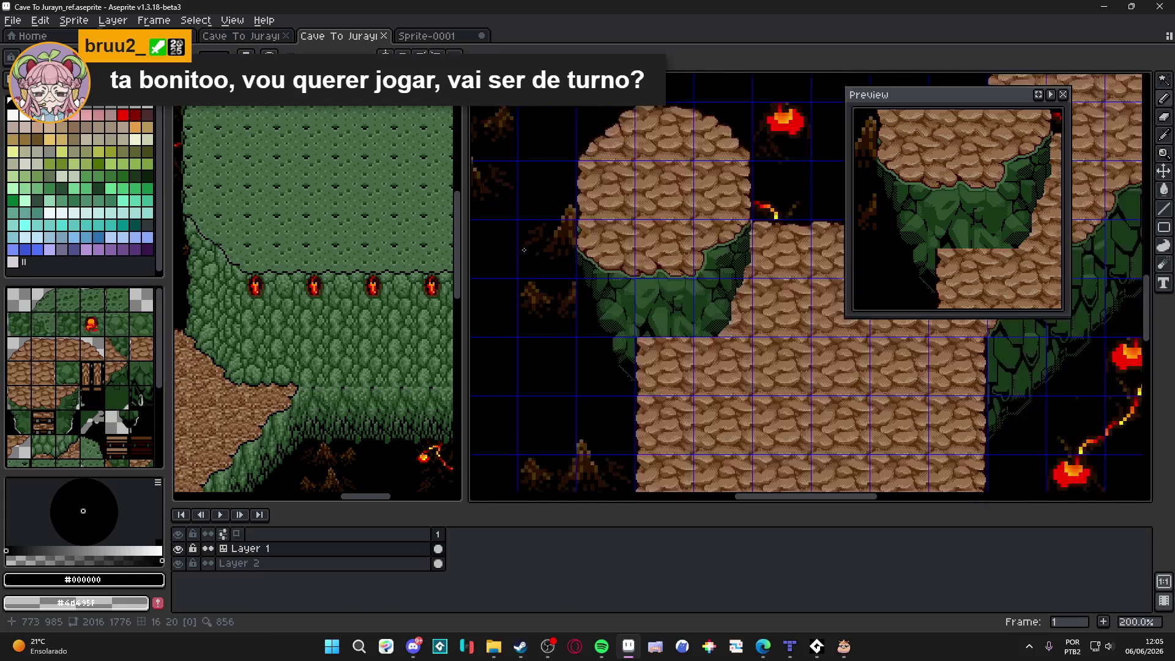
left_click_drag(488, 247, 470, 227)
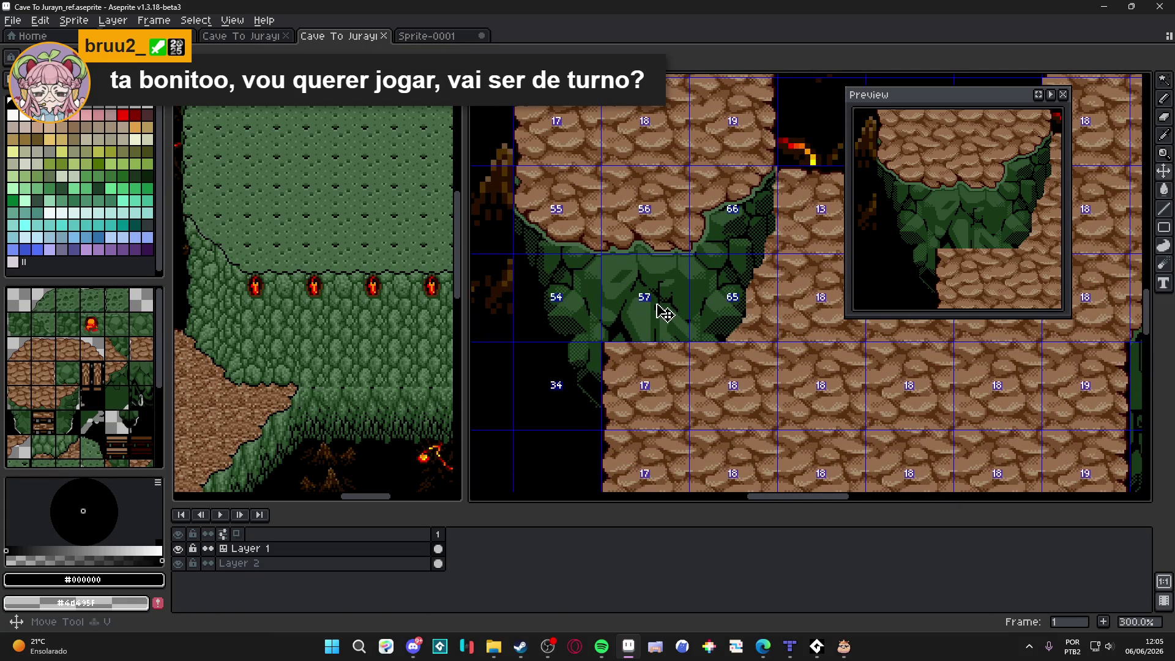
key("m")
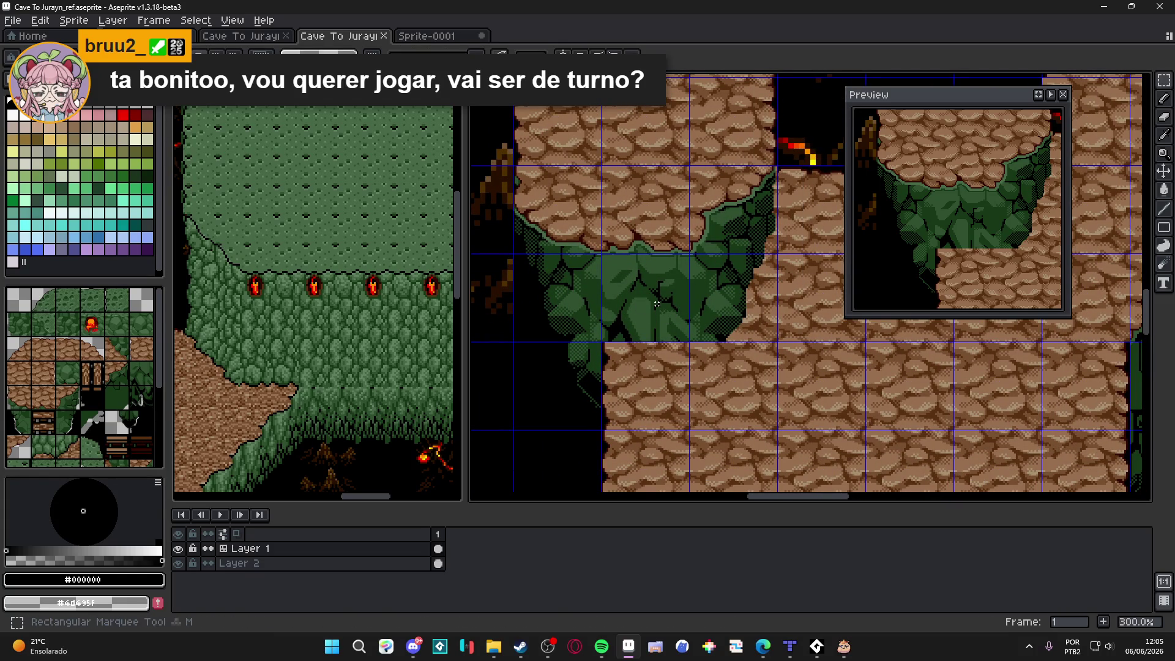
left_click_drag(664, 309, 724, 310)
key("Delete")
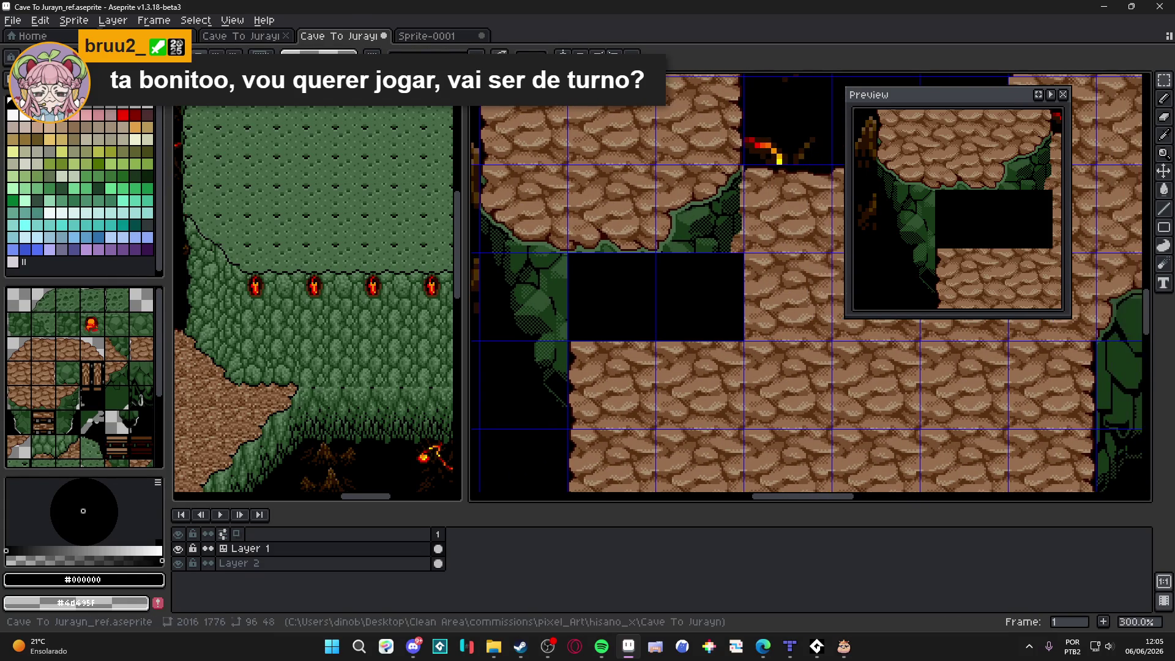
Step: Paste the 96×48 leafy cliff piece from Sprite-0001 into the cleared black gap
left_click(441, 36)
scroll(753, 272, "up", 2)
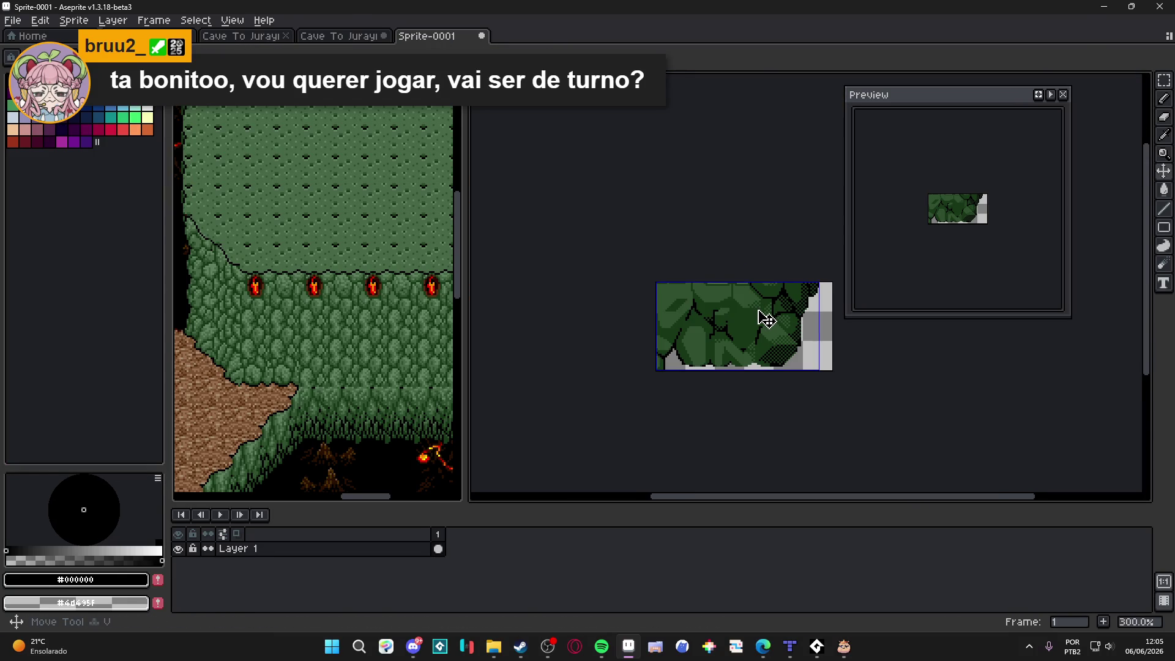
key("ctrl+shift+Tab")
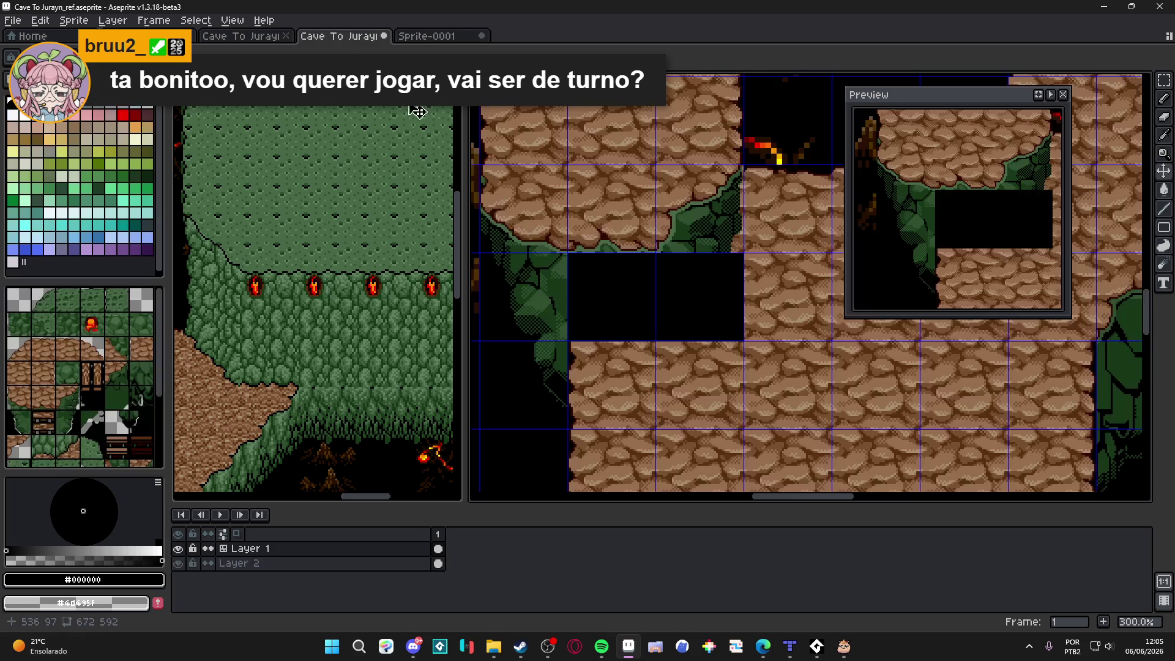
key("ctrl+v")
mouse_move(734, 301)
left_mouse_down()
mouse_move(619, 323)
mouse_move(596, 310)
left_mouse_up()
key("Return")
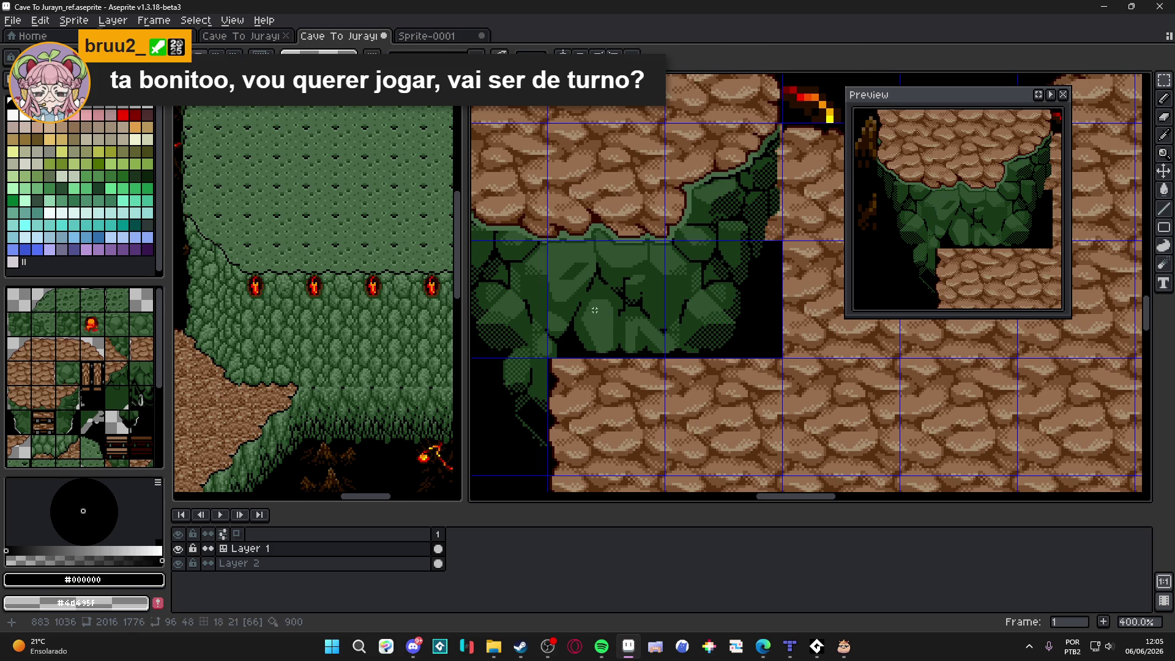
scroll(597, 231, "down", 3)
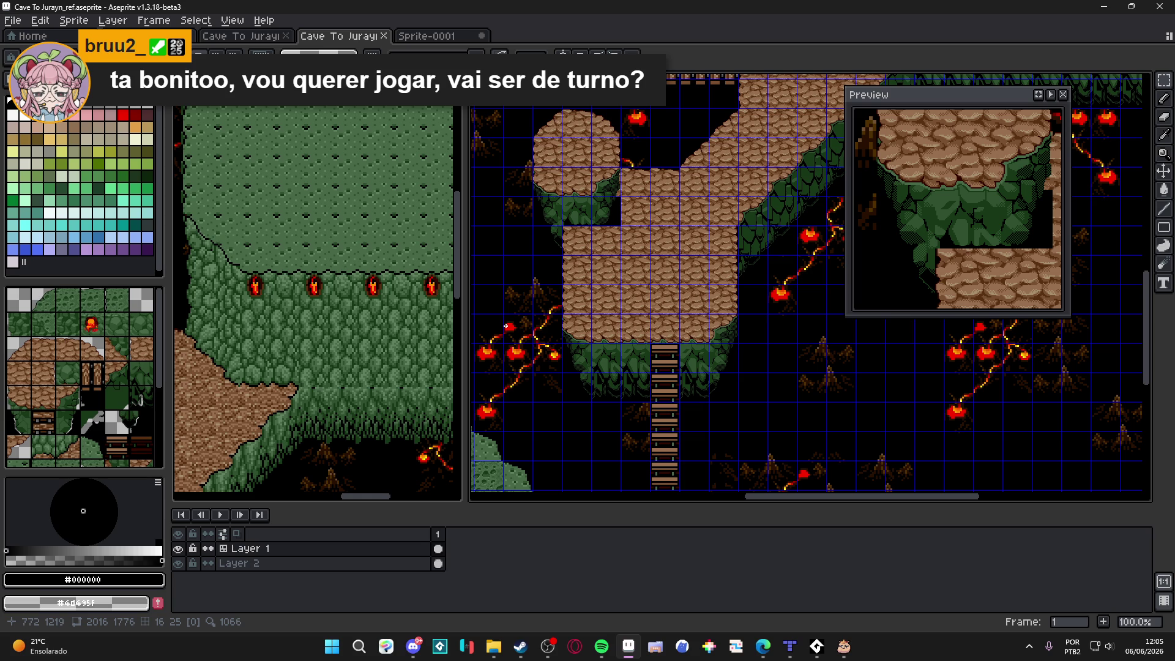
Step: Paste a 48×48 cobblestone tile over the leftover black gap beside the new cliff
scroll(507, 326, "up", 1)
scroll(582, 317, "right", 2)
key("v")
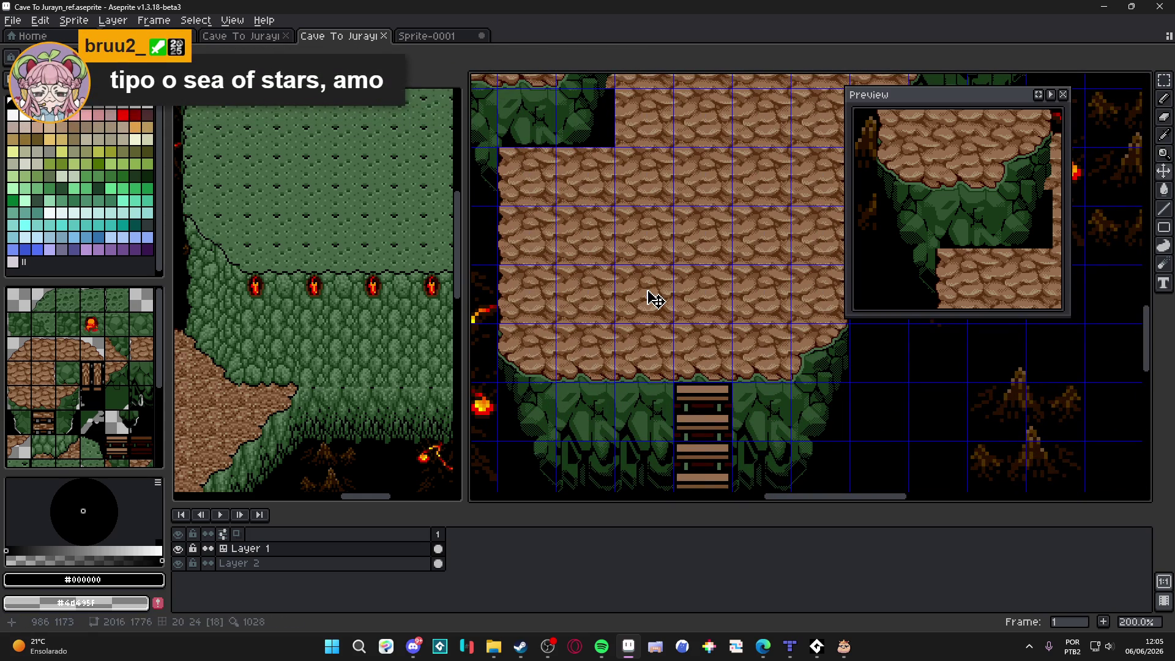
left_click(651, 299)
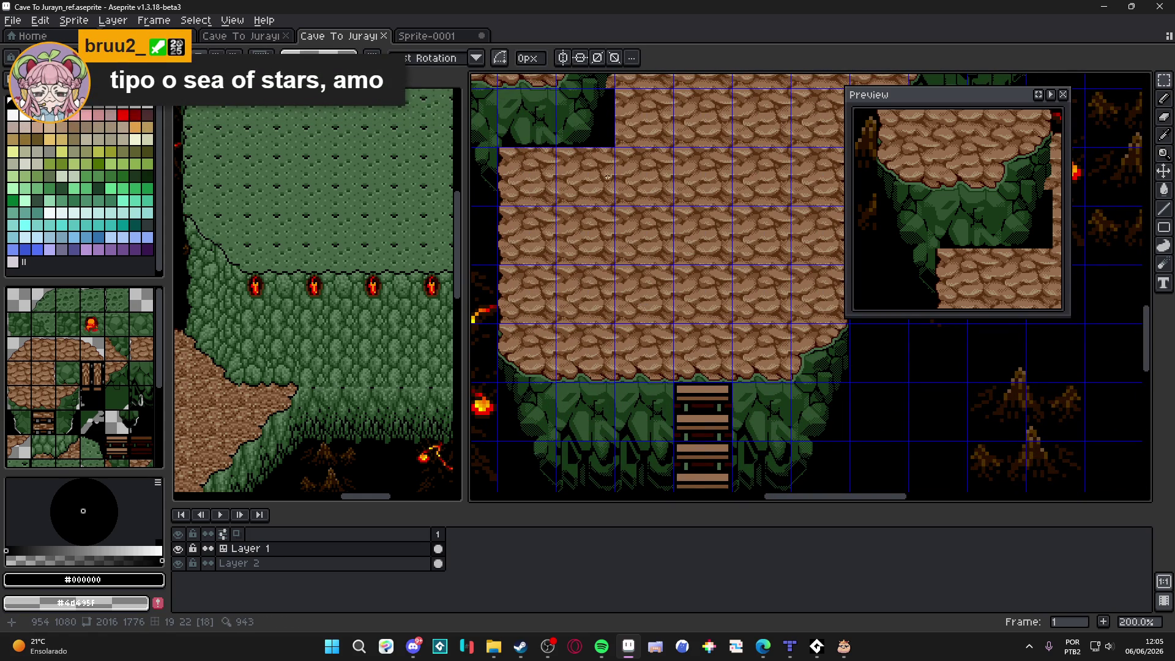
scroll(639, 291, "up", 2)
key("ctrl+d")
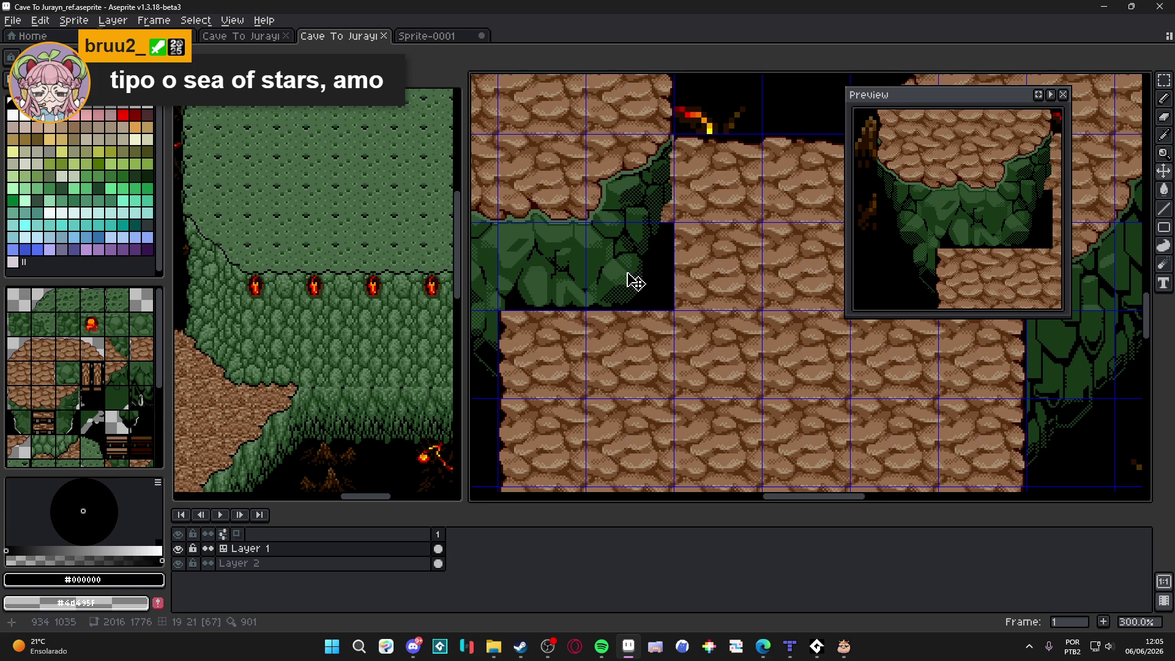
scroll(635, 281, "up", 2)
scroll(752, 332, "down", 1)
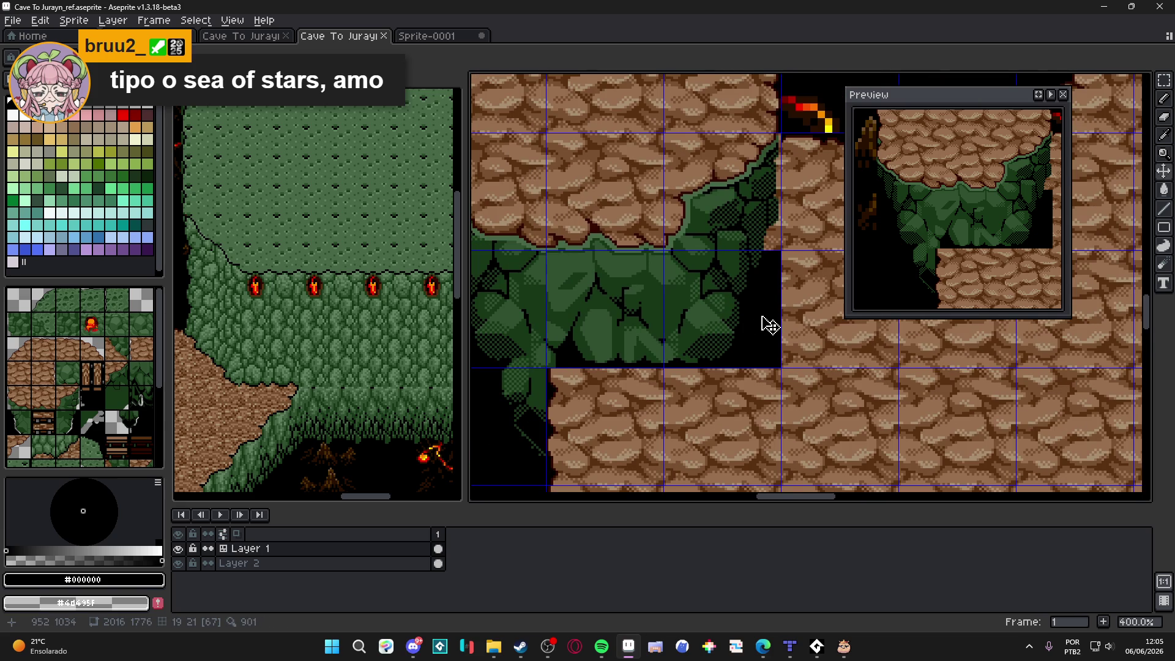
scroll(772, 325, "up", 1)
key("ctrl+v")
left_click_drag(807, 335, 672, 354)
key("Return")
scroll(692, 327, "down", 2)
Step: Select the remaining black area with the Magic Wand and touch up the stone tile's edge
left_click(692, 327)
key("ctrl+d")
key("w")
scroll(673, 312, "up", 1)
left_click(661, 304)
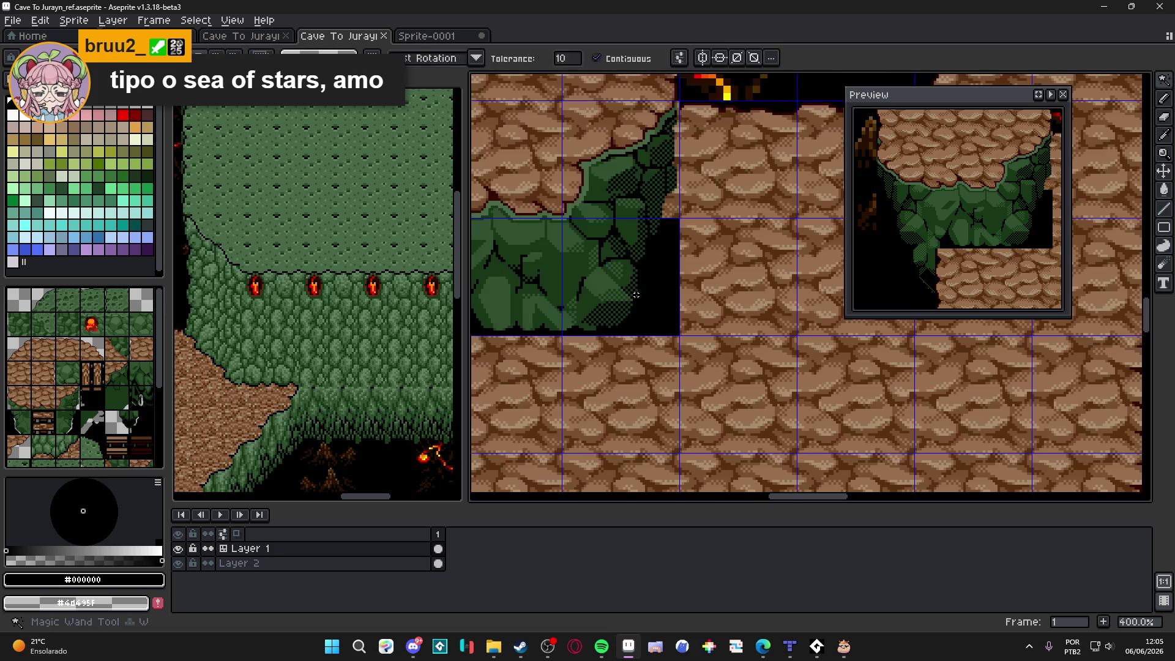
key("b")
scroll(636, 287, "up", 3)
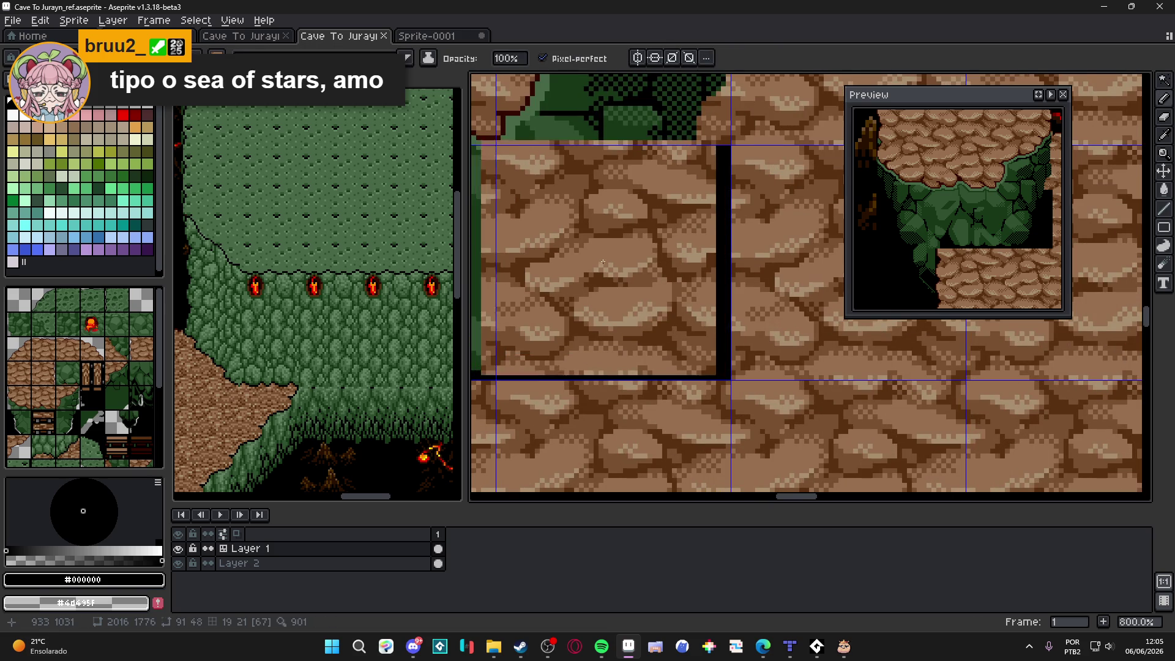
key("ctrl+z")
scroll(612, 267, "down", 3)
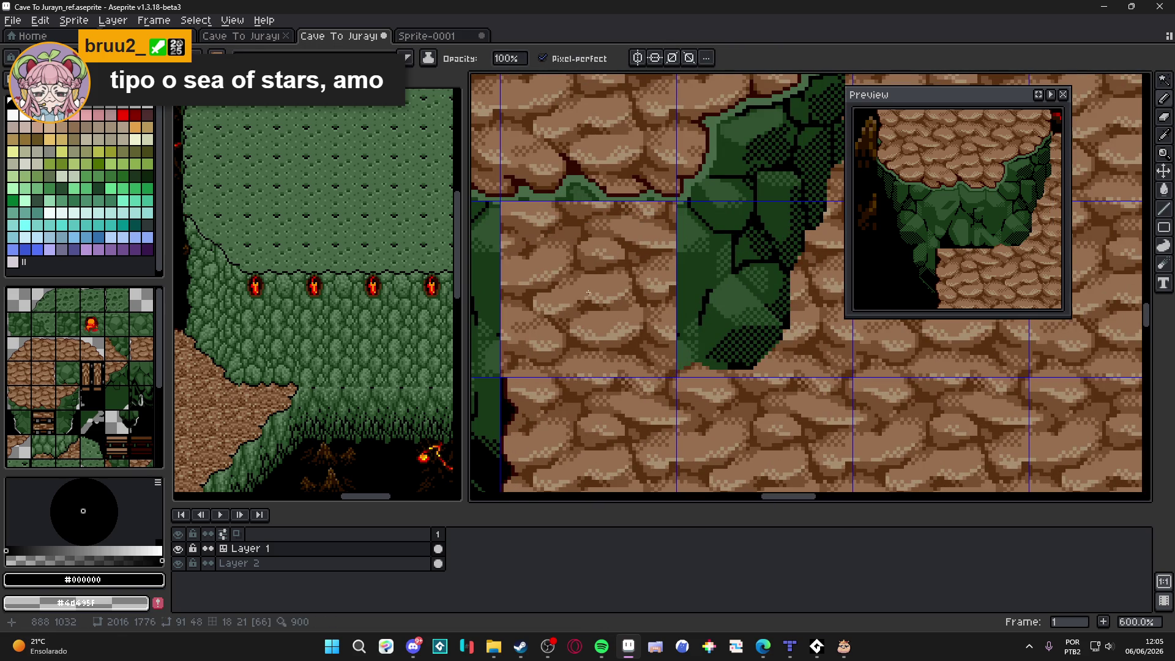
key("ctrl+z")
scroll(679, 345, "down", 1)
scroll(679, 346, "down", 3)
scroll(728, 342, "up", 2)
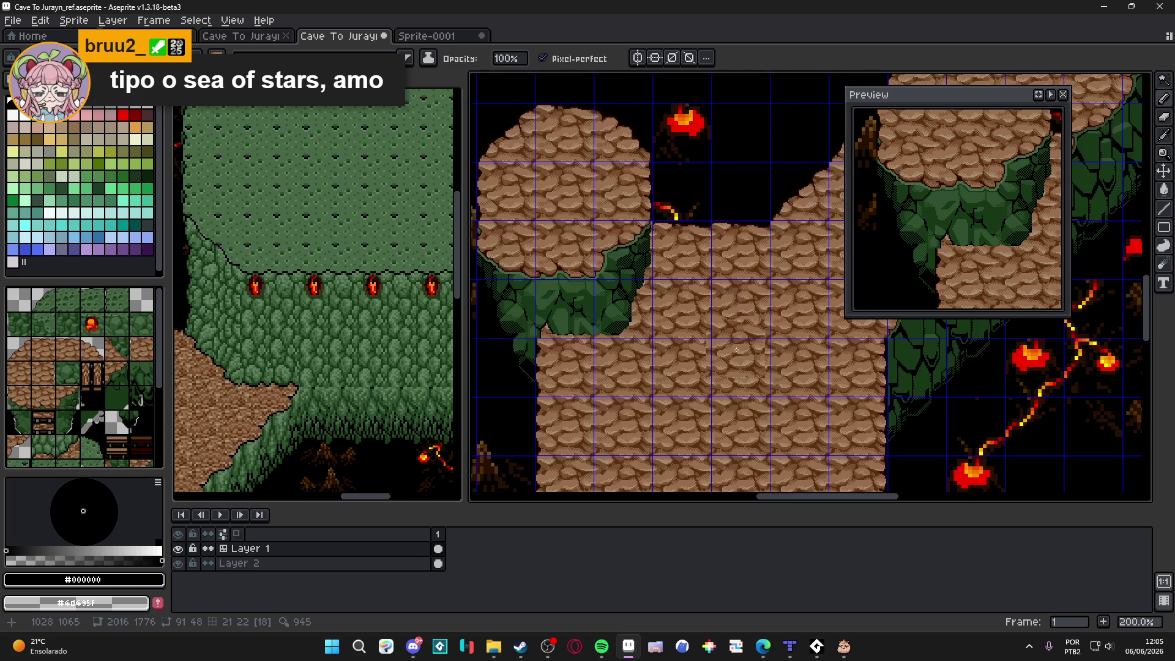
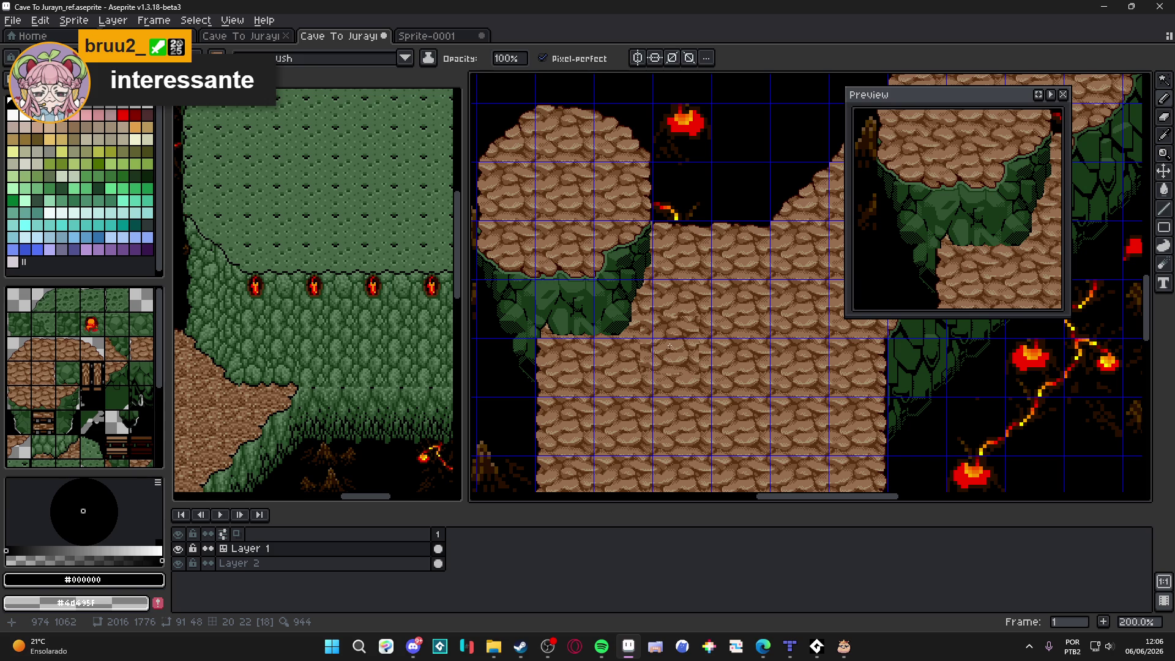
Step: Eyedrop the path's brown #785030 as the drawing colour
scroll(603, 341, "down", 3)
scroll(600, 340, "up", 3)
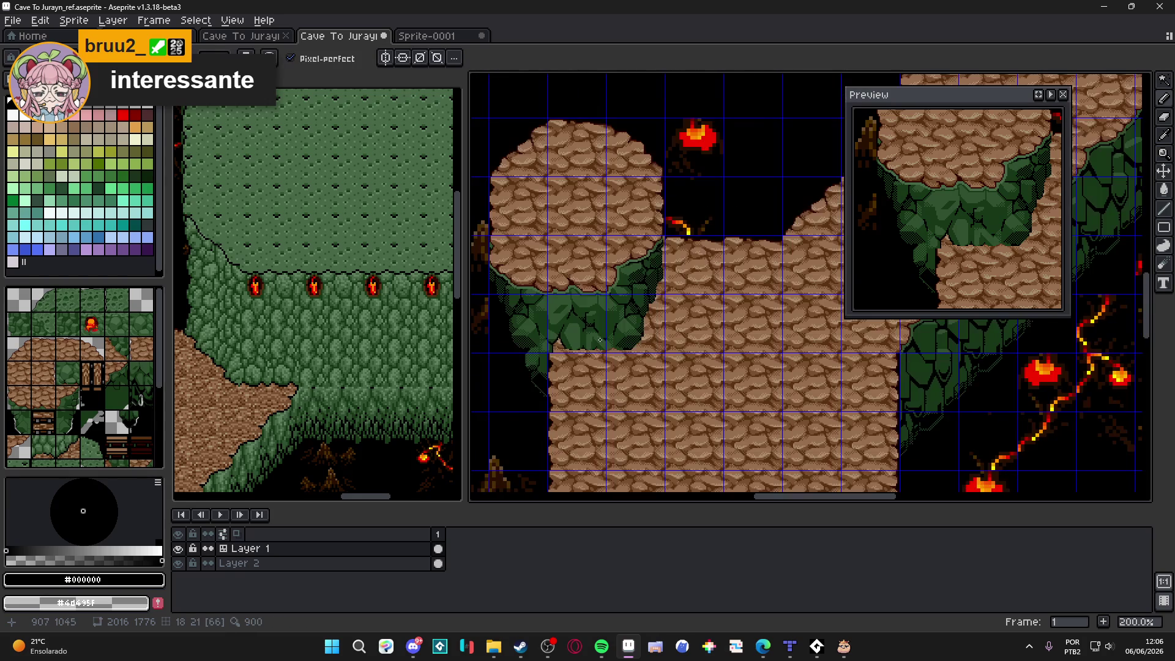
scroll(607, 342, "down", 3)
scroll(607, 342, "up", 3)
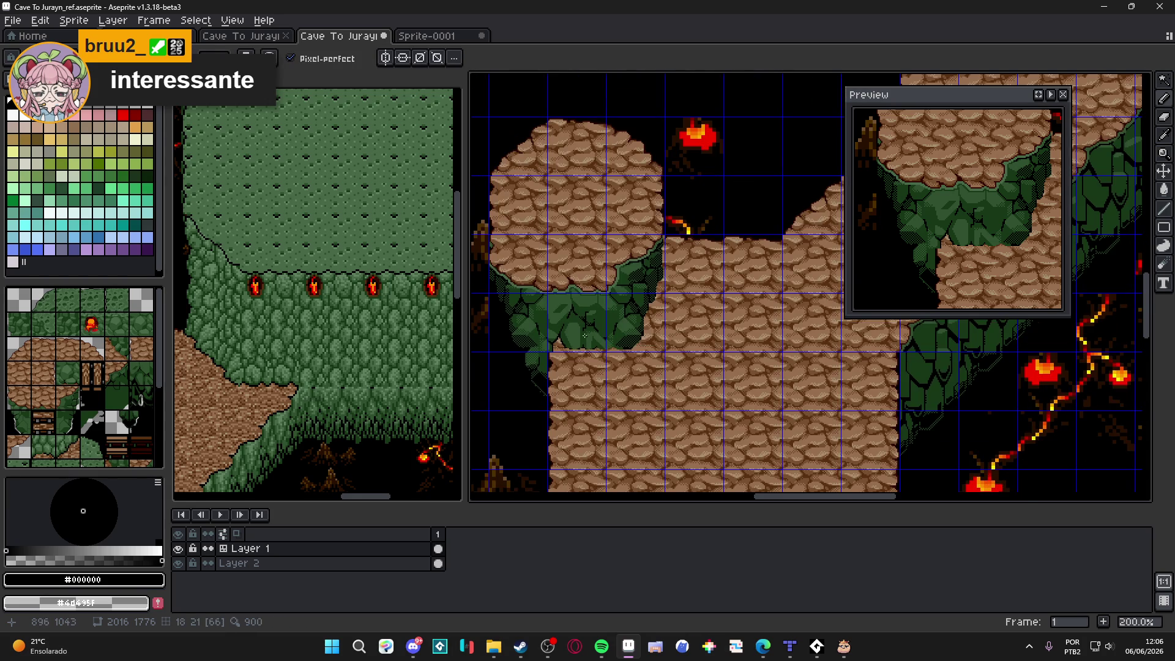
scroll(603, 342, "up", 7)
left_click(628, 335, "alt")
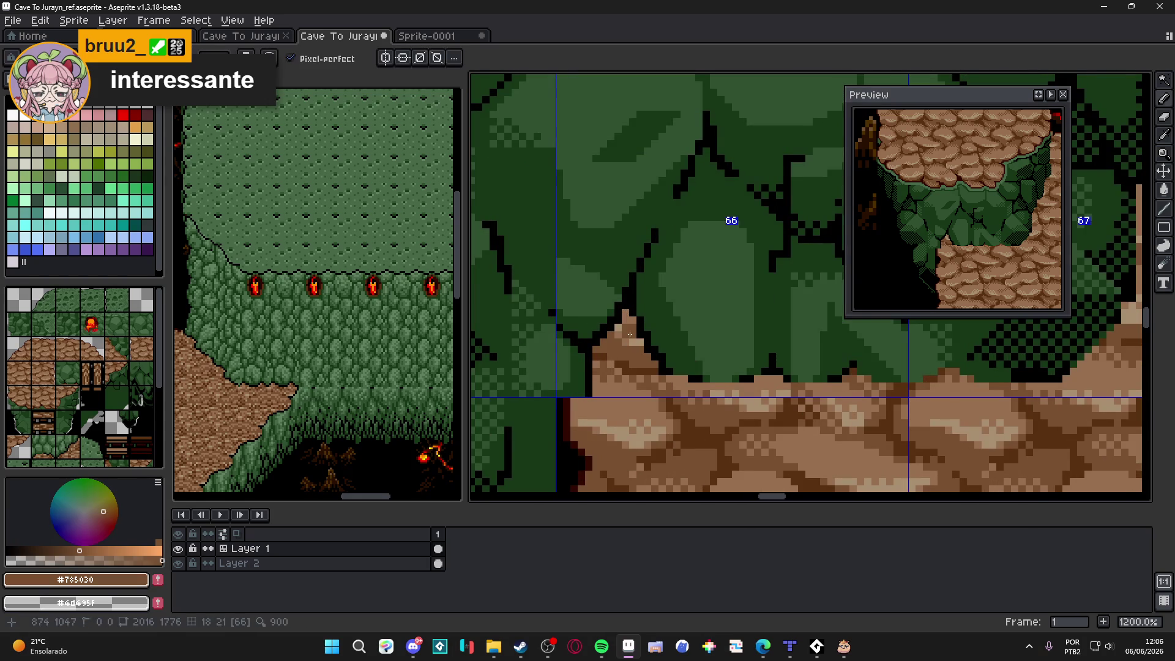
Step: Paint darker brown lines along the path's top rows beneath the green cliff
scroll(642, 243, "up", 3)
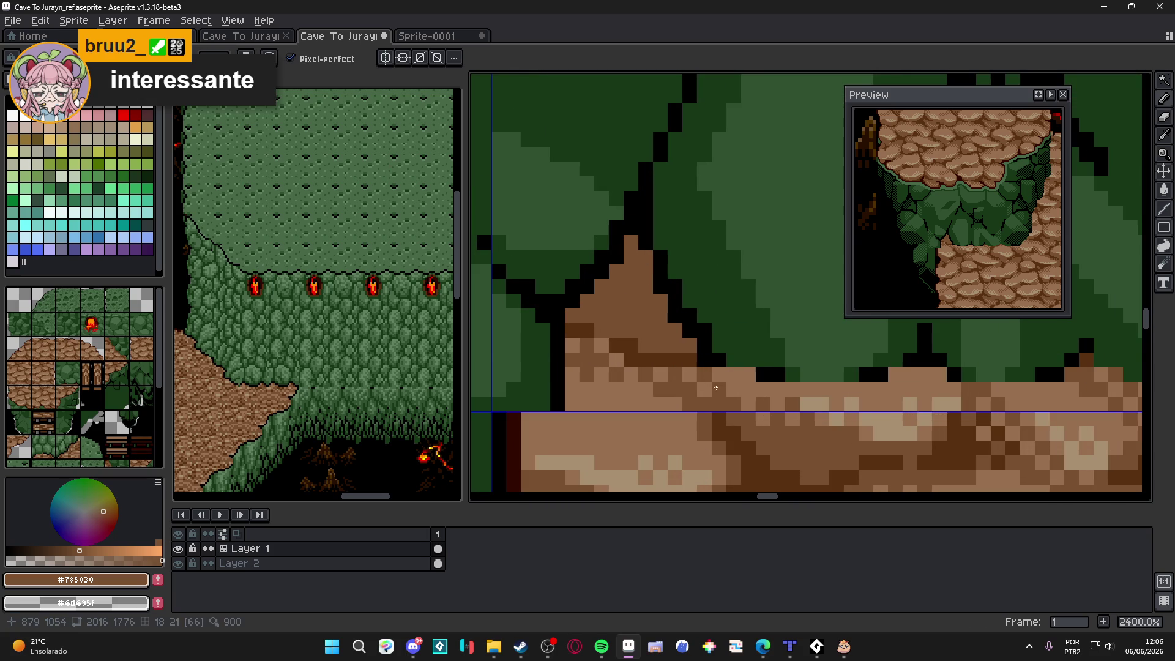
scroll(731, 385, "up", 1)
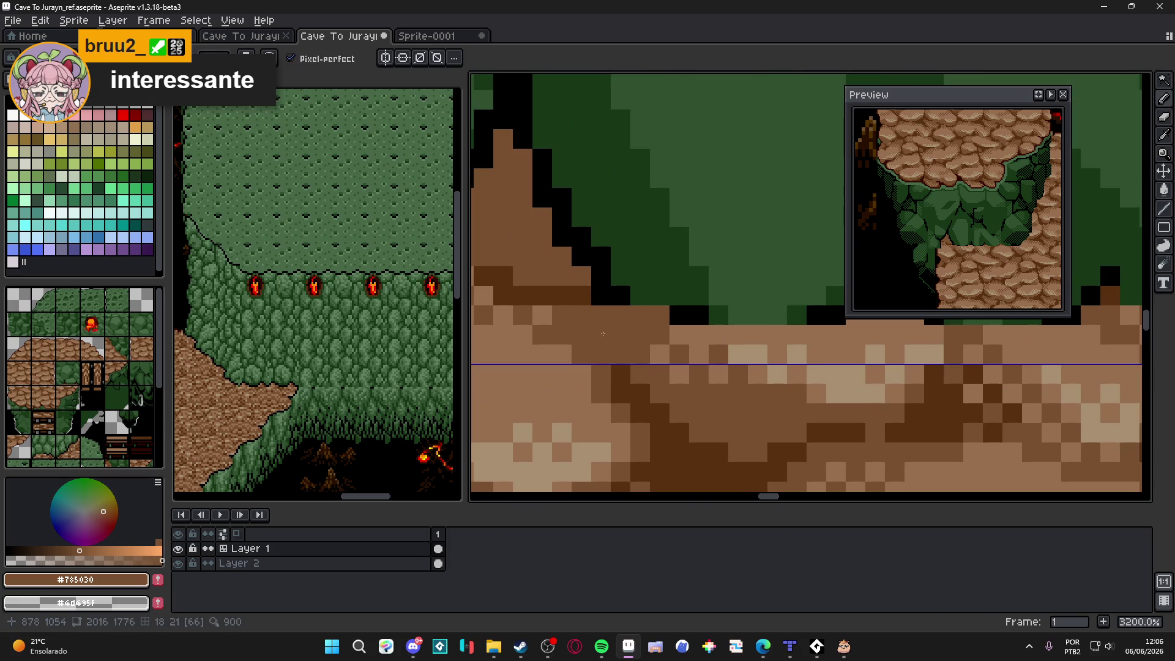
scroll(682, 351, "right", 3)
mouse_move(658, 350)
left_mouse_down()
mouse_move(478, 350)
mouse_move(660, 347)
left_mouse_up()
scroll(658, 361, "right", 3)
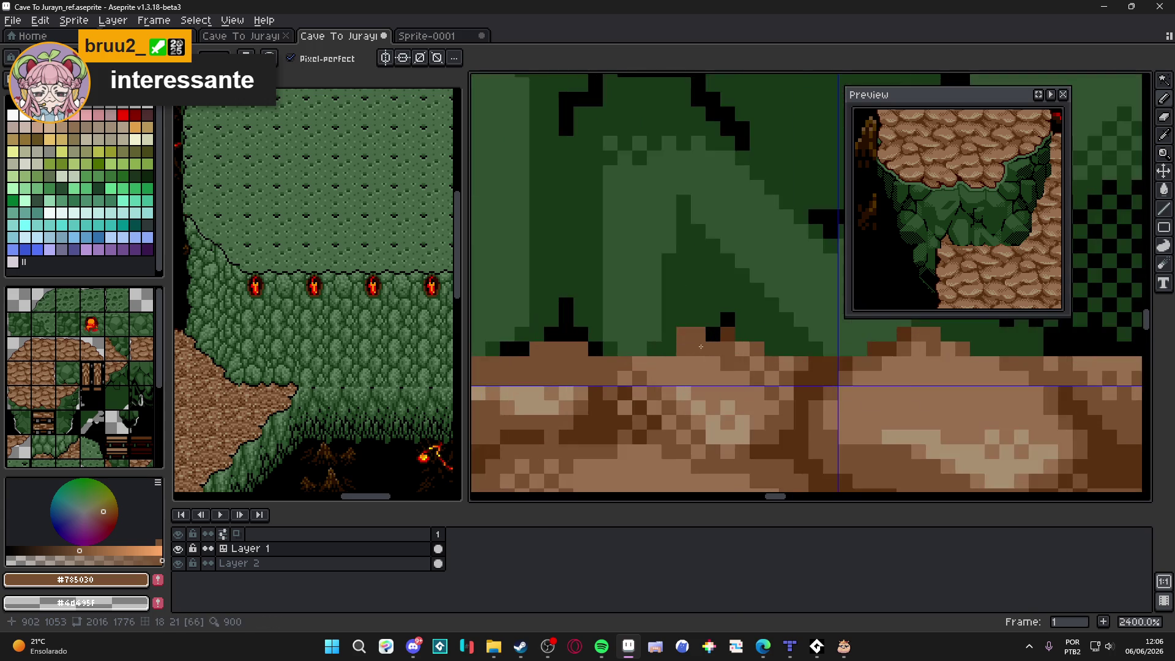
left_click_drag(762, 379, 643, 370)
scroll(718, 369, "right", 3)
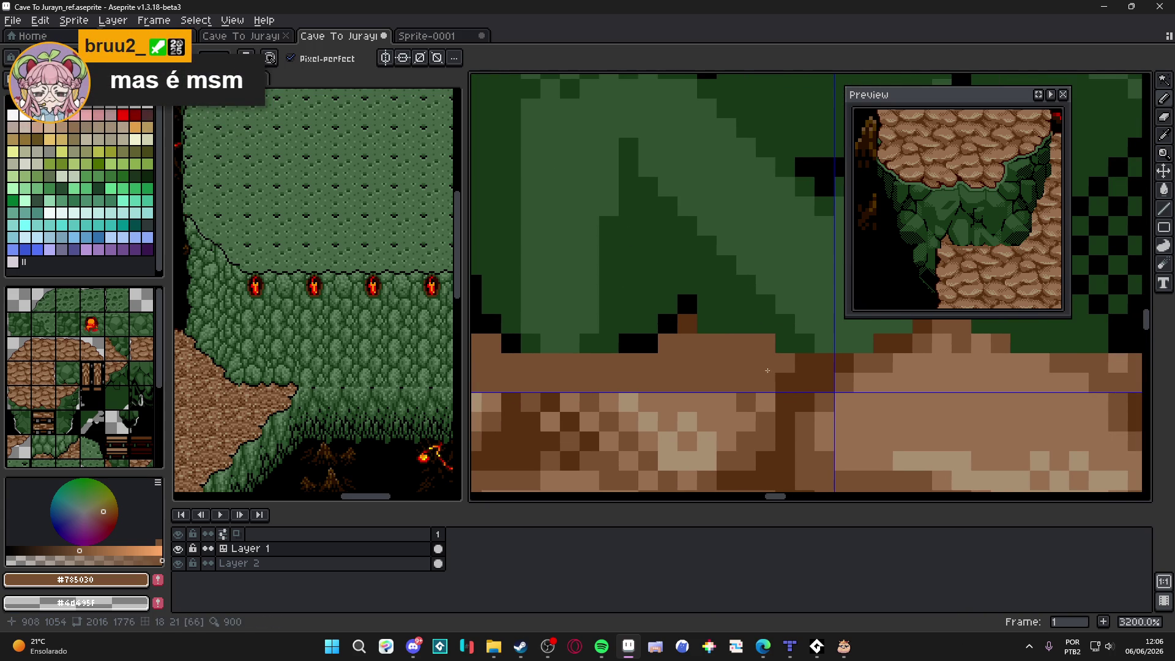
scroll(690, 390, "down", 1)
left_click_drag(653, 392, 775, 395)
scroll(702, 379, "right", 3)
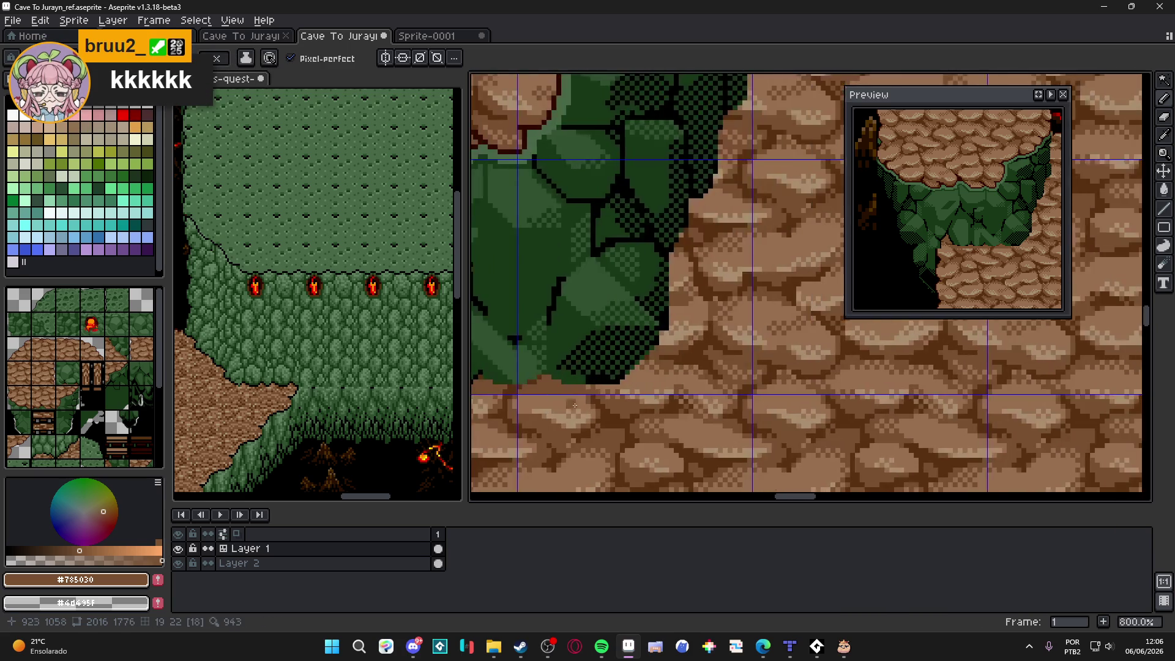
scroll(614, 391, "down", 1)
mouse_move(599, 389)
left_mouse_down()
mouse_move(652, 392)
mouse_move(673, 352)
left_mouse_up()
left_click(722, 341)
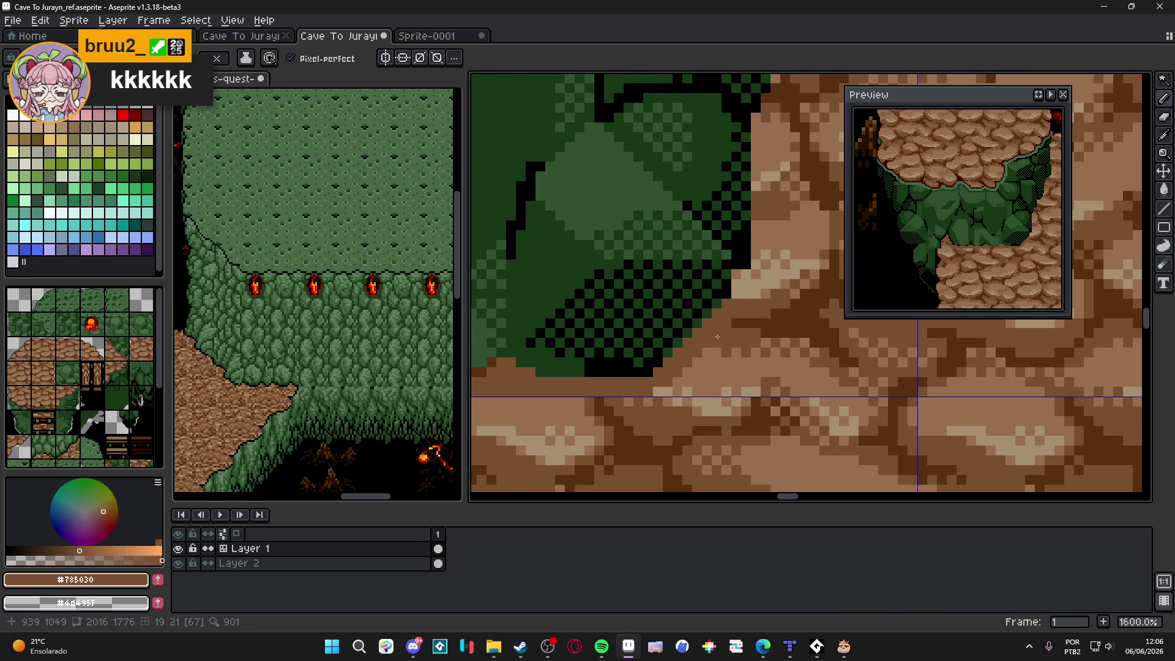
Step: Draw a darker brown line down the rock edge, then sample the deeper brown #583010
scroll(717, 336, "up", 1)
scroll(717, 337, "right", 1)
scroll(728, 313, "down", 5)
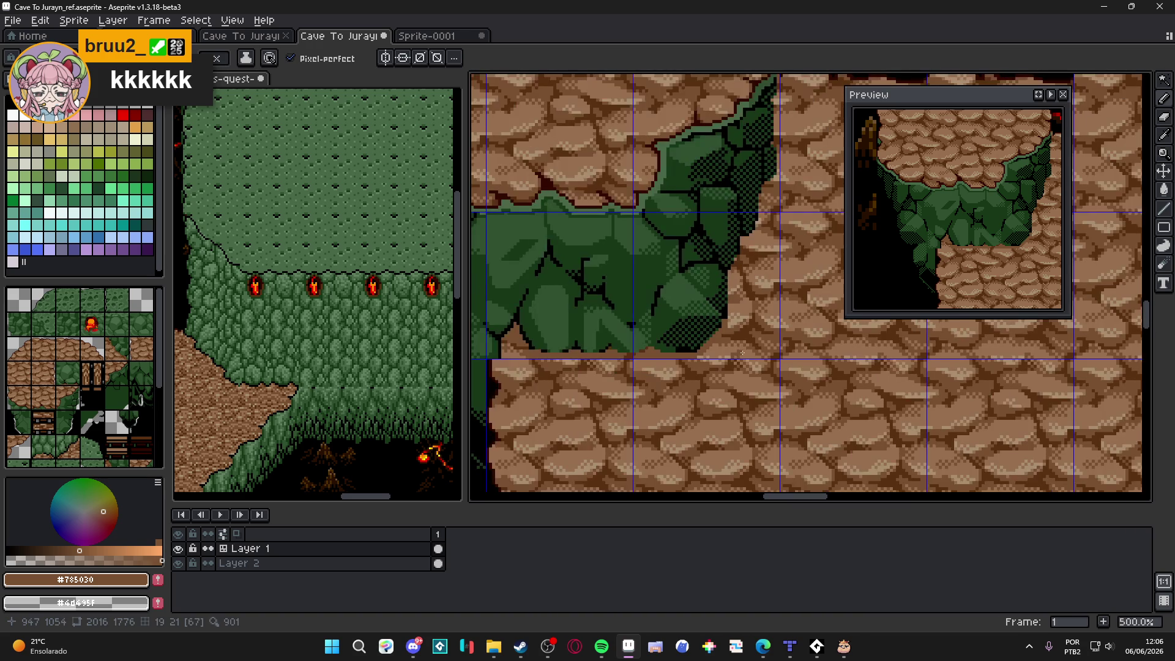
scroll(727, 317, "up", 4)
left_click_drag(722, 257, 733, 306)
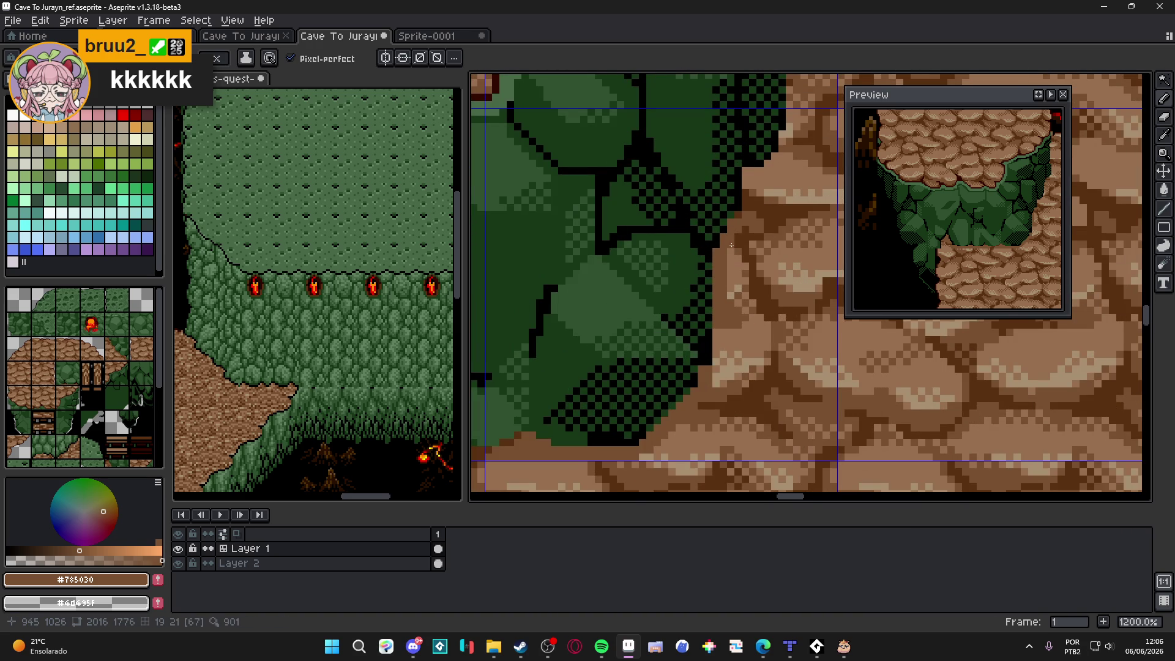
left_click_drag(732, 245, 721, 292)
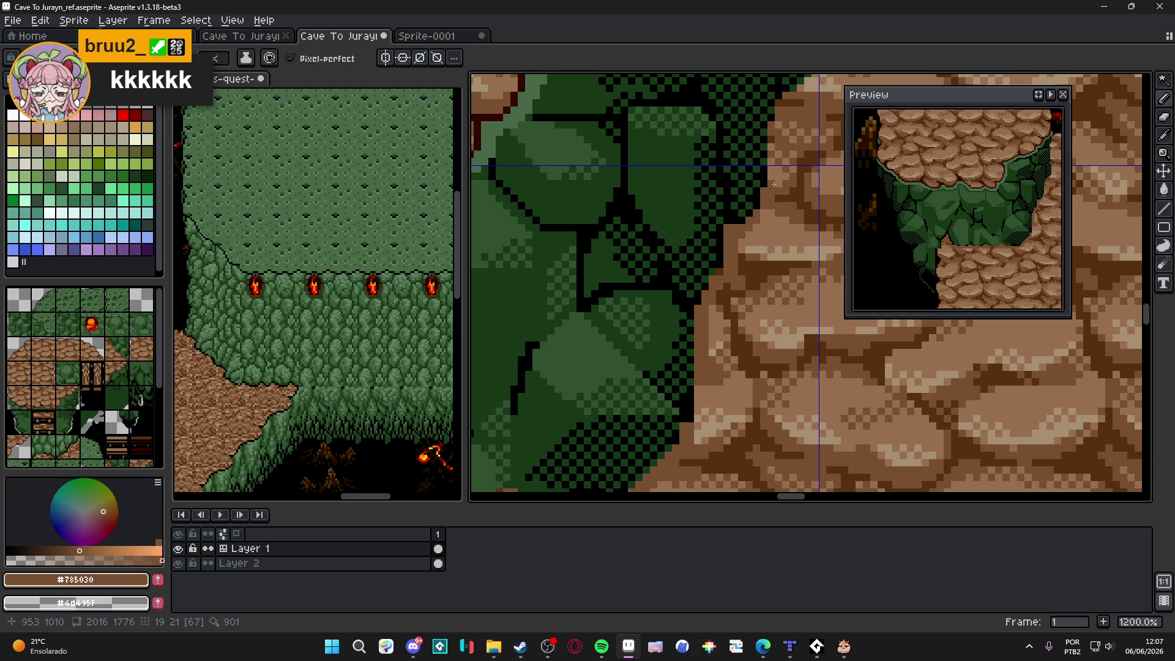
left_click_drag(779, 187, 778, 186)
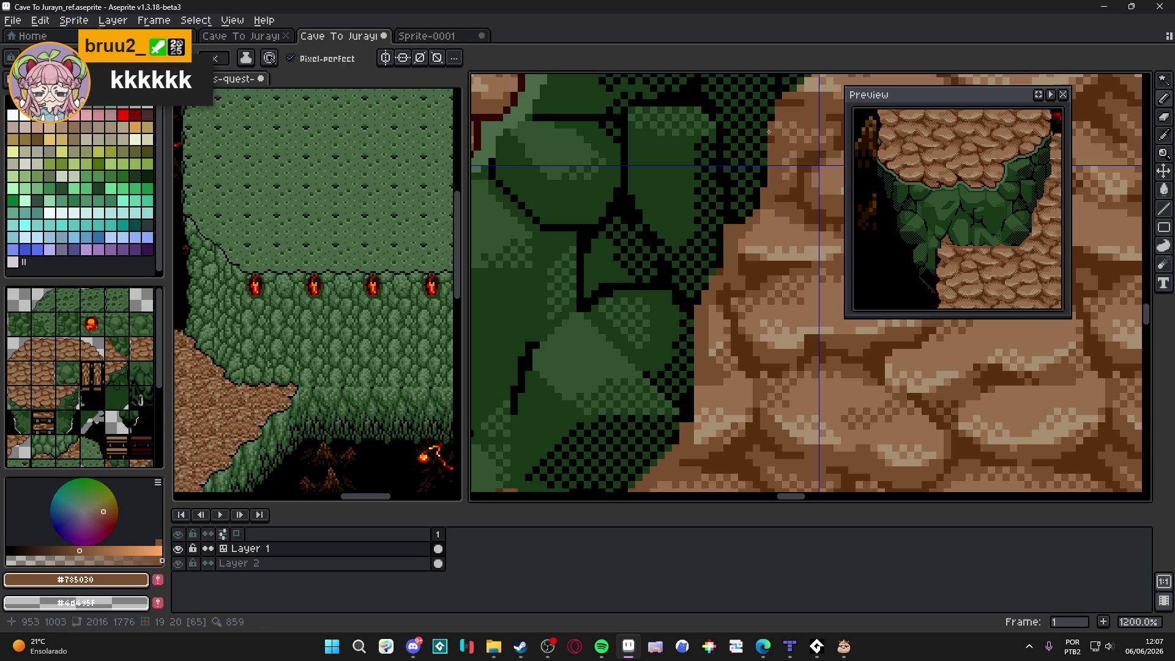
left_click(788, 103, "alt")
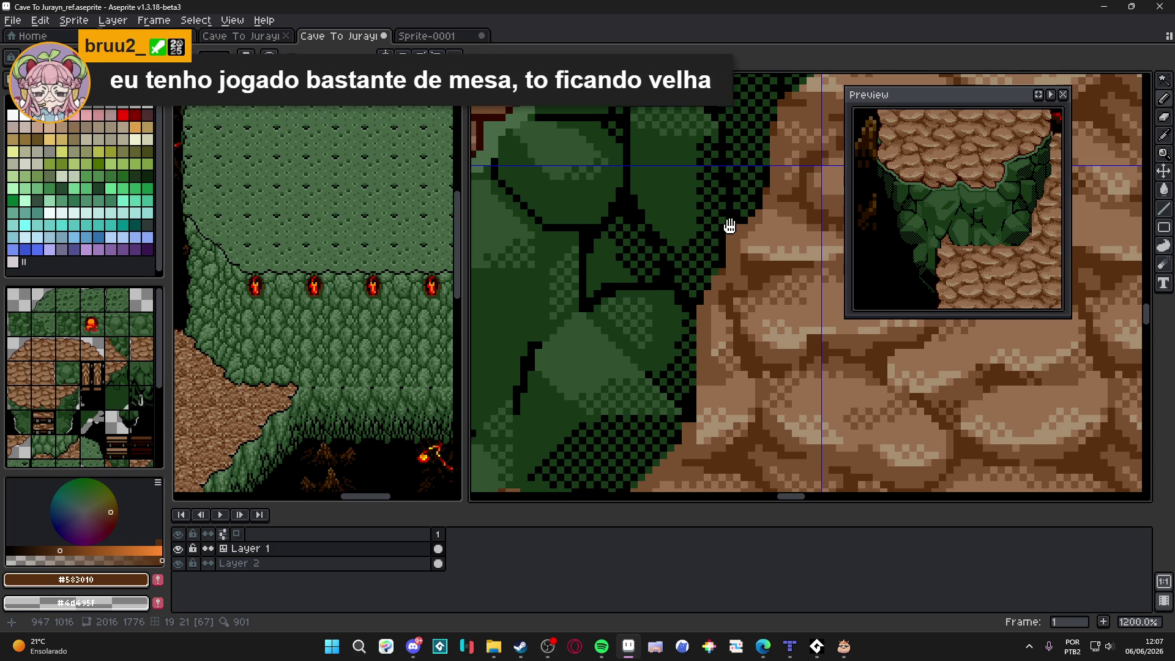
Step: Touch up brown pixels along the cliff-path seam near the upper cliff edge
left_click_drag(726, 227, 792, 191)
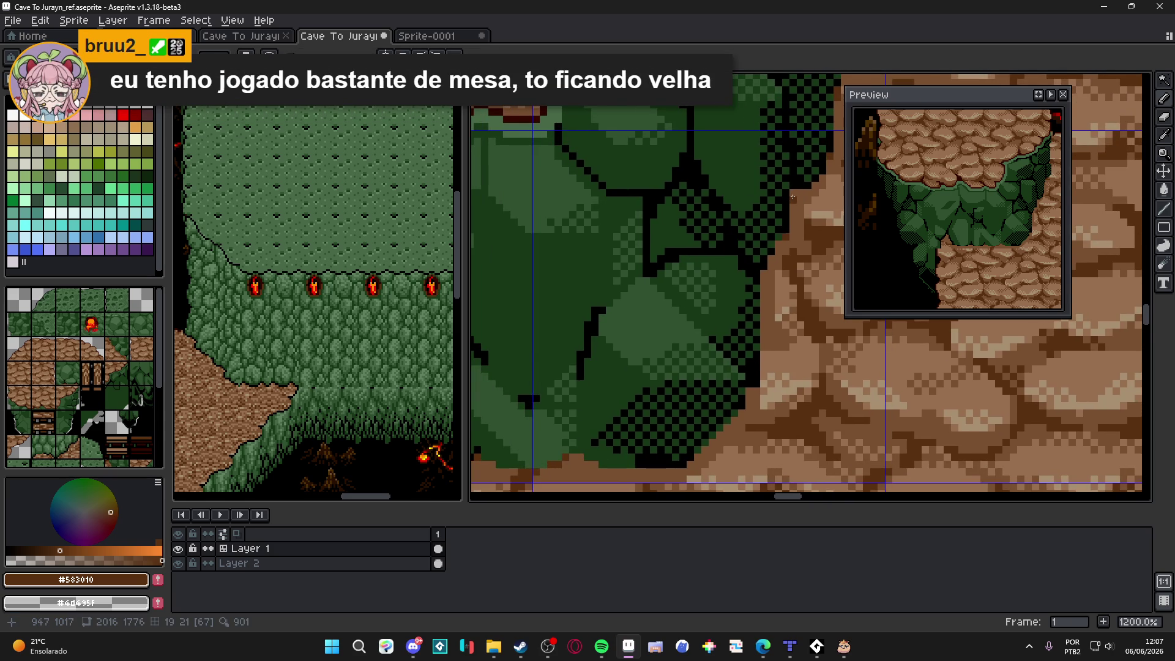
scroll(792, 195, "up", 1)
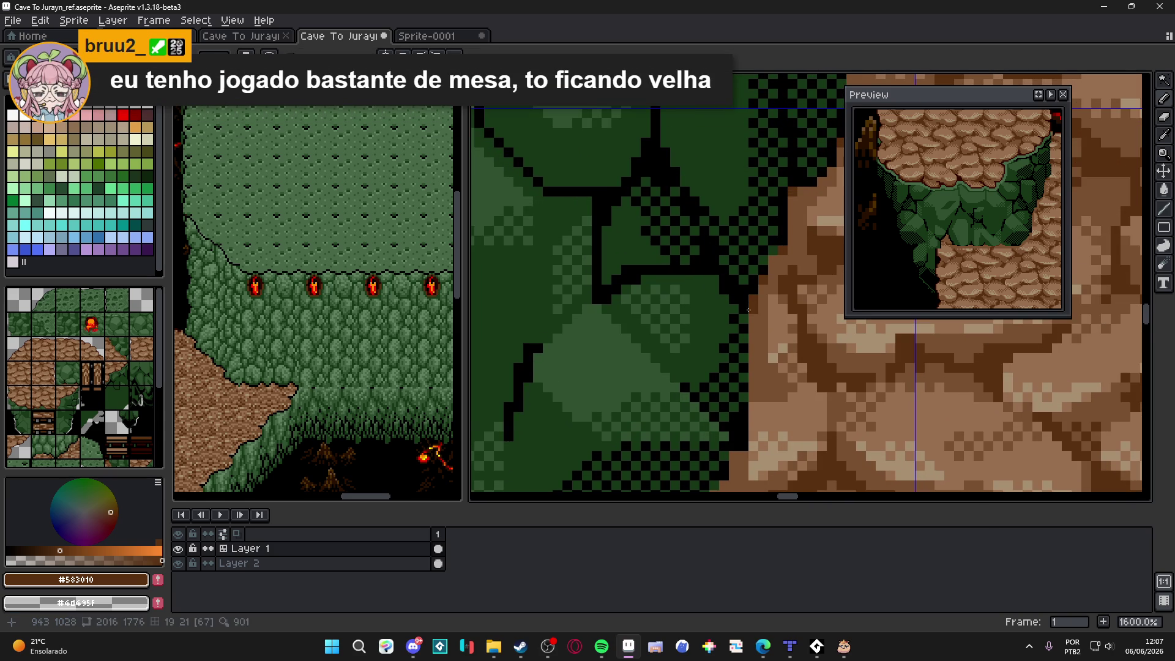
scroll(742, 336, "down", 5)
scroll(742, 336, "left", 3)
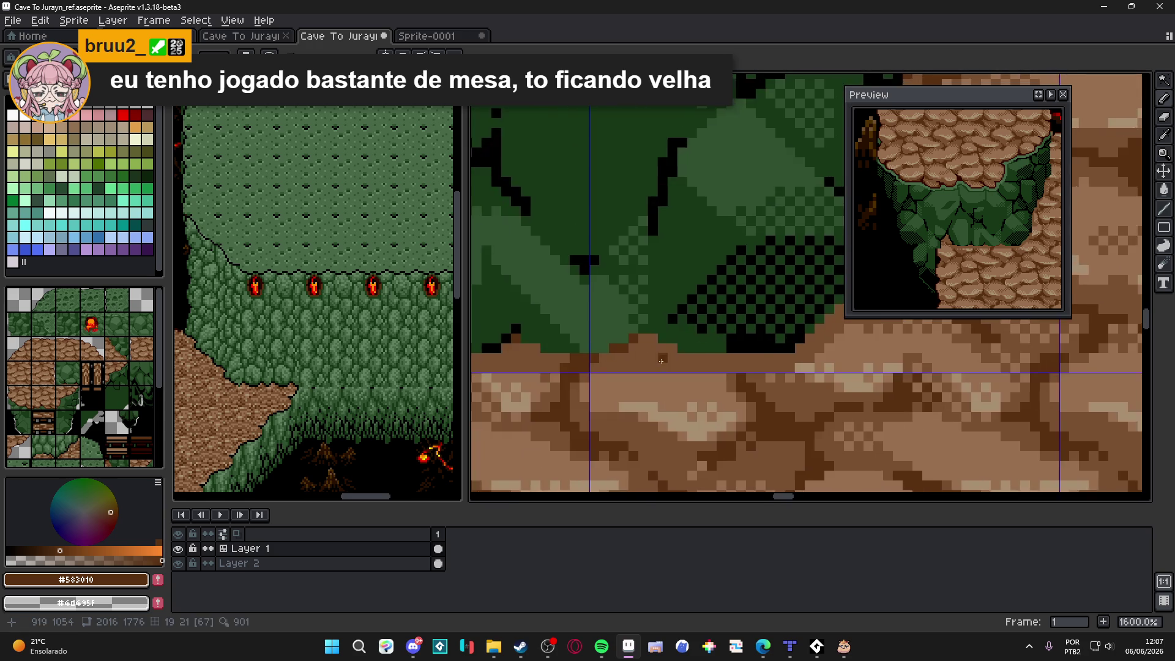
scroll(696, 352, "up", 2)
mouse_move(630, 327)
left_mouse_down()
mouse_move(639, 341)
mouse_move(670, 341)
mouse_move(624, 340)
left_mouse_up()
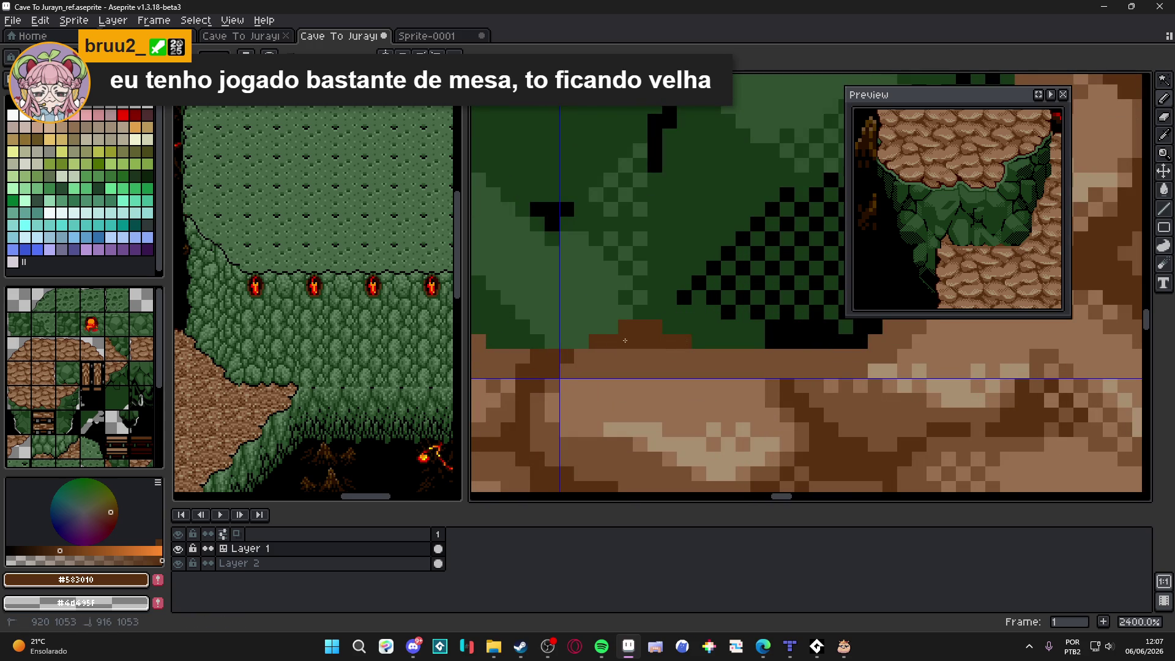
scroll(624, 340, "down", 3)
scroll(588, 354, "up", 3)
mouse_move(543, 354)
left_mouse_down()
mouse_move(568, 358)
mouse_move(617, 317)
left_mouse_up()
Step: Zoom in on the cliff base and eyedrop the light cobblestone brown #987050
scroll(694, 342, "left", 2)
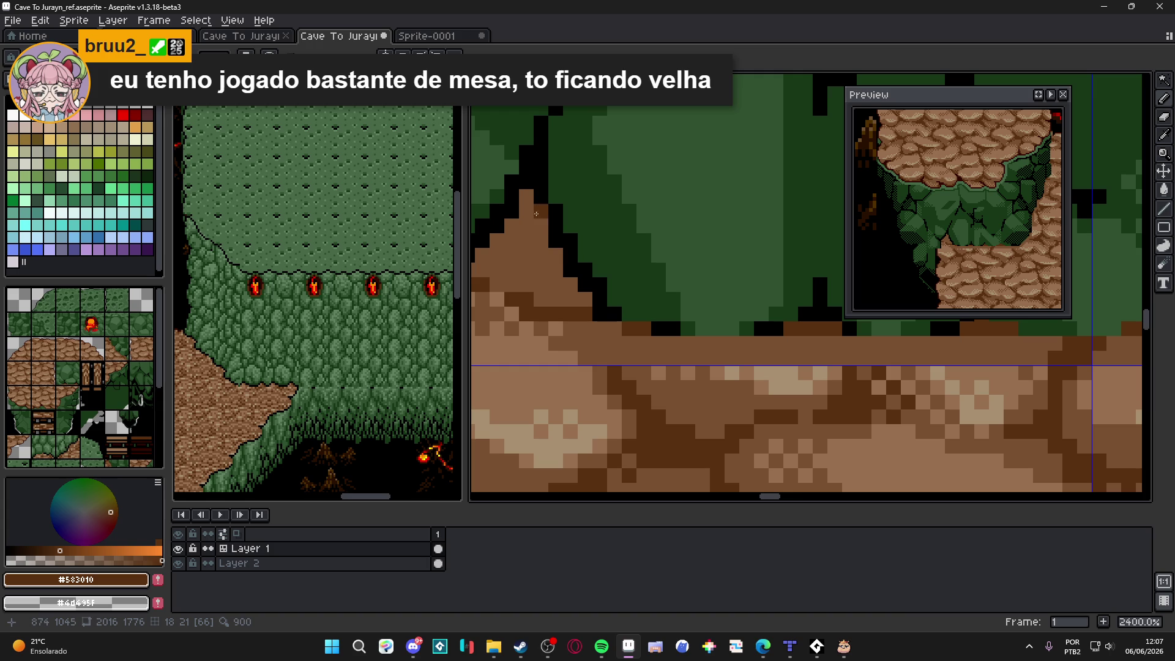
scroll(530, 244, "down", 5)
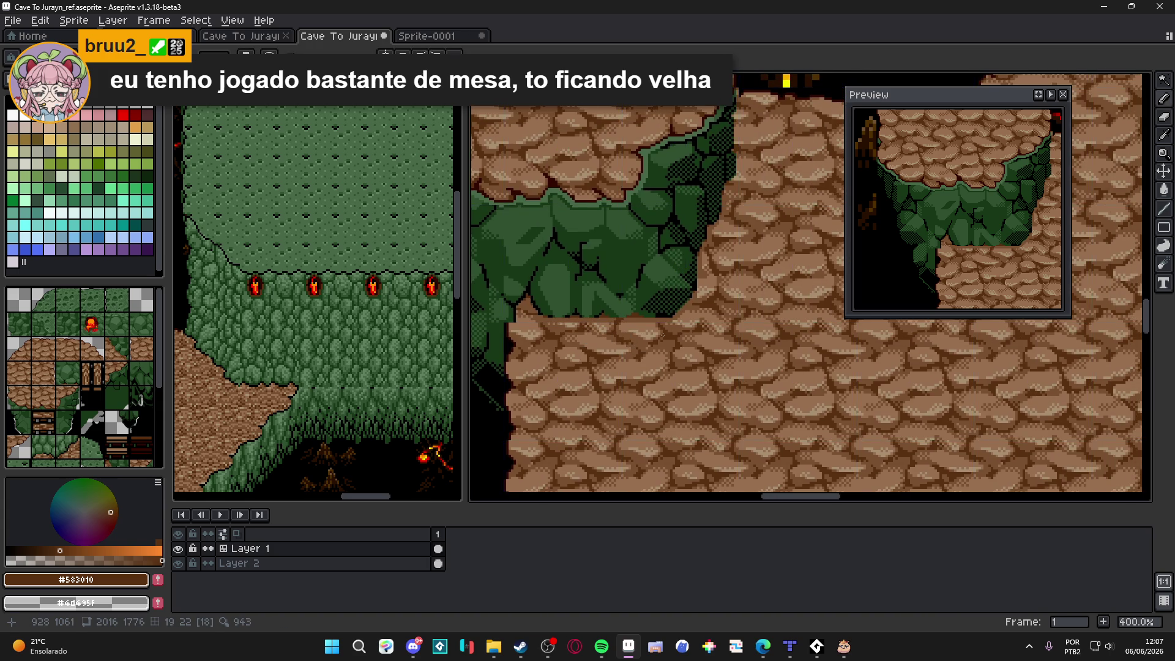
scroll(700, 334, "up", 4)
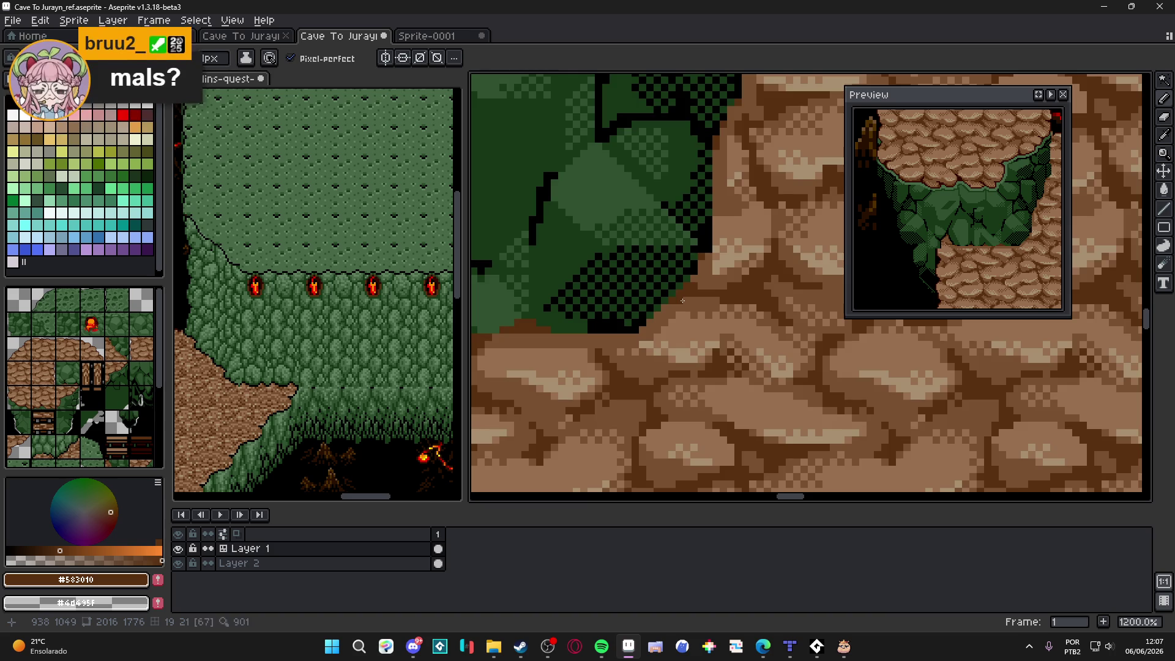
scroll(685, 303, "down", 4)
scroll(696, 281, "up", 2)
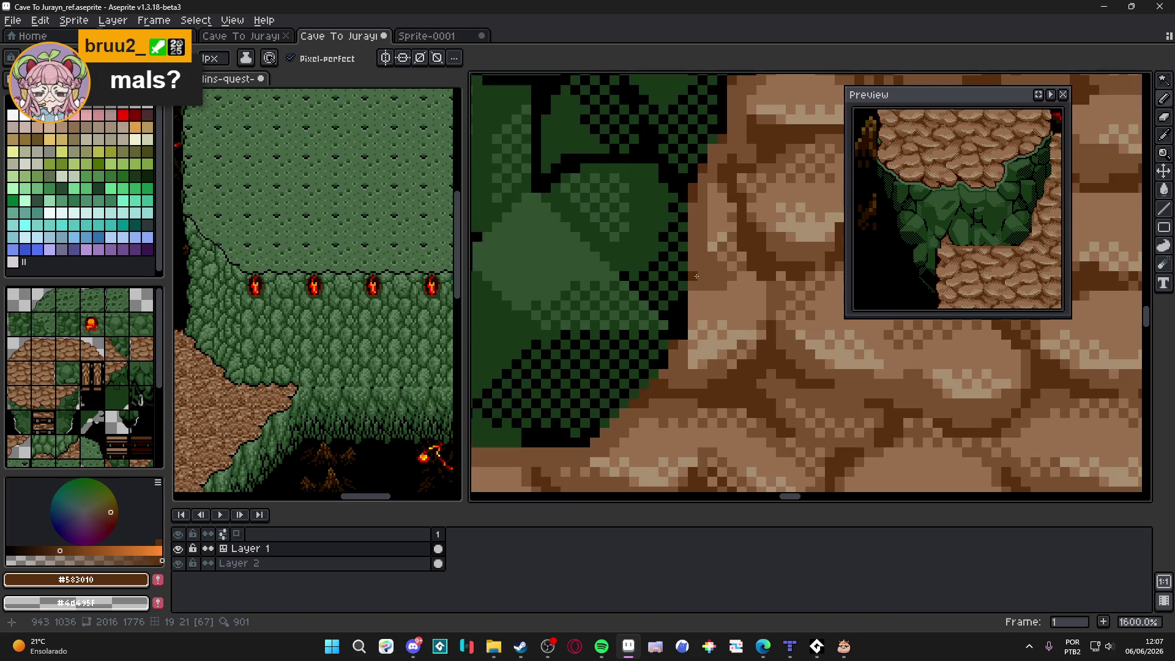
scroll(685, 260, "down", 3)
scroll(684, 257, "down", 1)
scroll(649, 249, "up", 1)
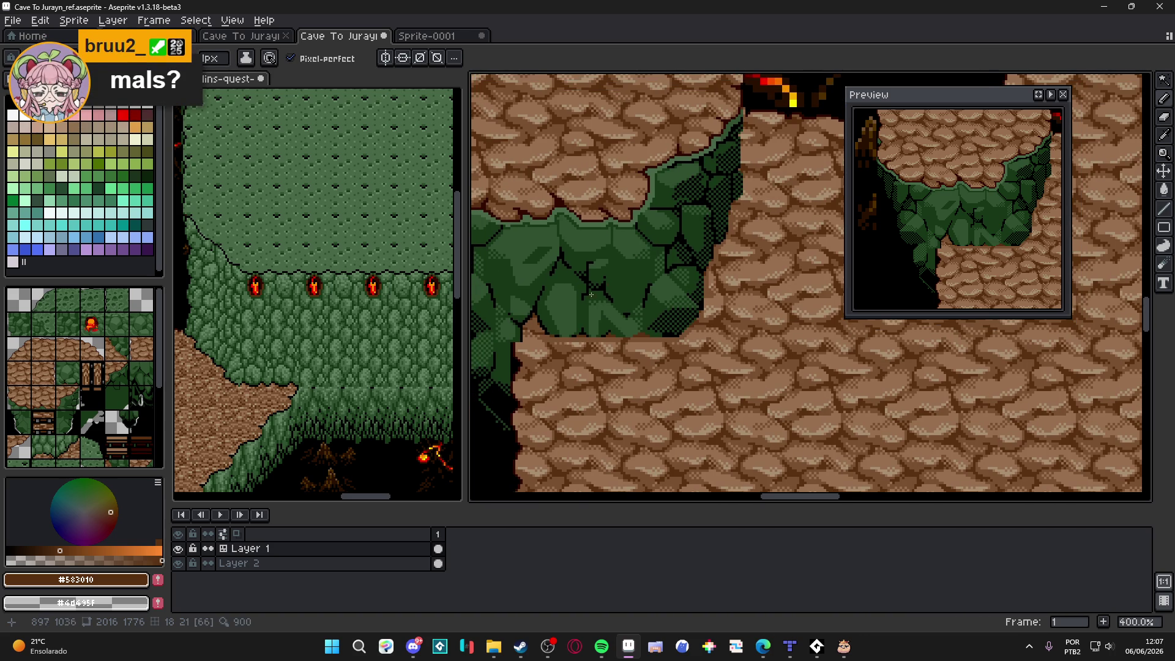
scroll(597, 290, "up", 6)
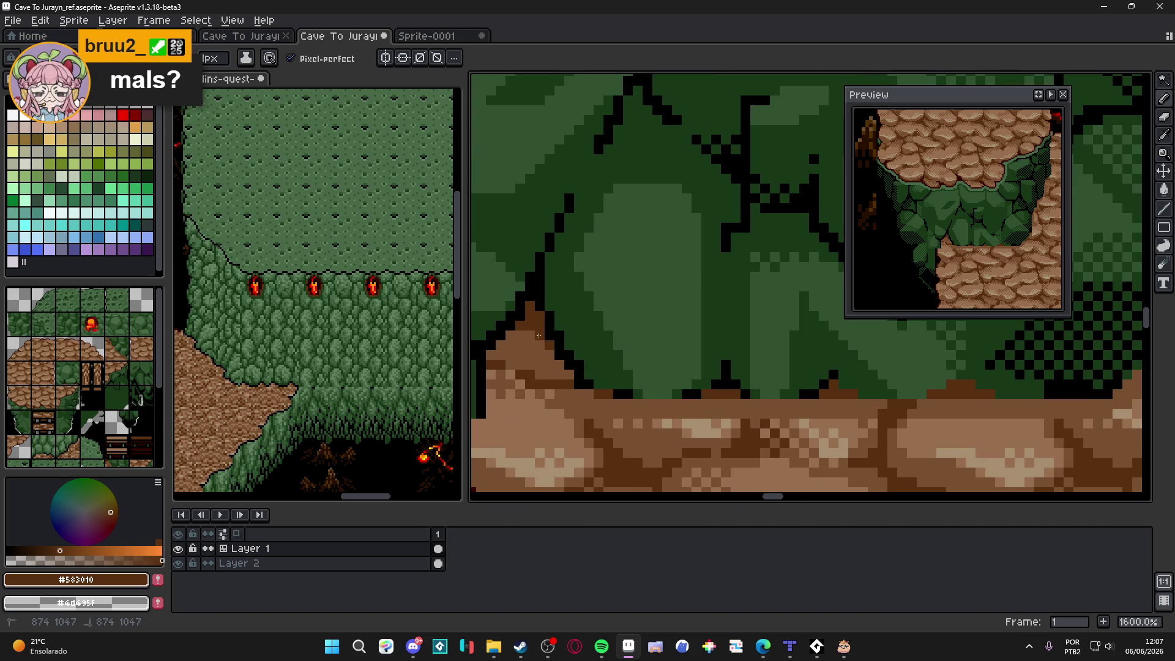
scroll(515, 335, "down", 7)
scroll(722, 355, "up", 5)
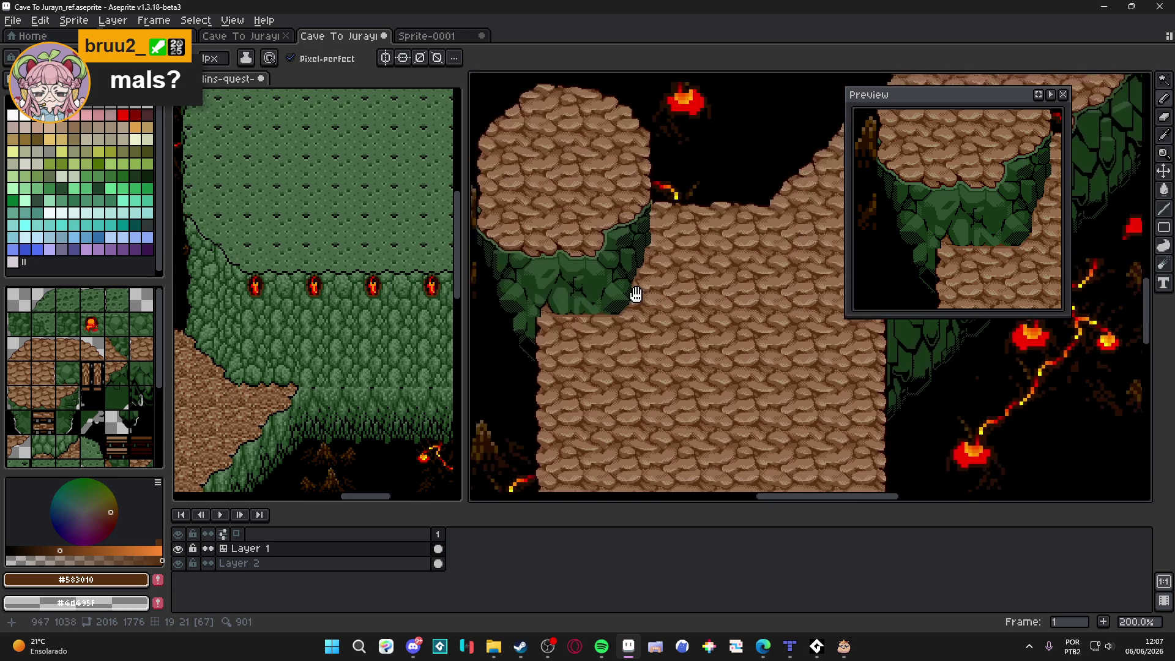
scroll(606, 311, "up", 4)
scroll(574, 249, "up", 4)
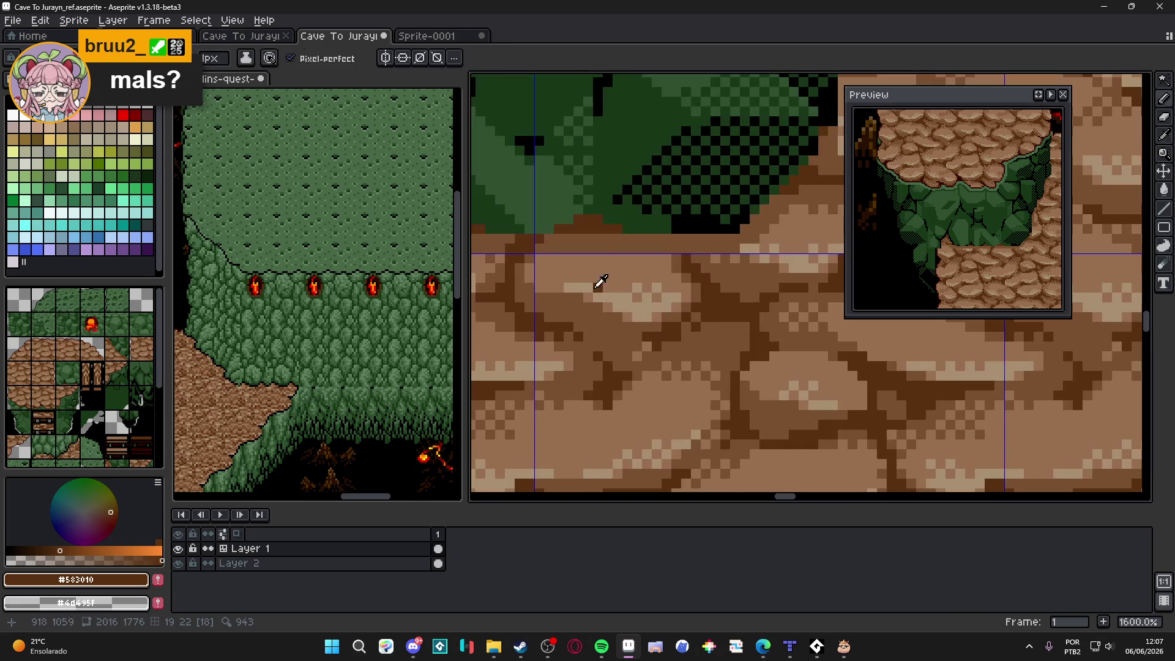
left_click(573, 250, "alt")
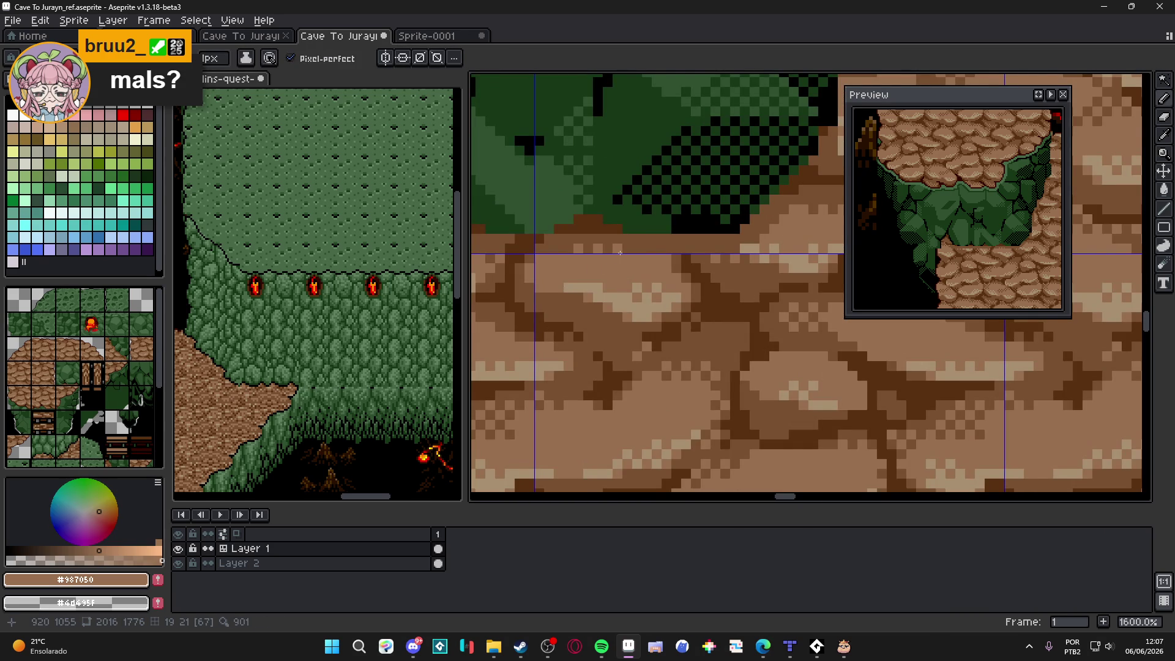
scroll(634, 321, "down", 5)
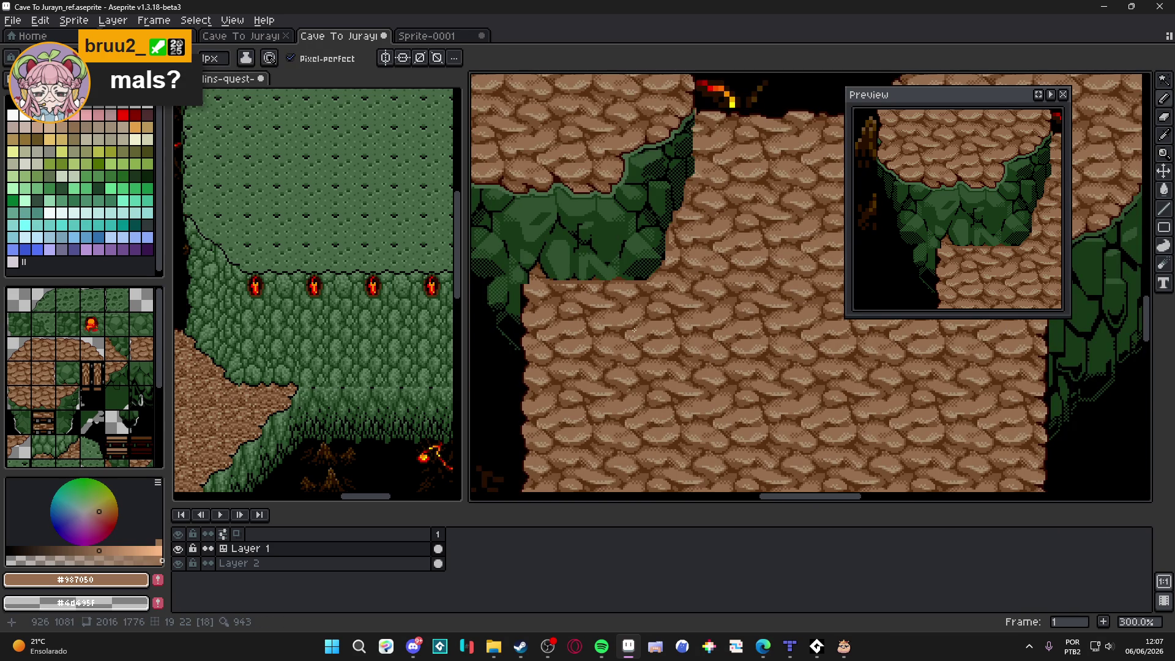
scroll(614, 309, "down", 1)
scroll(669, 259, "down", 3)
scroll(668, 259, "up", 3)
scroll(606, 224, "down", 2)
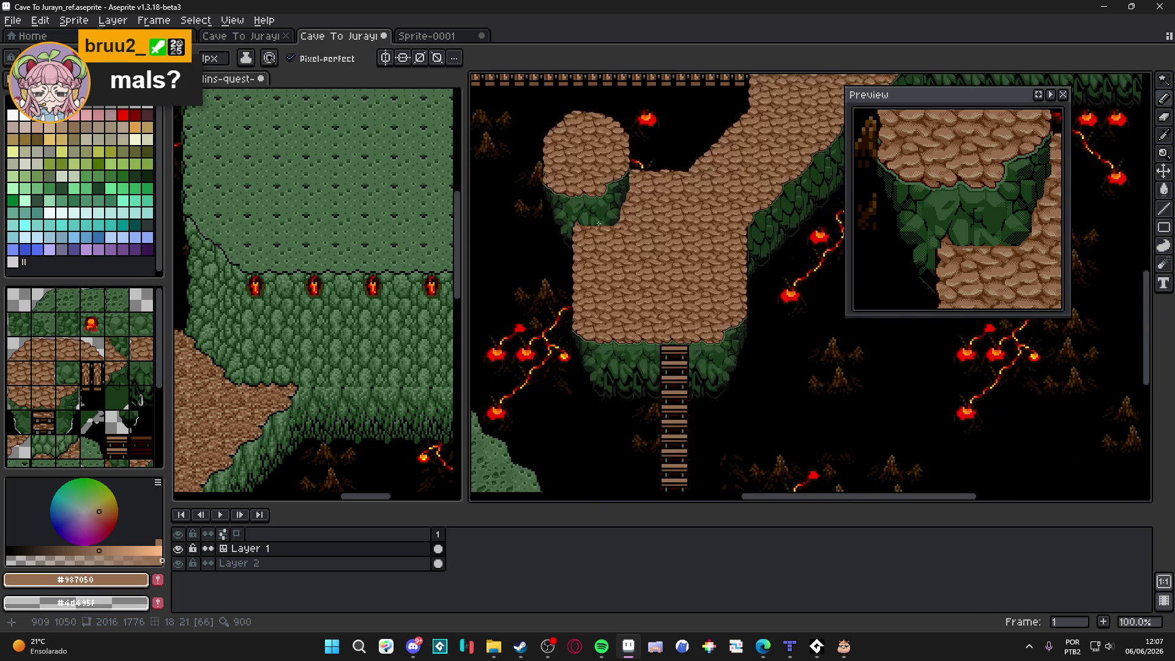
scroll(606, 224, "up", 2)
scroll(573, 279, "down", 1)
Step: Save Cave To Jurayn_ref.aseprite
left_click_drag(574, 279, 575, 272)
key("ctrl+s")
scroll(569, 310, "down", 1)
scroll(569, 309, "up", 2)
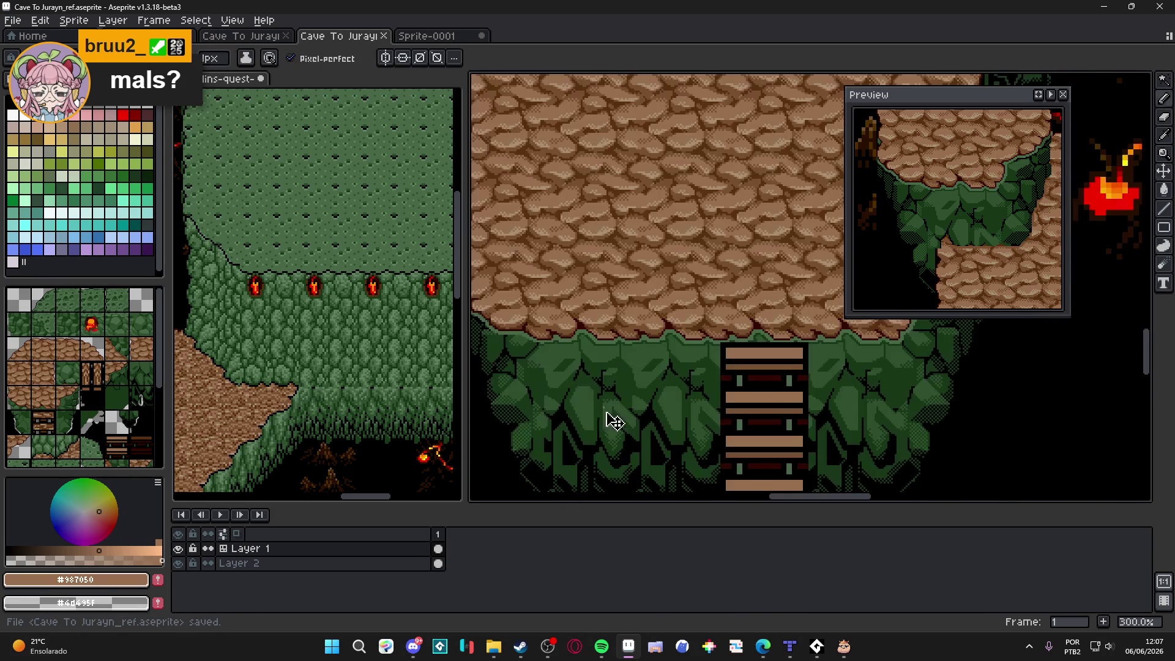
Step: Toggle the tile numbers on and off, then switch to the Magic Wand
key("v")
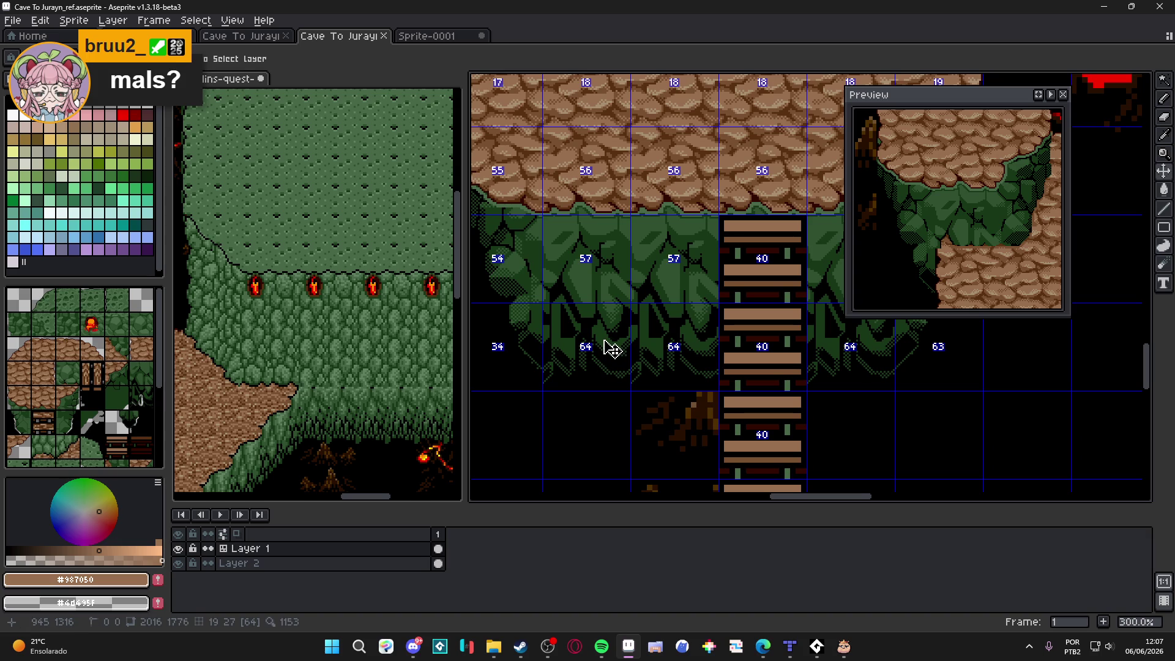
key("b")
key("Tab")
scroll(603, 340, "down", 2)
scroll(569, 280, "up", 5)
key("w")
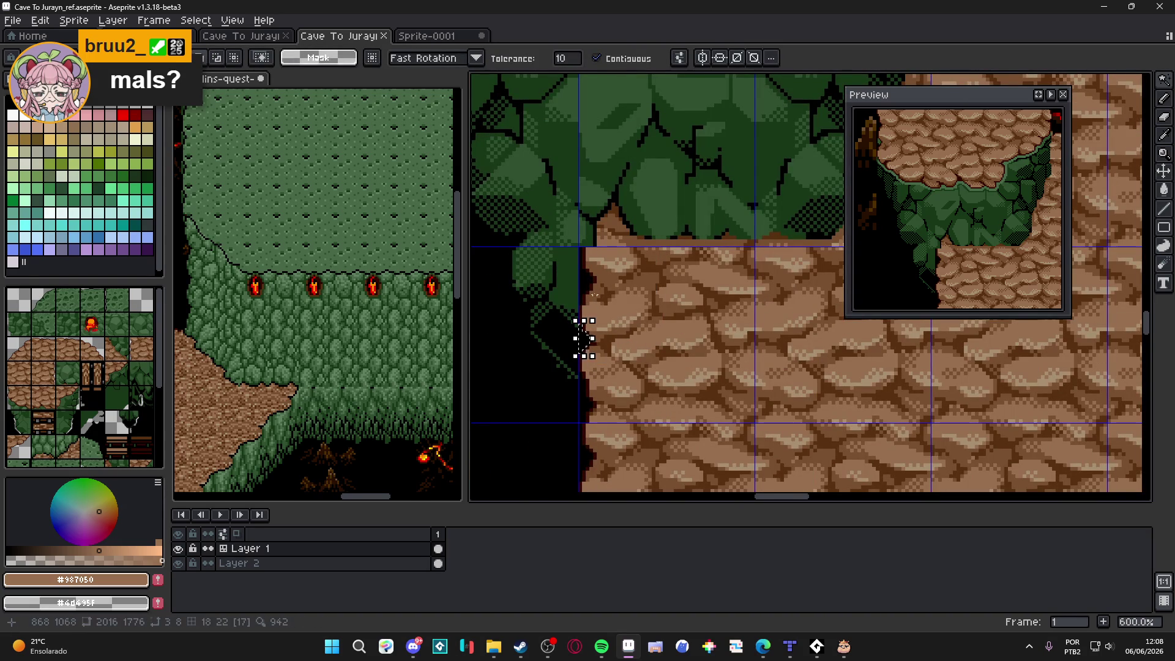
scroll(583, 338, "up", 3)
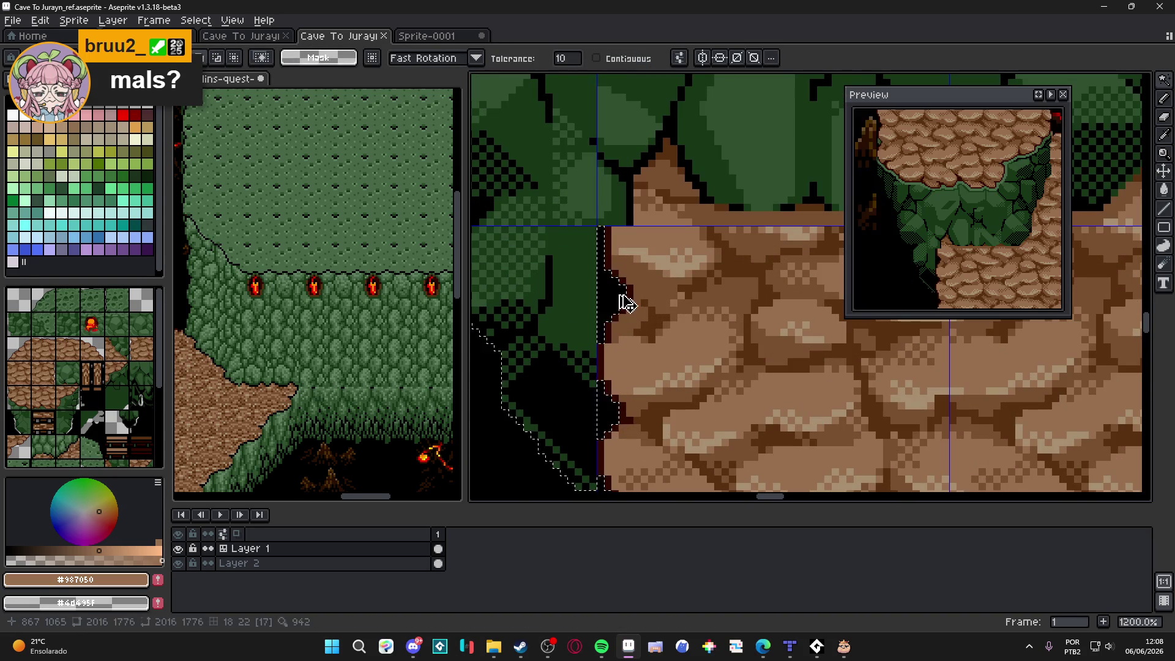
Step: Zoom on the rock's left edge while switching between Pencil and Eraser
key("b")
mouse_move(654, 299)
left_mouse_down()
mouse_move(803, 472)
mouse_move(813, 461)
mouse_move(796, 448)
mouse_move(812, 445)
left_mouse_up()
scroll(734, 416, "down", 4)
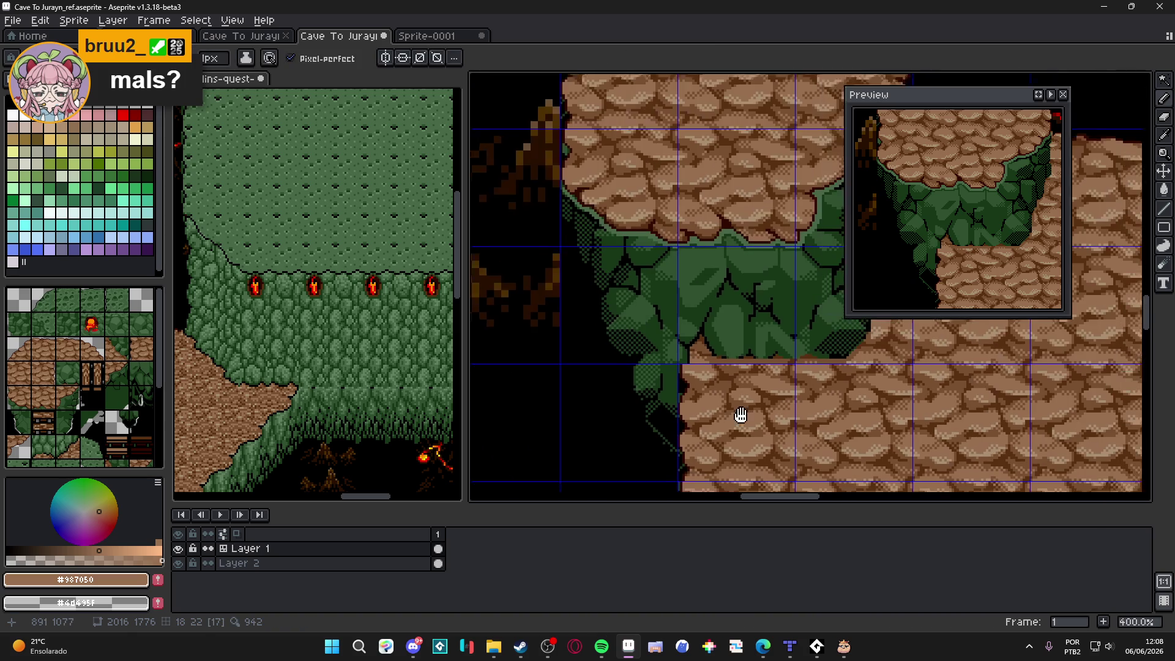
key("e")
scroll(673, 361, "up", 3)
key("v")
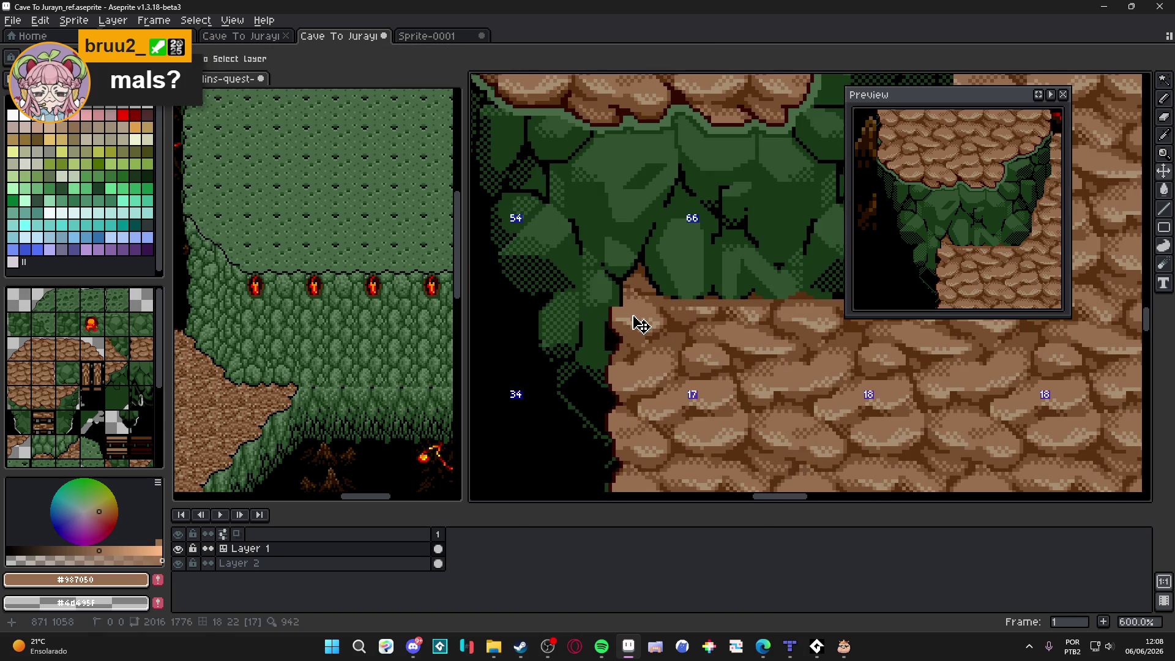
scroll(630, 318, "up", 2)
key("b")
scroll(624, 306, "down", 3)
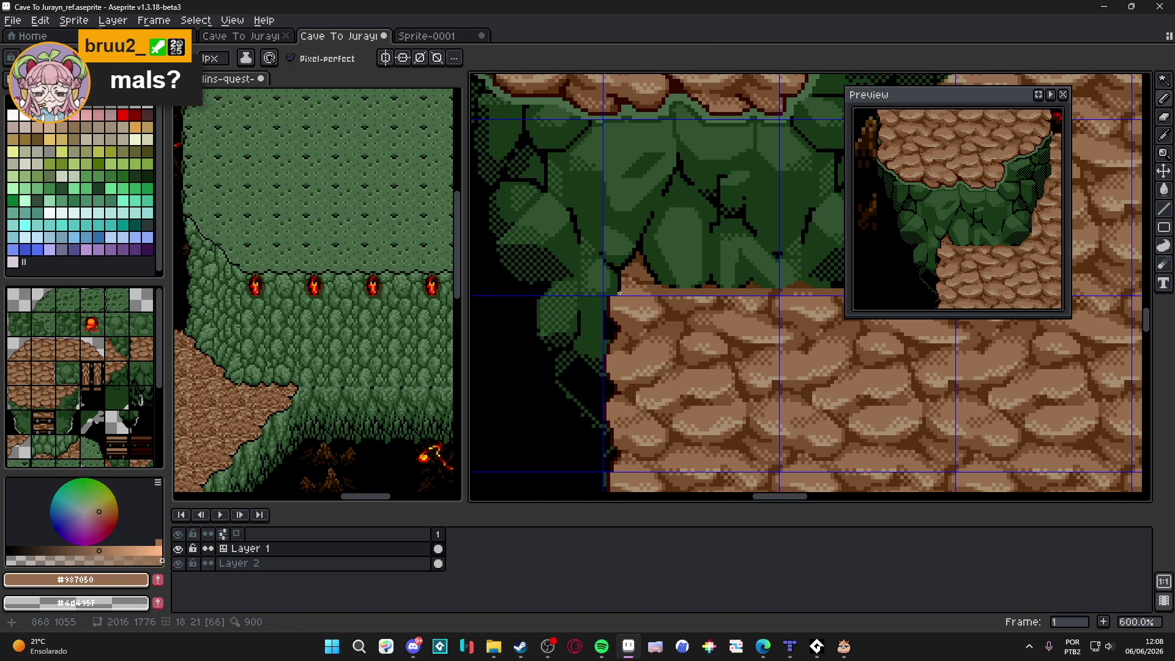
scroll(514, 176, "down", 1)
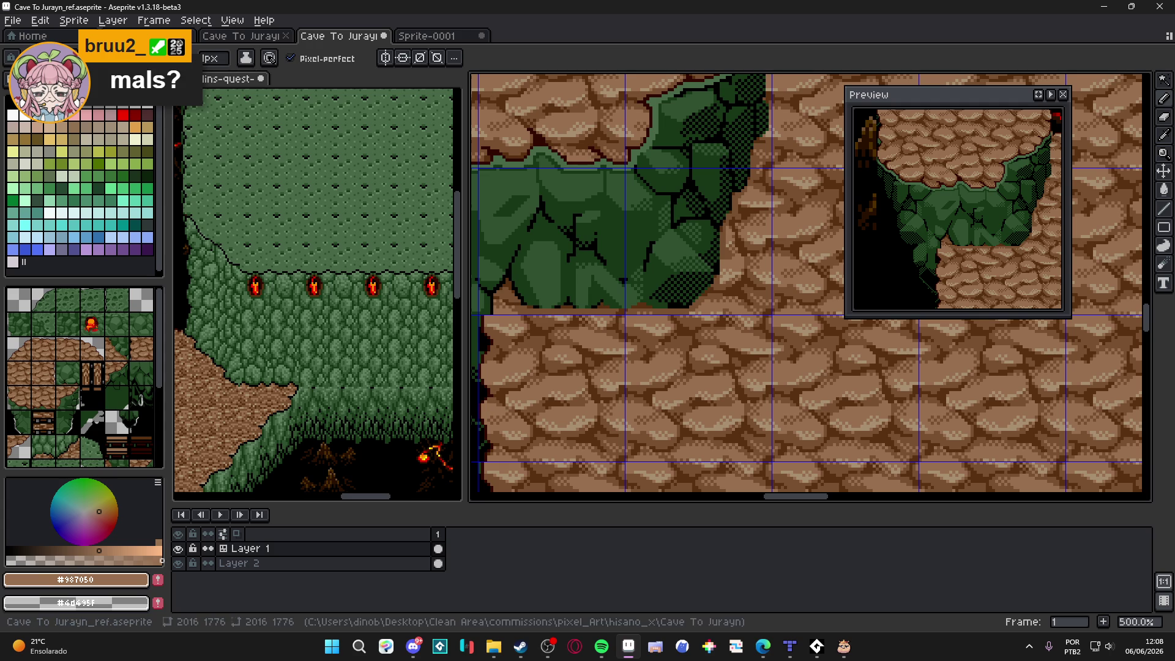
scroll(236, 262, "up", 2)
scroll(652, 312, "up", 5)
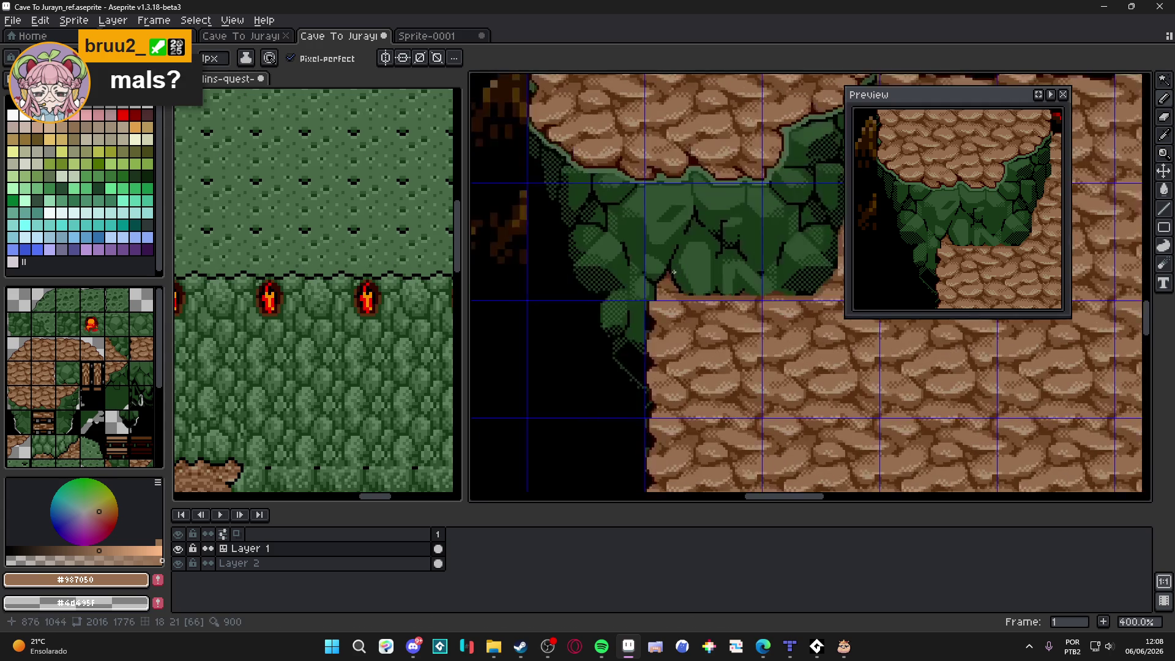
Step: Eyedrop black #000000 from the cliff outline as the drawing colour
left_click(641, 329, "alt")
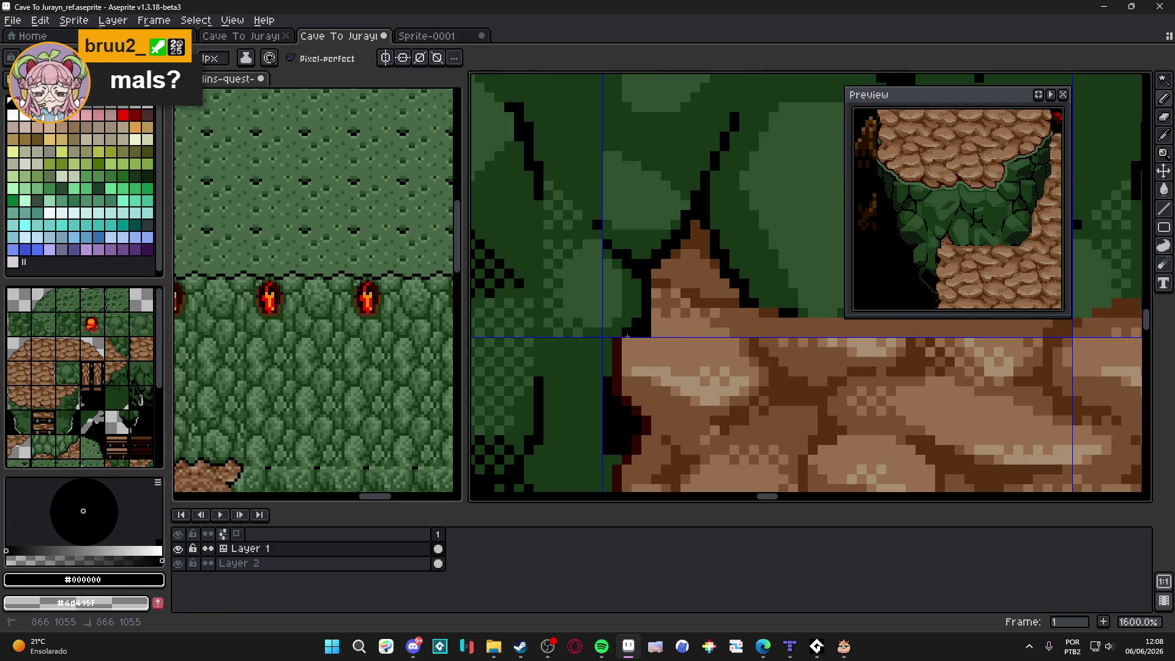
left_click(648, 332, "alt")
left_click(636, 334, "alt")
scroll(636, 333, "down", 7)
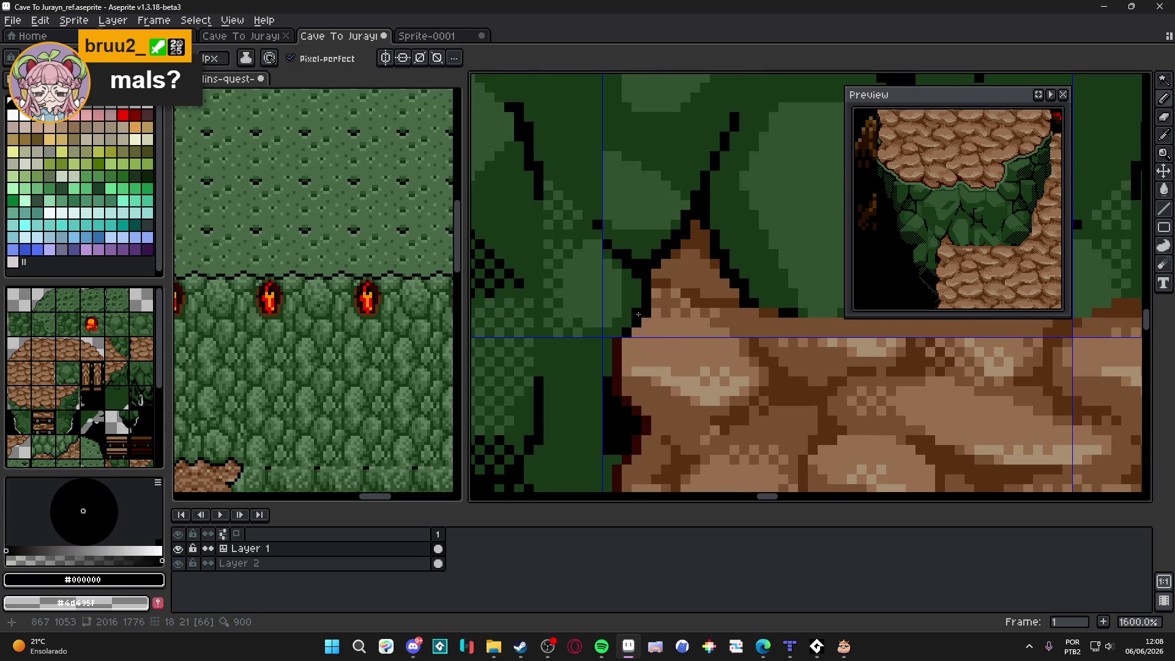
scroll(683, 318, "down", 2)
scroll(661, 306, "up", 2)
scroll(649, 293, "down", 2)
Step: Pan across the green plateau and cave map, then save the tilemap
mouse_move(643, 255)
left_mouse_down()
mouse_move(644, 285)
mouse_move(687, 301)
mouse_move(626, 340)
mouse_move(600, 420)
mouse_move(737, 254)
mouse_move(896, 150)
left_mouse_up()
mouse_move(654, 230)
left_mouse_down()
mouse_move(653, 292)
mouse_move(580, 169)
left_mouse_up()
scroll(671, 330, "up", 3)
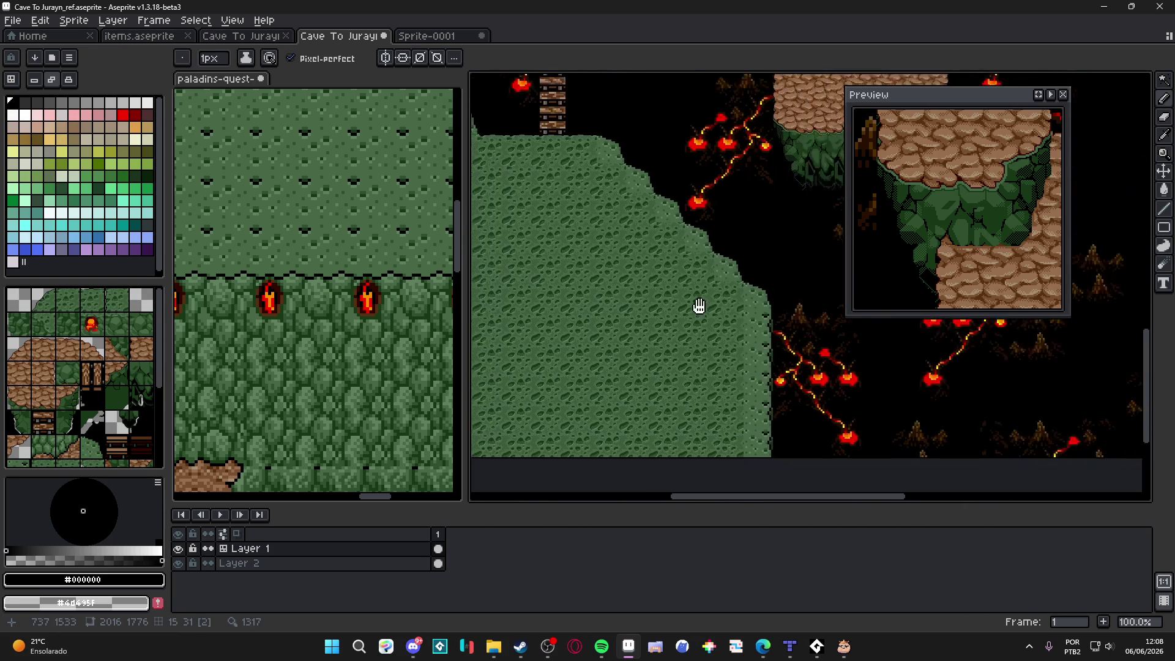
scroll(684, 235, "down", 2)
scroll(703, 275, "up", 2)
scroll(734, 336, "down", 3)
scroll(785, 385, "up", 1)
mouse_move(785, 385)
left_mouse_down()
mouse_move(695, 256)
mouse_move(676, 156)
mouse_move(667, 325)
left_mouse_up()
key("ctrl+s")
left_click_drag(594, 343, 633, 276)
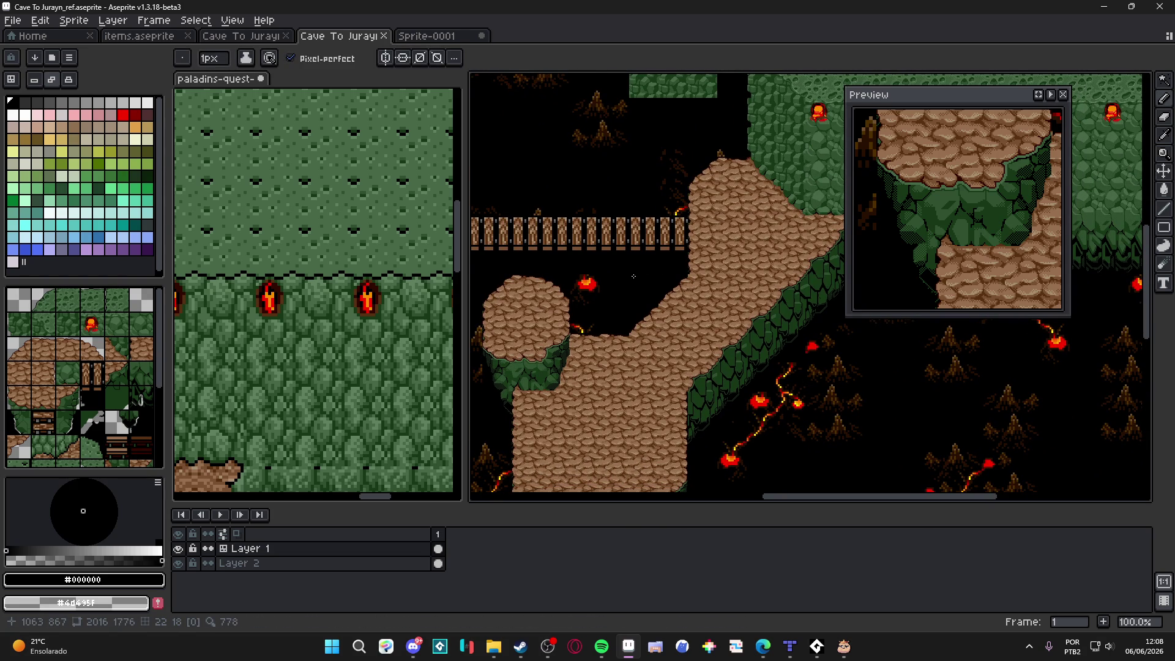